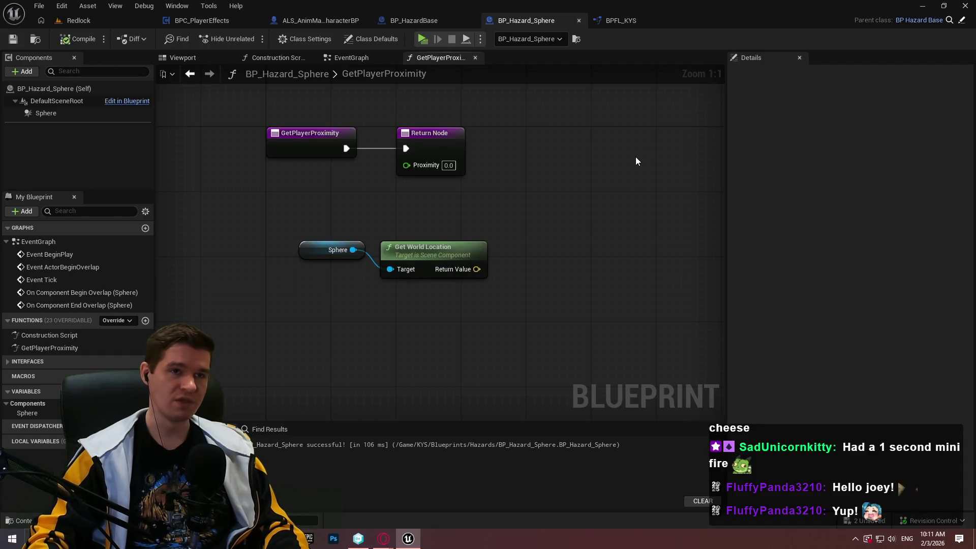
# Step: Add a Get Scaled Sphere Radius node from the Sphere reference in GetPlayerProximity
pyautogui.click(59, 115)
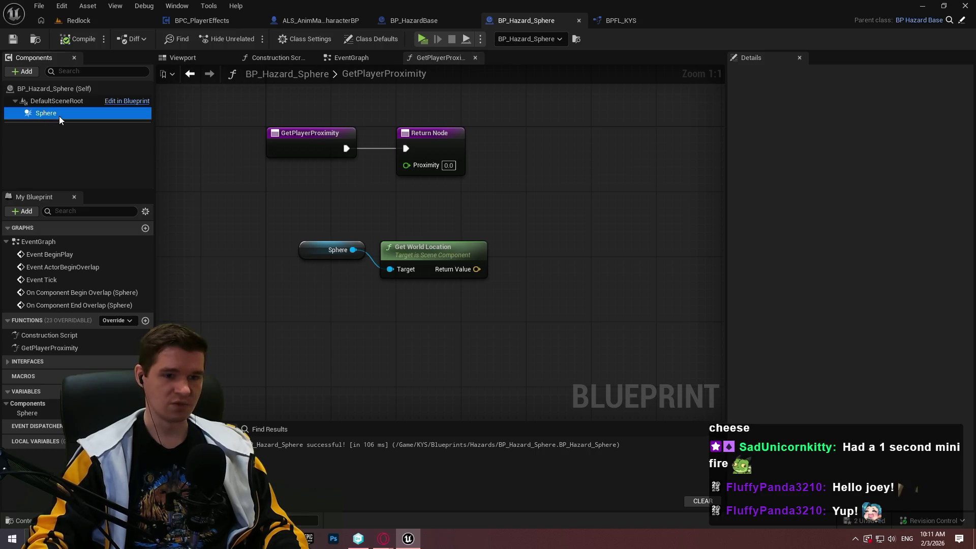
pyautogui.moveTo(353, 250); pyautogui.dragTo(350, 311)
pyautogui.write('radius')
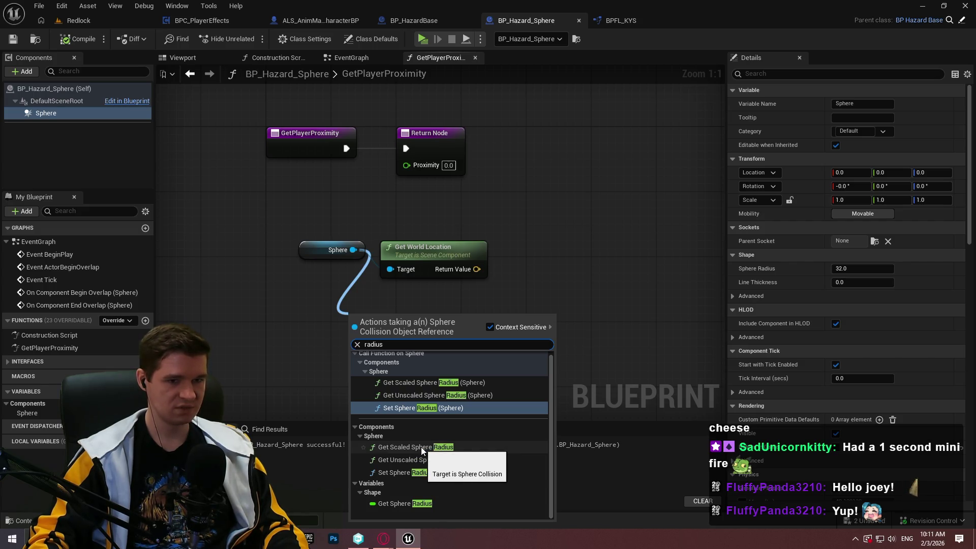
pyautogui.click(421, 447)
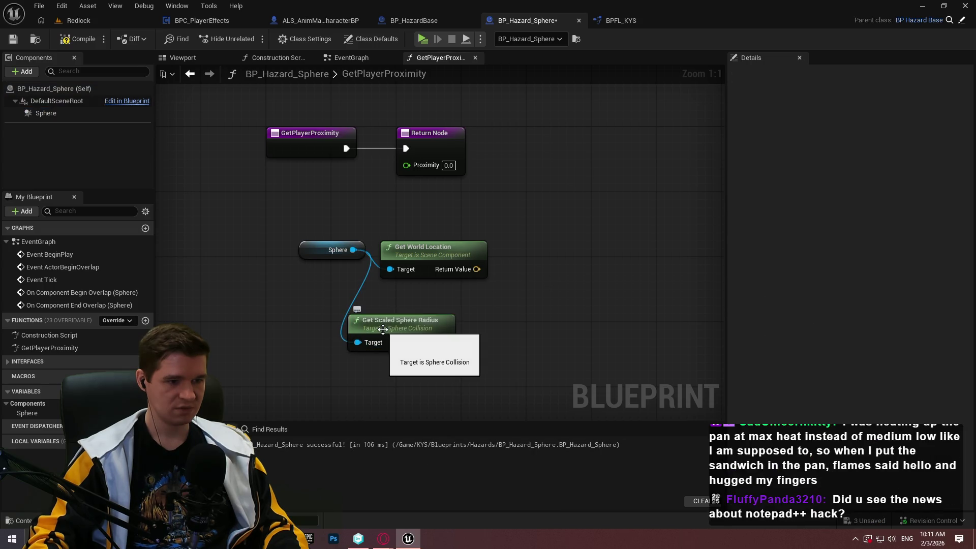
# Step: Arrange the radius getter above Get World Location, then bring up the hazards.txt notes
pyautogui.moveTo(383, 330)
pyautogui.mouseDown()
pyautogui.moveTo(422, 217)
pyautogui.moveTo(415, 199)
pyautogui.moveTo(417, 254)
pyautogui.moveTo(416, 202)
pyautogui.moveTo(425, 198)
pyautogui.moveTo(413, 204)
pyautogui.moveTo(441, 206)
pyautogui.moveTo(427, 204)
pyautogui.mouseUp()
pyautogui.moveTo(526, 268)
pyautogui.mouseDown()
pyautogui.moveTo(446, 202)
pyautogui.moveTo(440, 231)
pyautogui.moveTo(449, 211)
pyautogui.moveTo(462, 219)
pyautogui.mouseUp()
pyautogui.moveTo(580, 294); pyautogui.dragTo(276, 221)
pyautogui.moveTo(447, 217); pyautogui.dragTo(443, 254)
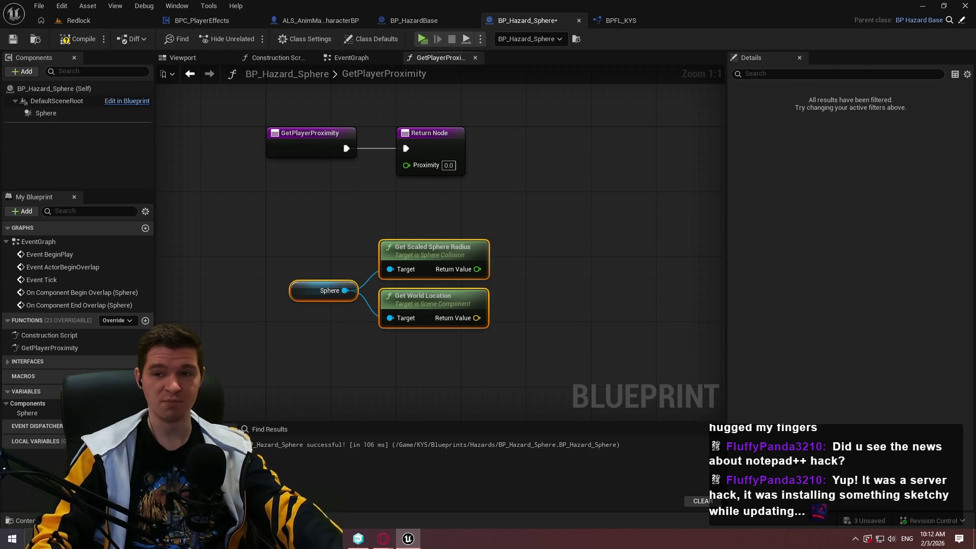
pyautogui.hotkey('alt', 'Tab')
pyautogui.moveTo(415, 78); pyautogui.dragTo(360, 74)
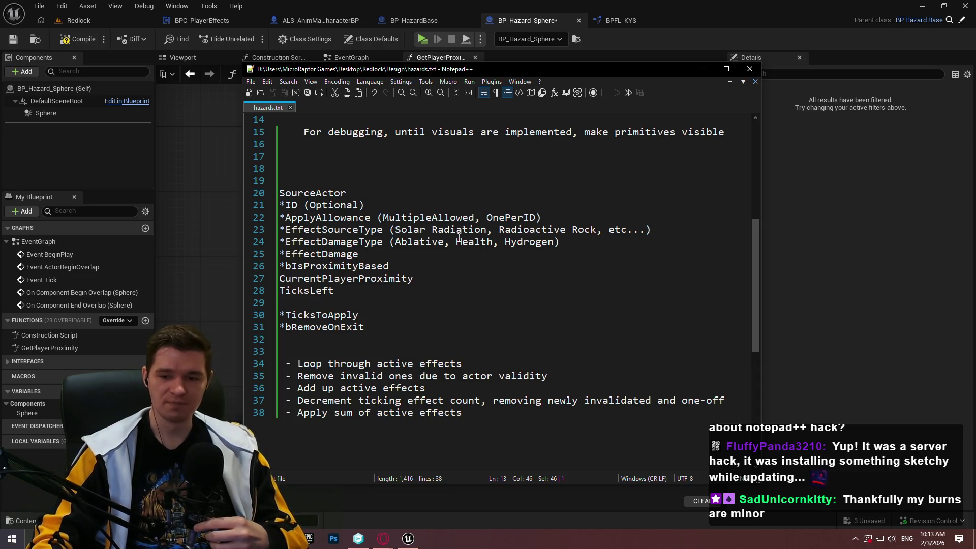
pyautogui.click(493, 327)
# Step: Review the hazard variable list around TicksLeft in hazards.txt, then return to the blueprint
pyautogui.click(489, 303)
pyautogui.scroll(1, 489, 305)
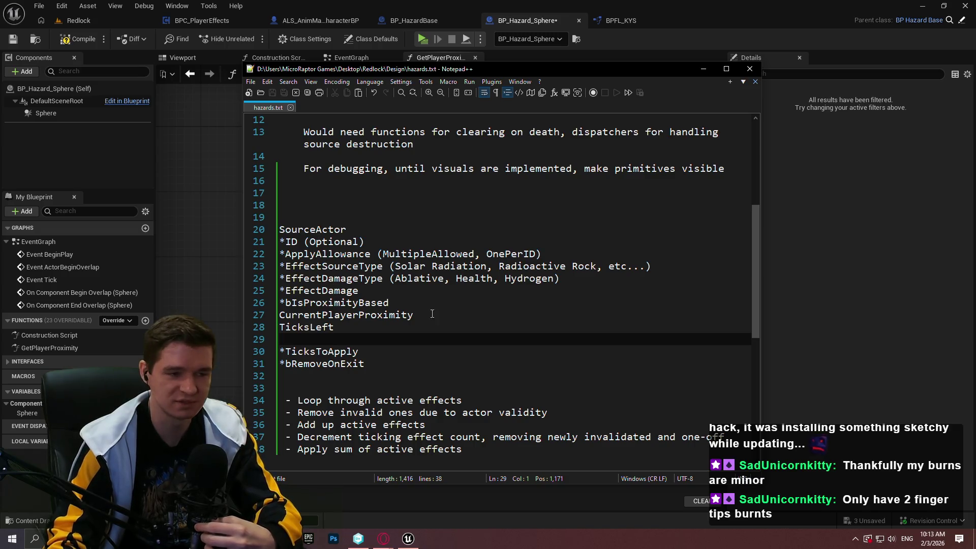
pyautogui.click(457, 322)
pyautogui.hotkey('alt', 'Tab')
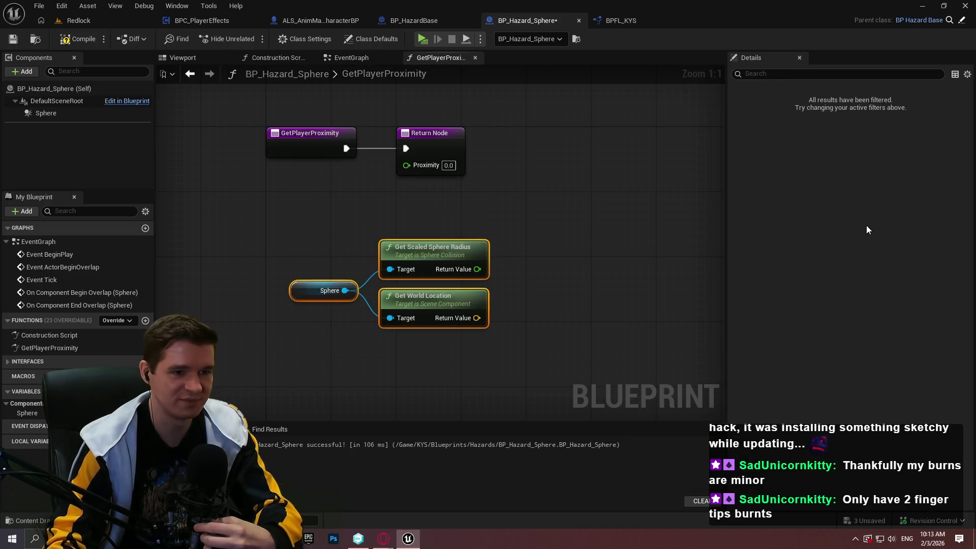
# Step: Save BP_Hazard_Sphere and switch to the Redlock level editor
pyautogui.moveTo(601, 278); pyautogui.dragTo(563, 245)
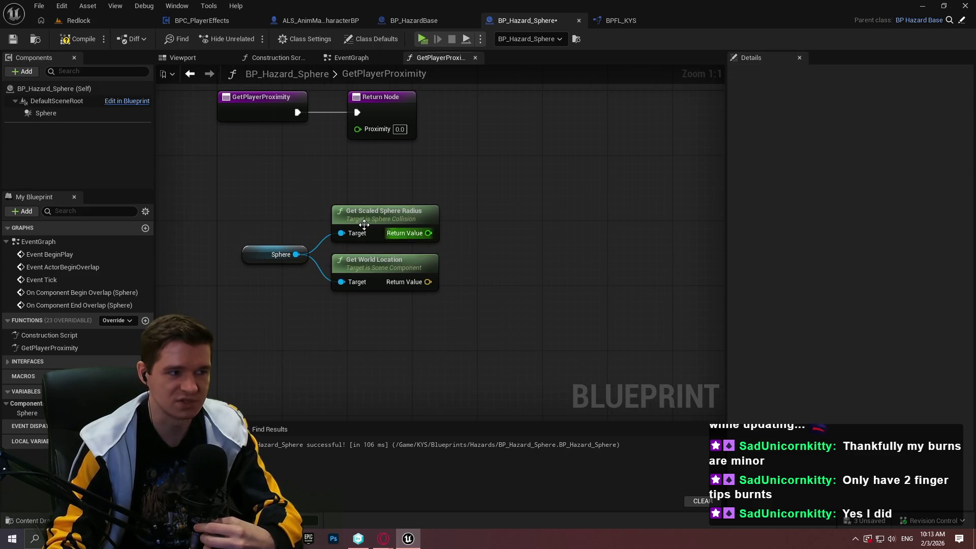
pyautogui.click(68, 40)
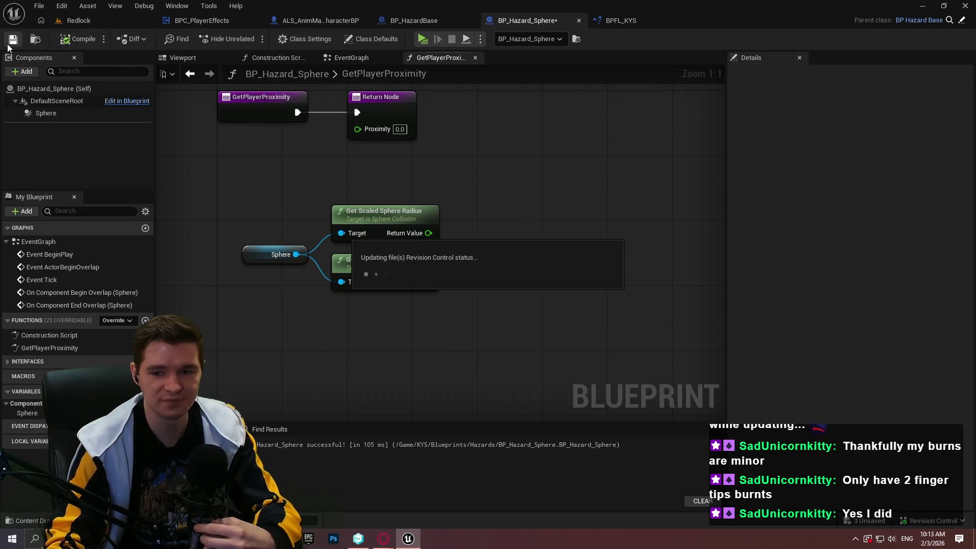
pyautogui.moveTo(456, 300); pyautogui.dragTo(372, 221)
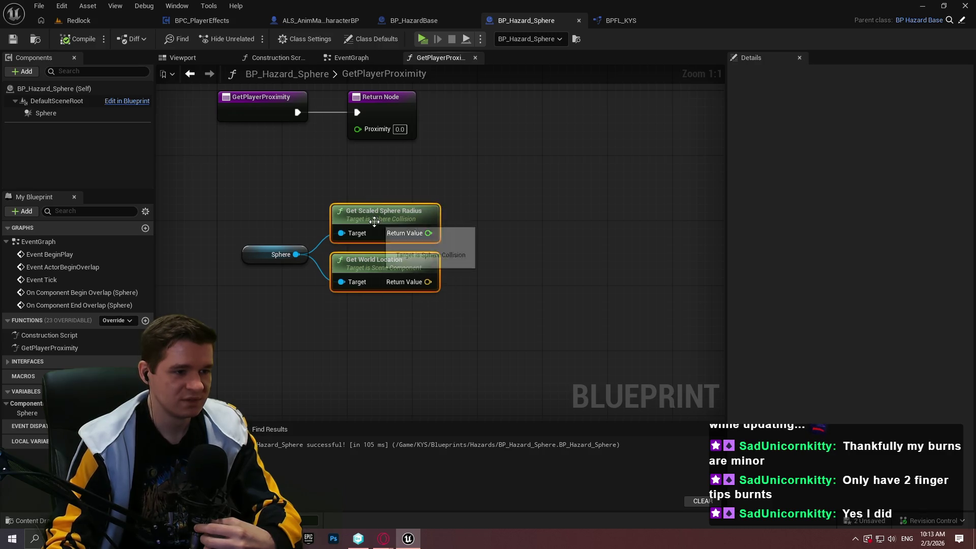
pyautogui.moveTo(534, 224); pyautogui.dragTo(529, 268)
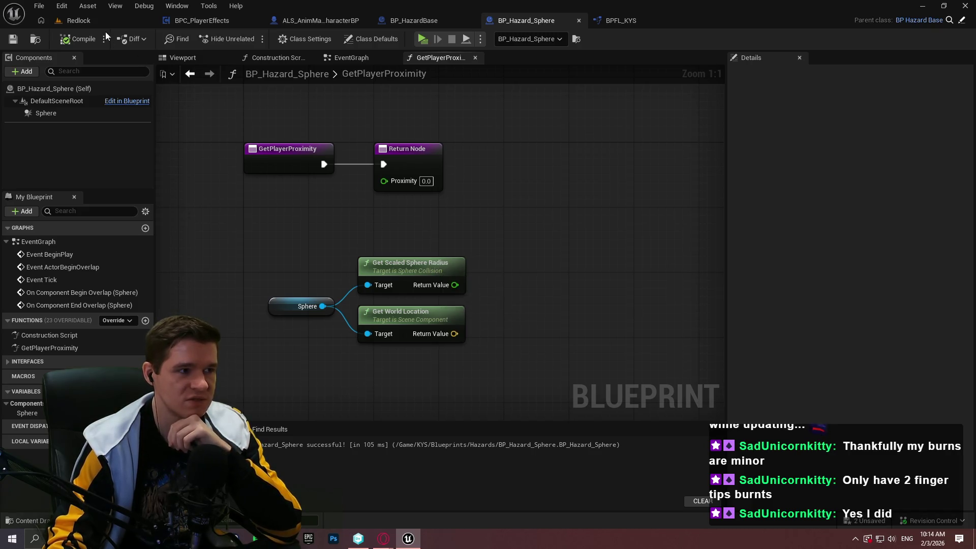
pyautogui.click(71, 21)
pyautogui.scroll(3, 850, 417)
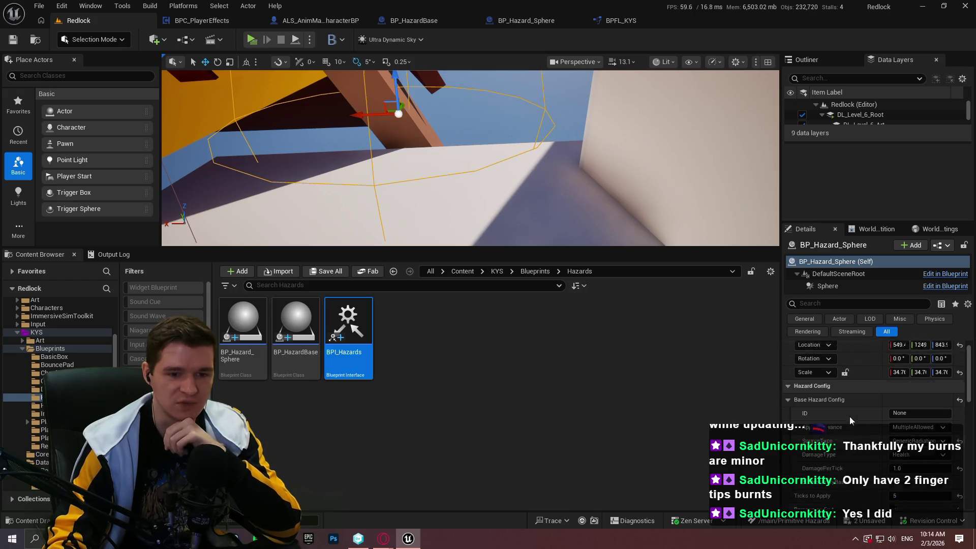
# Step: Inspect the placed hazard sphere's Sphere component and its Hazard Config settings
pyautogui.scroll(-3, 846, 406)
pyautogui.click(843, 285)
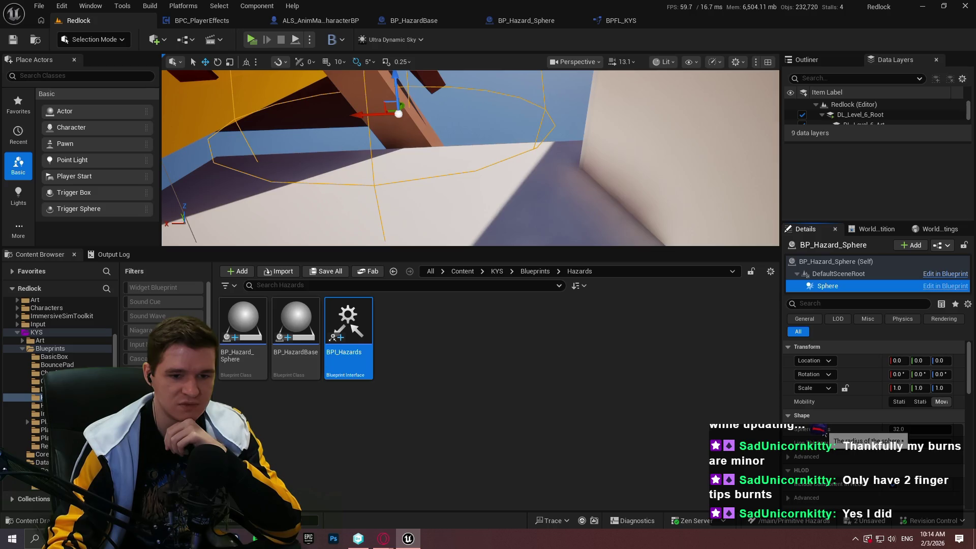
pyautogui.click(822, 262)
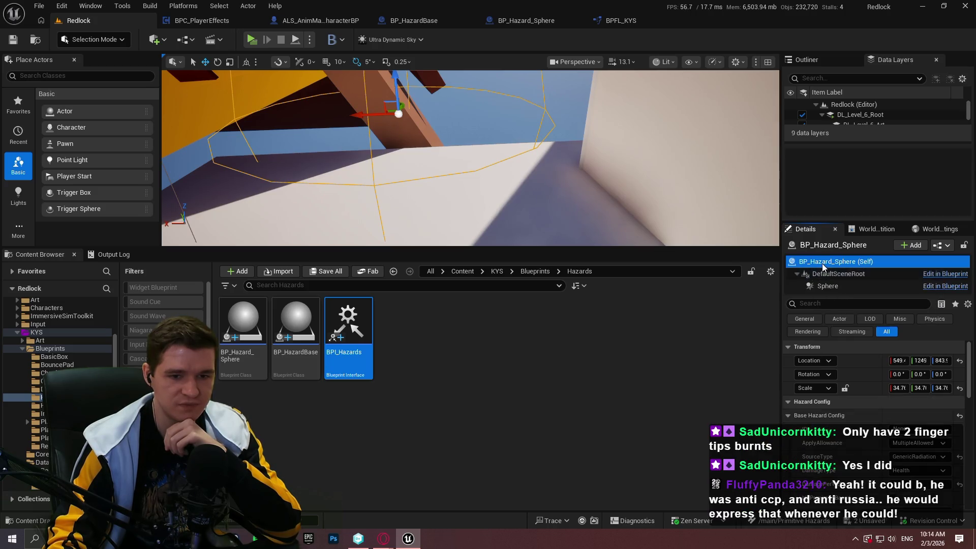
pyautogui.scroll(-2, 882, 398)
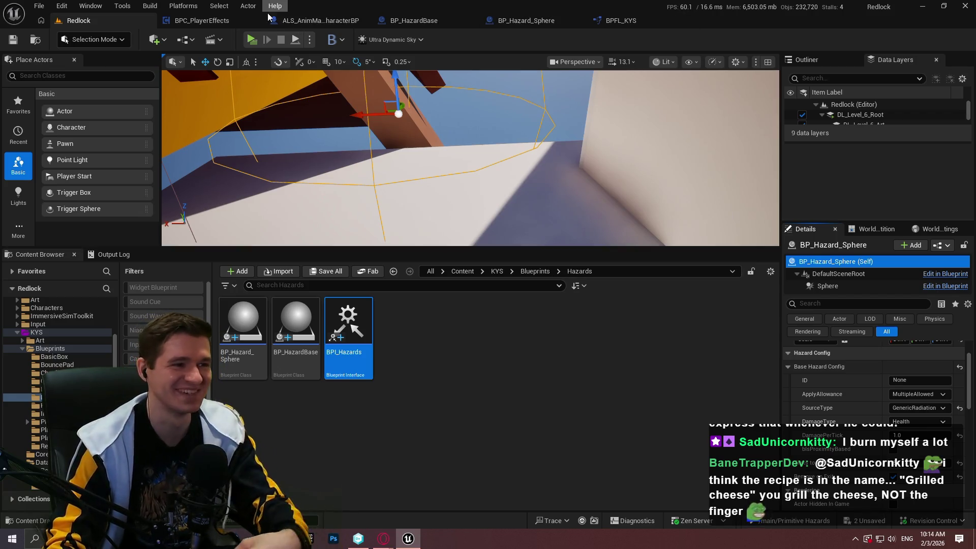
# Step: Switch to the ALS_AnimMan_CharacterBP event graph
pyautogui.click(224, 20)
pyautogui.click(321, 21)
pyautogui.click(402, 23)
pyautogui.click(361, 19)
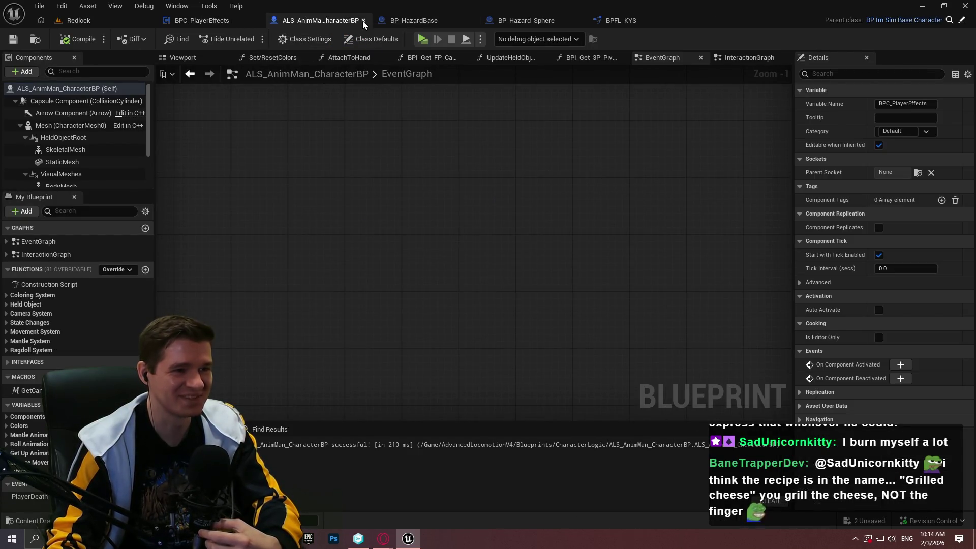
# Step: Close ALS_AnimMan_CharacterBP and go back to BP_Hazard_Sphere's GetPlayerProximity graph
pyautogui.click(363, 21)
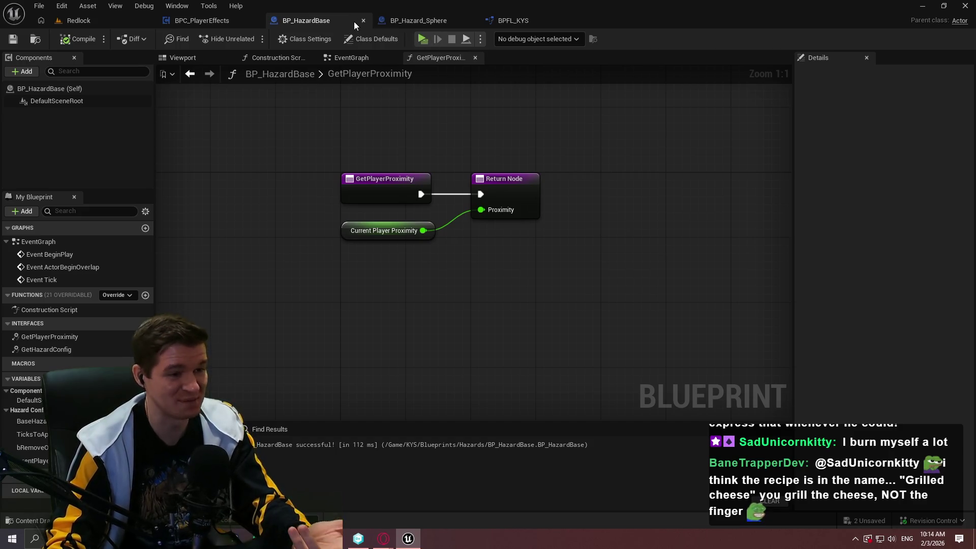
pyautogui.click(426, 23)
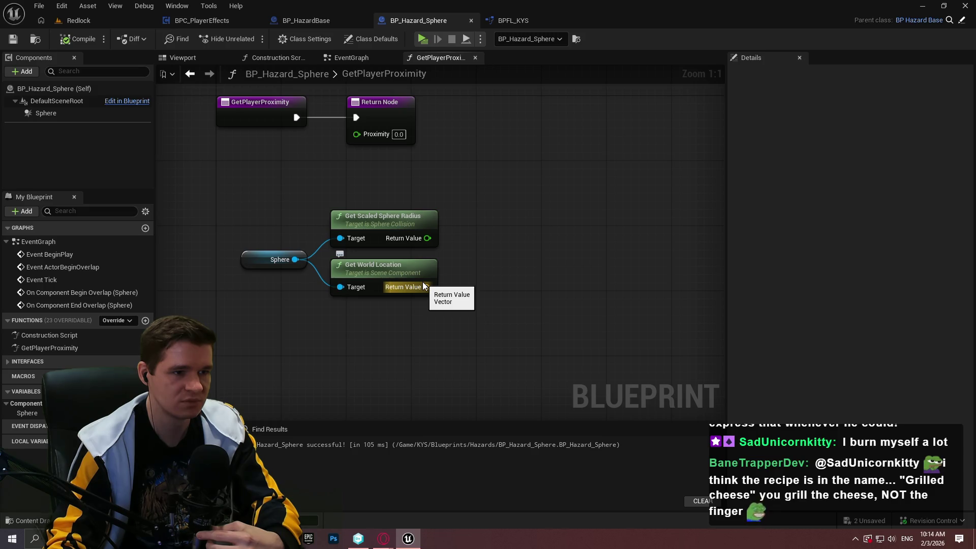
# Step: Add Get Player Character feeding a Get World Location (CapsuleComponent) node
pyautogui.rightClick(464, 283)
pyautogui.write('get player ch')
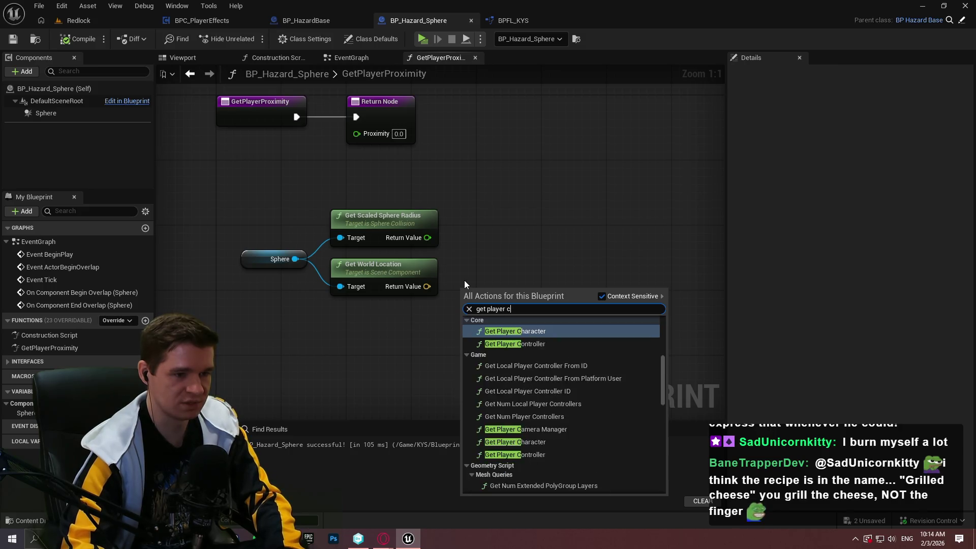
pyautogui.press('Return')
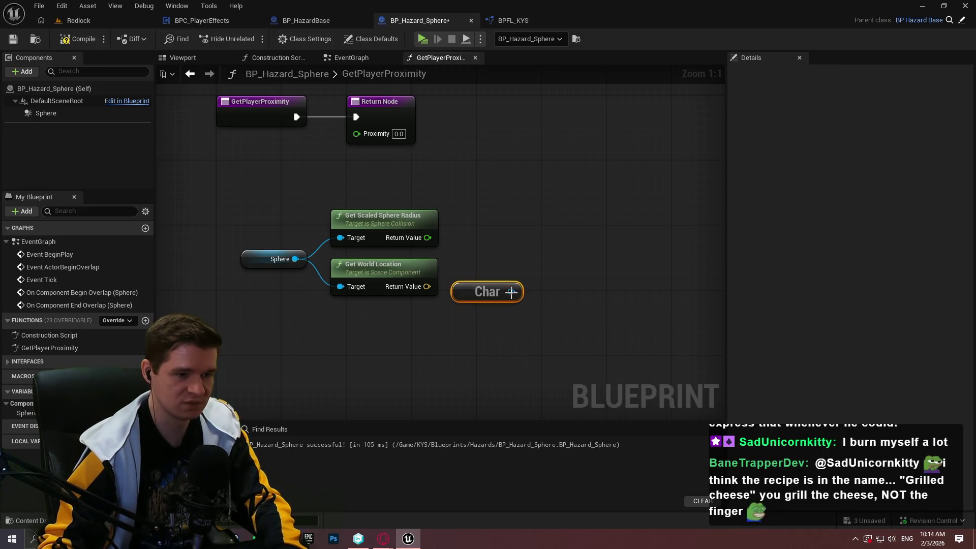
pyautogui.moveTo(512, 292); pyautogui.dragTo(552, 265)
pyautogui.write('get world')
pyautogui.write('loca')
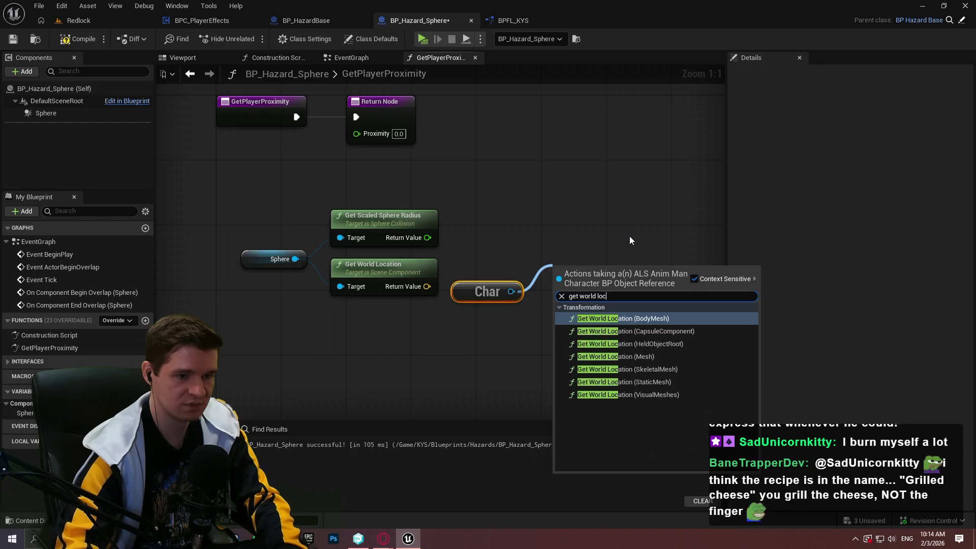
pyautogui.press('Down')
pyautogui.press('Down')
pyautogui.press('Down')
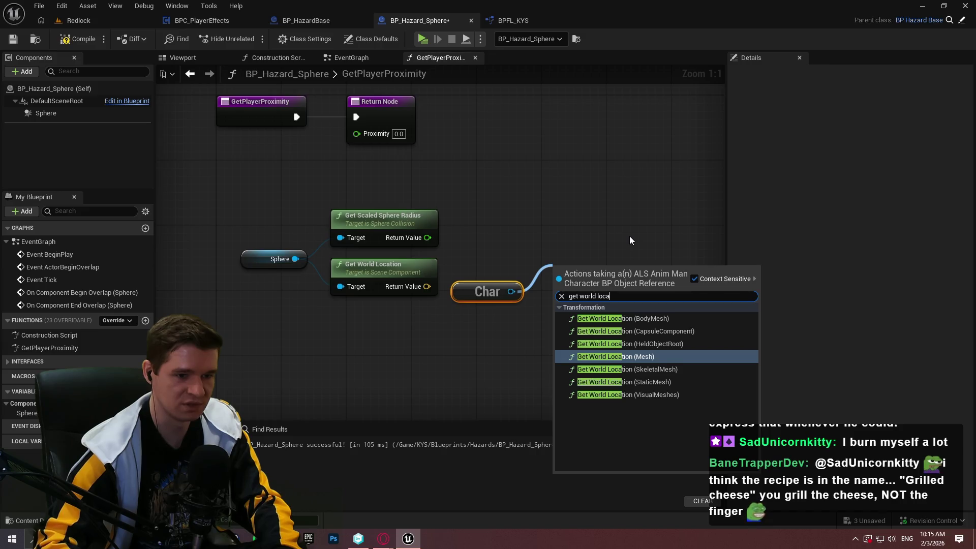
pyautogui.press('Up')
pyautogui.press('Up')
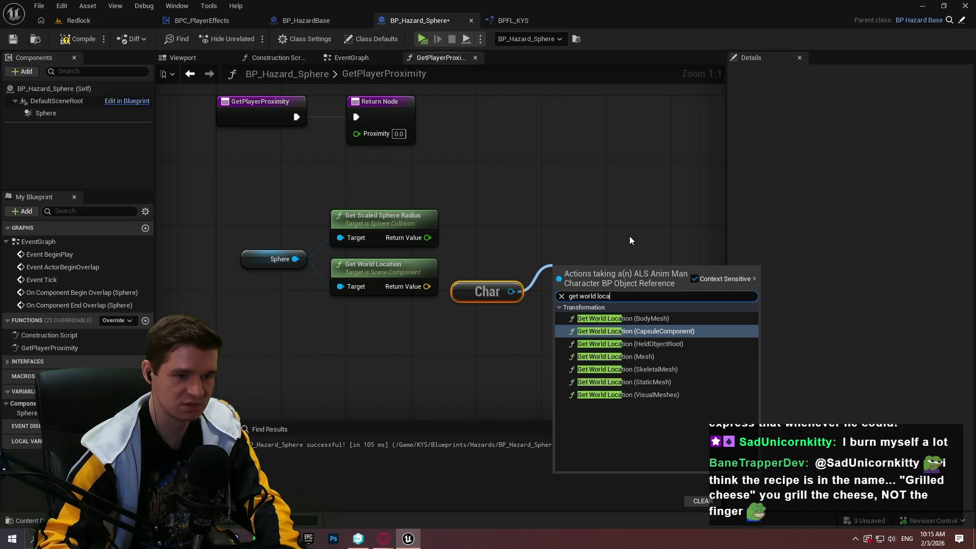
pyautogui.press('Return')
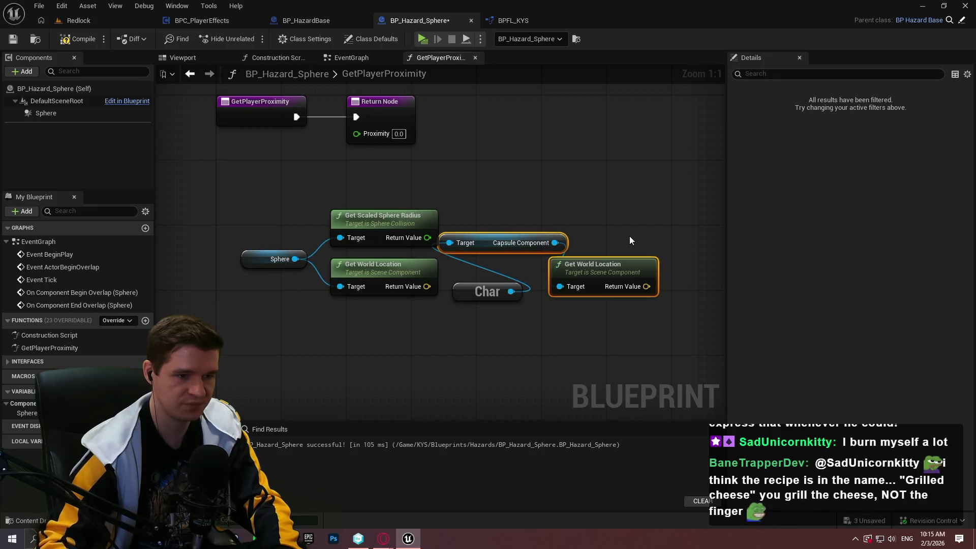
# Step: Arrange the player character and capsule location nodes below the sphere nodes
pyautogui.moveTo(583, 270)
pyautogui.mouseDown()
pyautogui.moveTo(630, 246)
pyautogui.moveTo(607, 246)
pyautogui.mouseUp()
pyautogui.moveTo(498, 243)
pyautogui.mouseDown()
pyautogui.moveTo(650, 298)
pyautogui.moveTo(409, 275)
pyautogui.mouseUp()
pyautogui.keyDown('ctrl'); pyautogui.click(305, 274); pyautogui.keyUp('ctrl')
pyautogui.moveTo(304, 274); pyautogui.dragTo(195, 373)
pyautogui.scroll(-2, 486, 227)
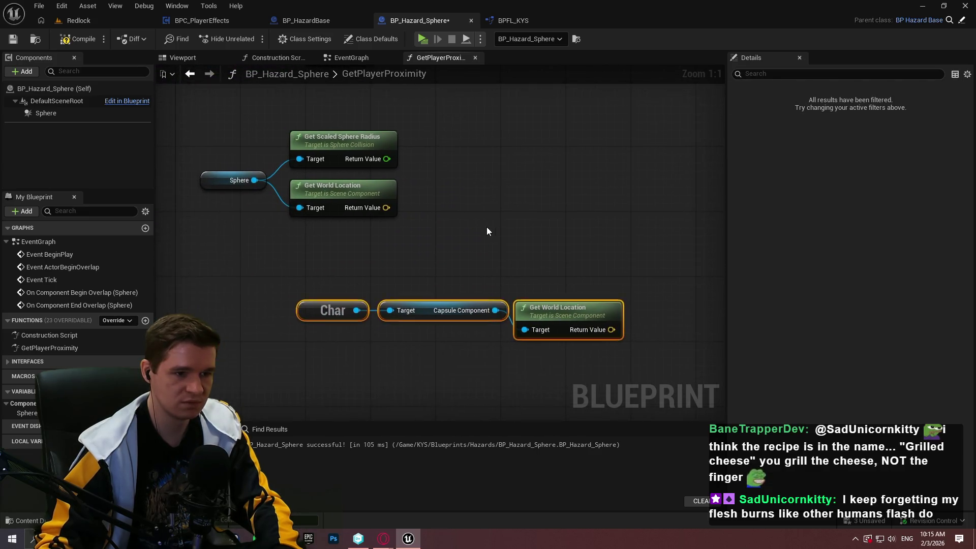
pyautogui.click(544, 240)
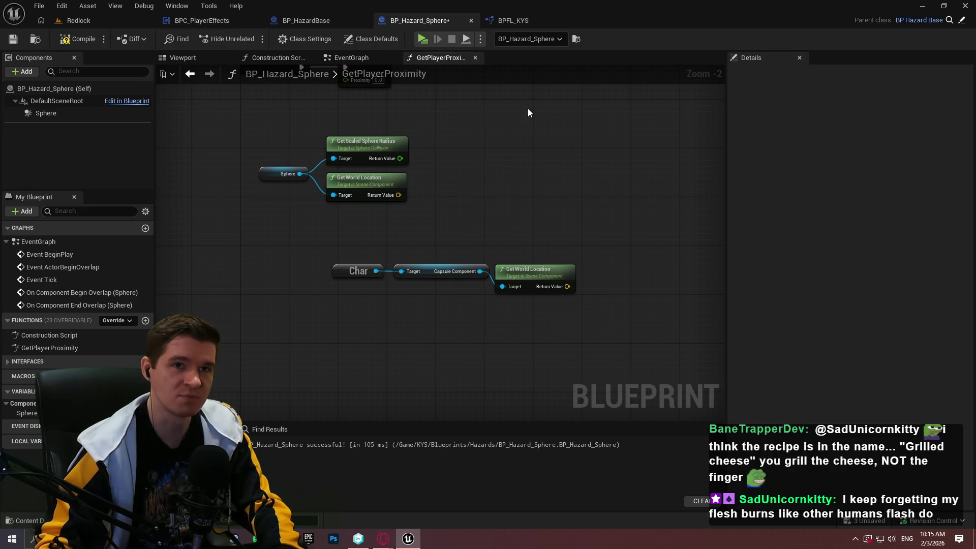
pyautogui.scroll(2, 505, 104)
pyautogui.moveTo(493, 105); pyautogui.dragTo(444, 74)
# Step: Add a Normalize to Range node to the GetPlayerProximity graph
pyautogui.rightClick(444, 118)
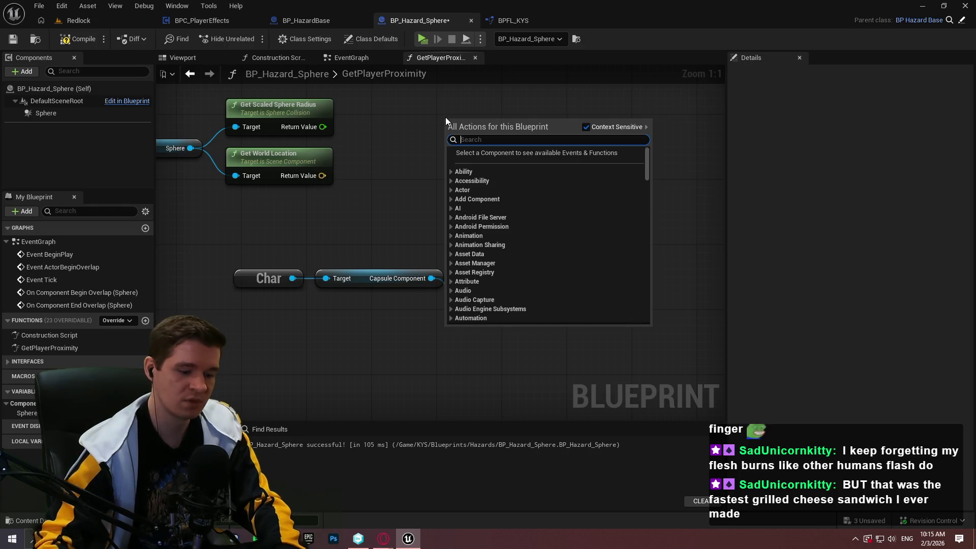
pyautogui.write('normalize to r')
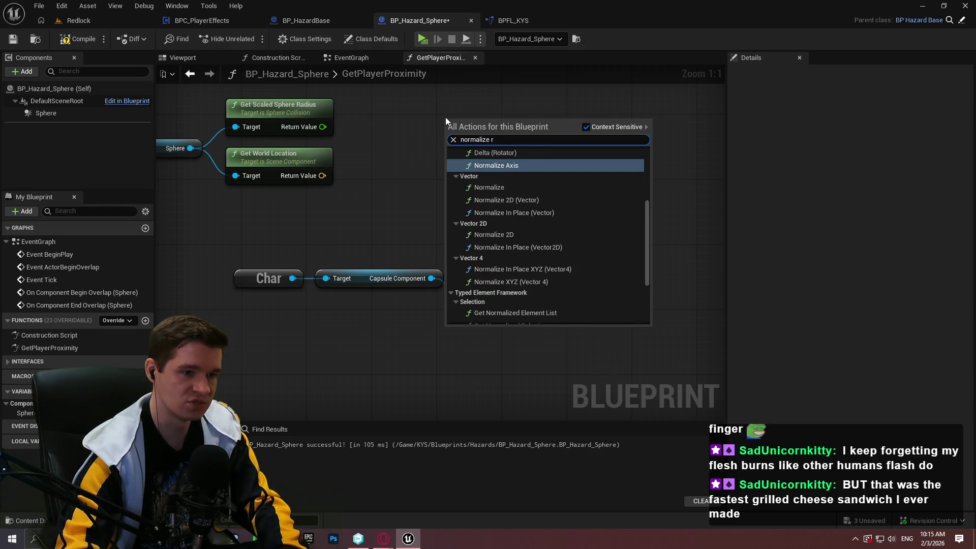
pyautogui.press('Return')
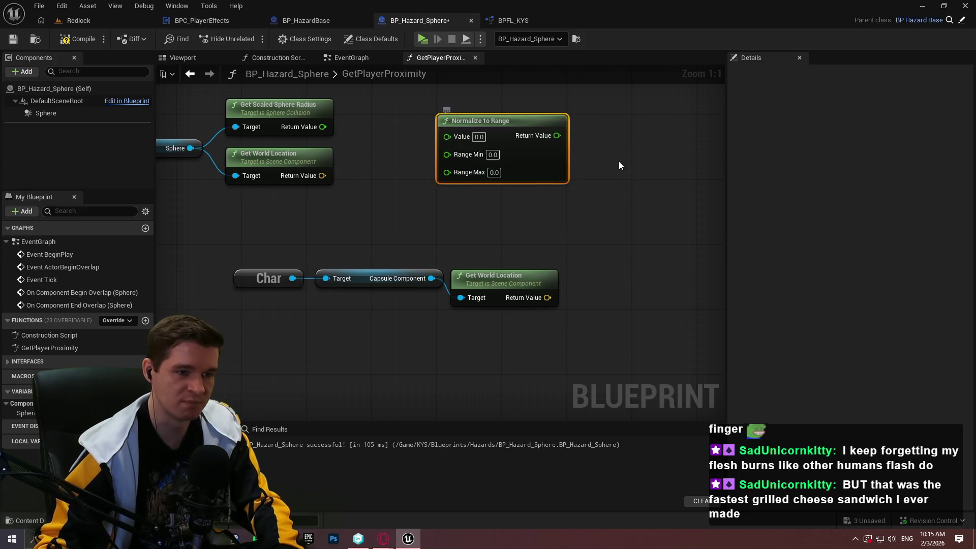
pyautogui.moveTo(457, 150); pyautogui.dragTo(553, 171)
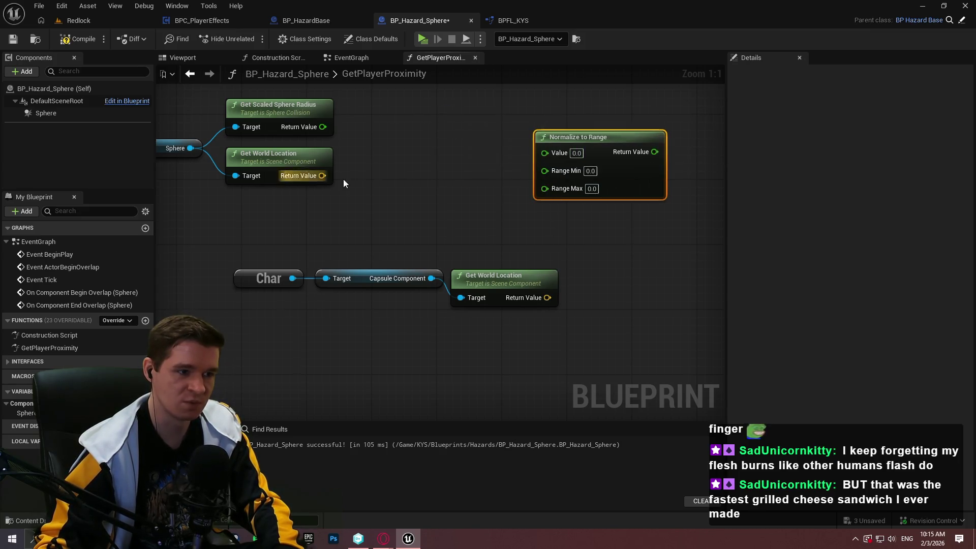
# Step: Add Distance (Vector) between the sphere and capsule locations, feeding Normalize to Range's Value
pyautogui.moveTo(322, 175); pyautogui.dragTo(495, 218)
pyautogui.write('distance')
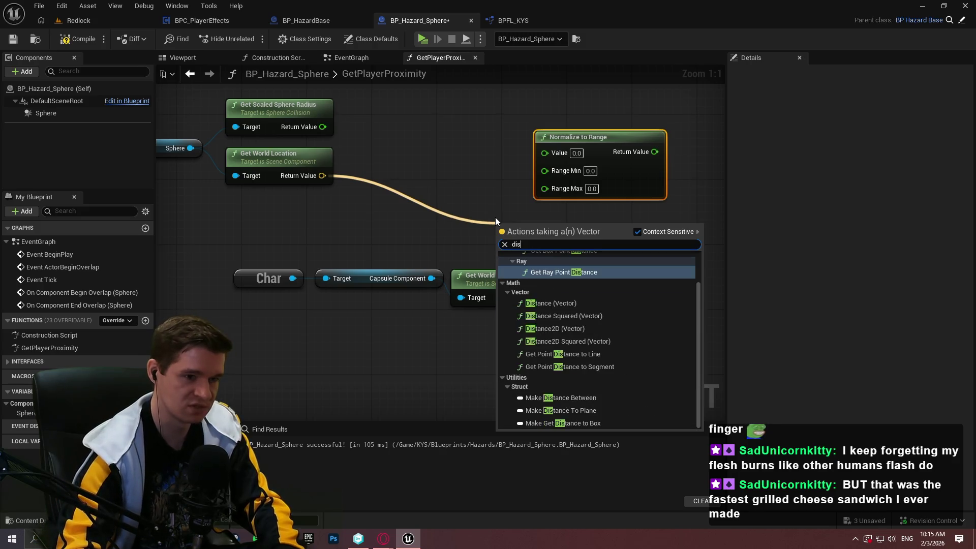
pyautogui.press('Down')
pyautogui.press('Return')
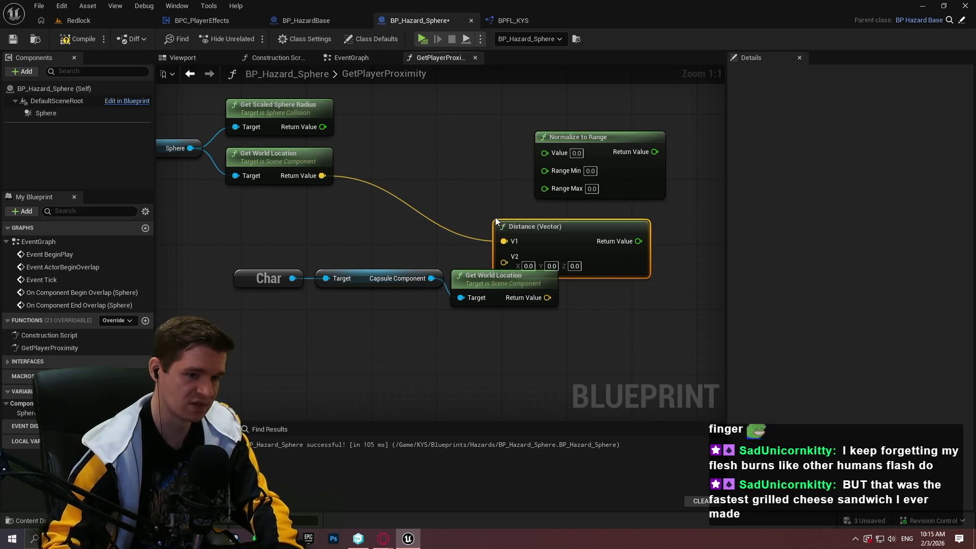
pyautogui.moveTo(551, 236); pyautogui.dragTo(607, 236)
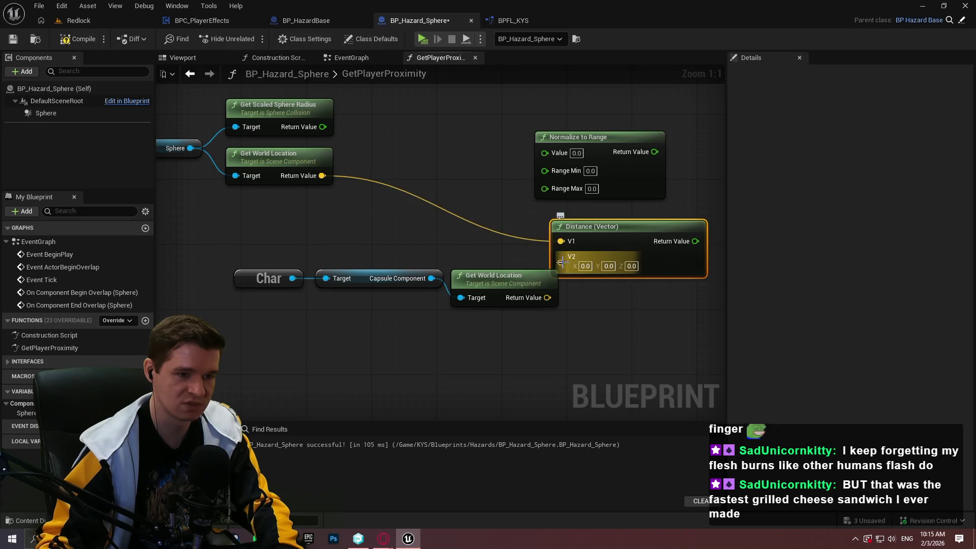
pyautogui.moveTo(550, 303); pyautogui.dragTo(547, 300)
pyautogui.moveTo(671, 360); pyautogui.dragTo(336, 300)
pyautogui.moveTo(593, 305); pyautogui.dragTo(364, 241)
pyautogui.moveTo(688, 263)
pyautogui.mouseDown()
pyautogui.moveTo(508, 218)
pyautogui.moveTo(463, 220)
pyautogui.moveTo(616, 173)
pyautogui.moveTo(595, 190)
pyautogui.mouseUp()
pyautogui.click(524, 218)
pyautogui.moveTo(644, 216)
pyautogui.mouseDown()
pyautogui.moveTo(642, 248)
pyautogui.moveTo(587, 257)
pyautogui.moveTo(627, 256)
pyautogui.mouseUp()
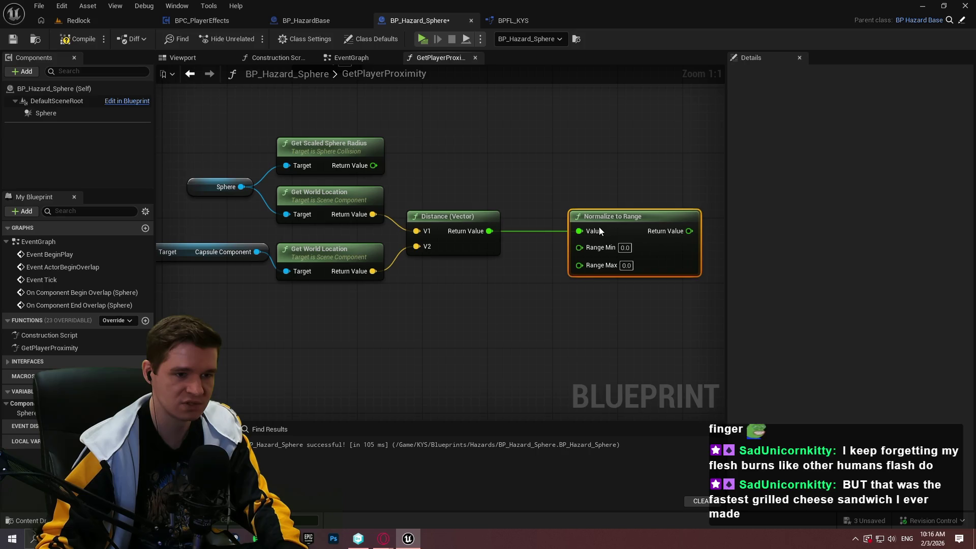
pyautogui.click(542, 262)
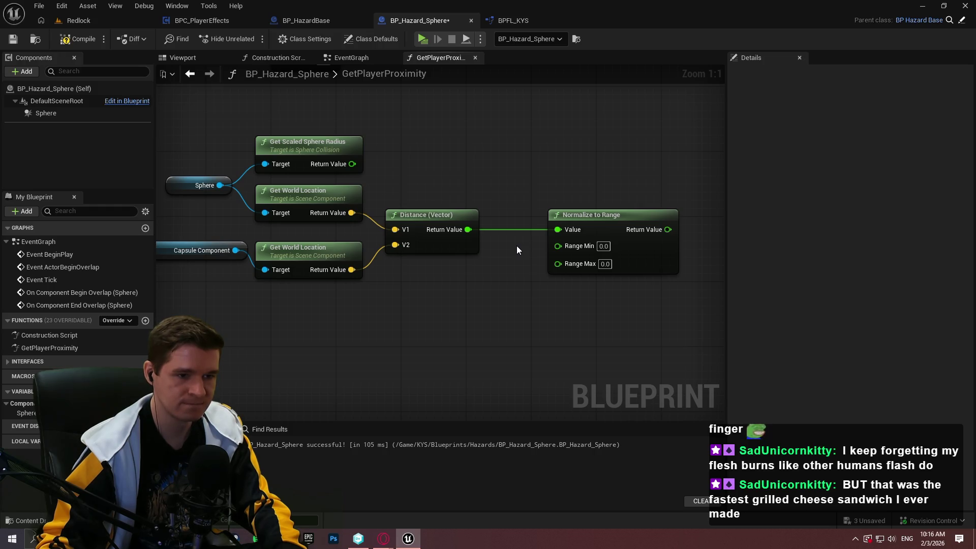
# Step: Paste copies of Sphere and Get Scaled Sphere Radius and wire the radius into Range Max
pyautogui.moveTo(580, 264)
pyautogui.mouseDown()
pyautogui.moveTo(350, 157)
pyautogui.moveTo(357, 170)
pyautogui.moveTo(617, 146)
pyautogui.mouseUp()
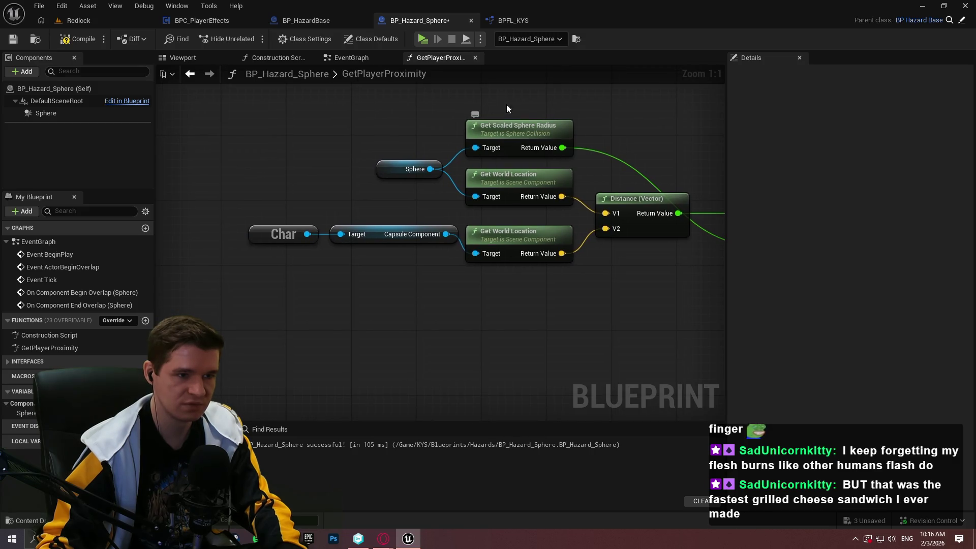
pyautogui.click(508, 127)
pyautogui.moveTo(508, 129); pyautogui.dragTo(348, 108)
pyautogui.hotkey('ctrl', 'c')
pyautogui.hotkey('ctrl', 'v')
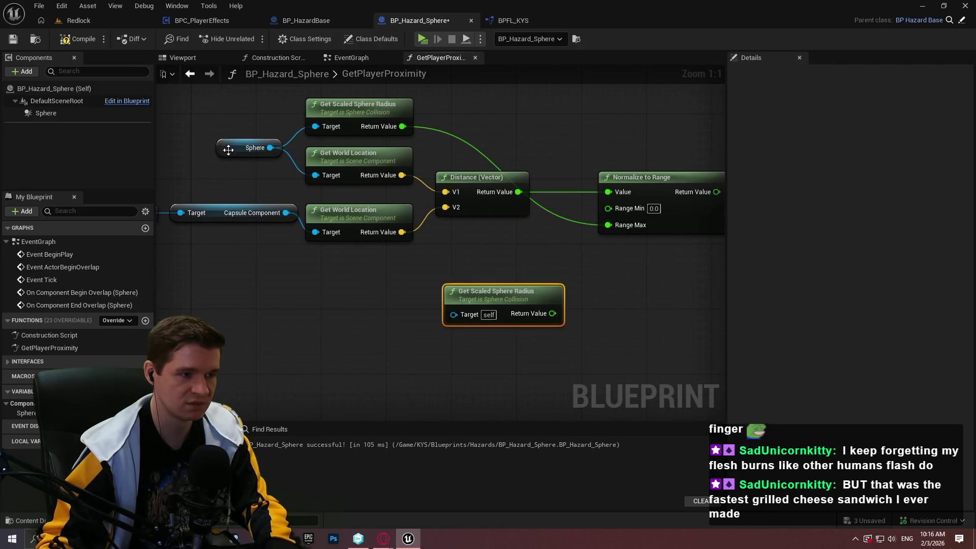
pyautogui.click(229, 147)
pyautogui.hotkey('ctrl', 'c')
pyautogui.hotkey('ctrl', 'v')
pyautogui.moveTo(433, 302)
pyautogui.mouseDown()
pyautogui.moveTo(455, 315)
pyautogui.moveTo(486, 298)
pyautogui.mouseUp()
pyautogui.moveTo(549, 321); pyautogui.dragTo(610, 225)
pyautogui.click(640, 314)
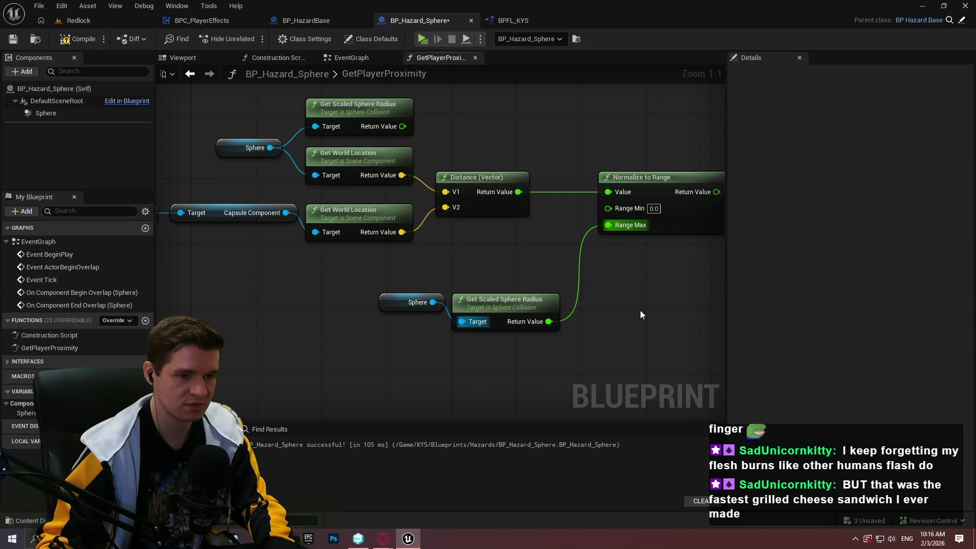
# Step: Move the new radius nodes below the location nodes and delete the unused old radius node
pyautogui.moveTo(602, 357); pyautogui.dragTo(391, 289)
pyautogui.moveTo(496, 306)
pyautogui.mouseDown()
pyautogui.moveTo(338, 262)
pyautogui.moveTo(348, 281)
pyautogui.mouseUp()
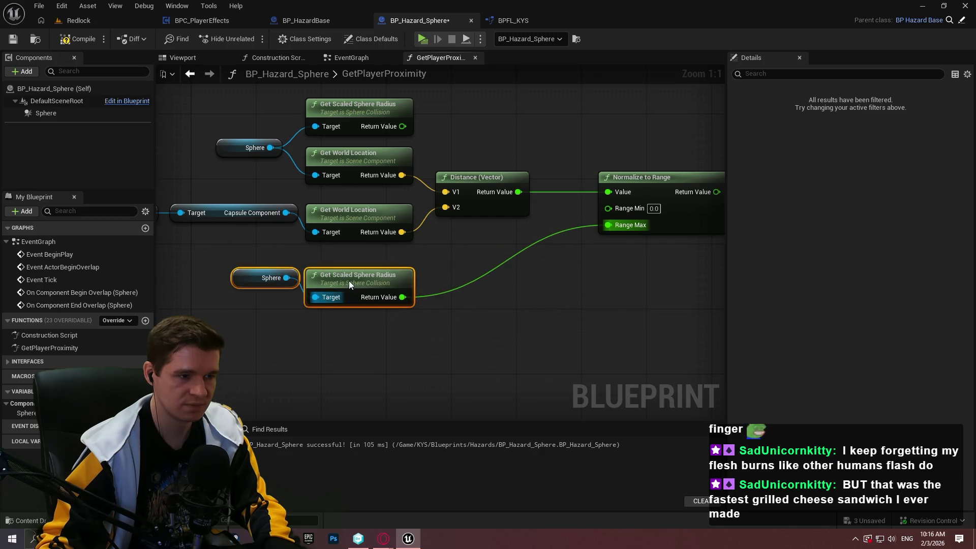
pyautogui.click(478, 293)
pyautogui.moveTo(518, 289); pyautogui.dragTo(662, 293)
pyautogui.moveTo(492, 313); pyautogui.dragTo(401, 362)
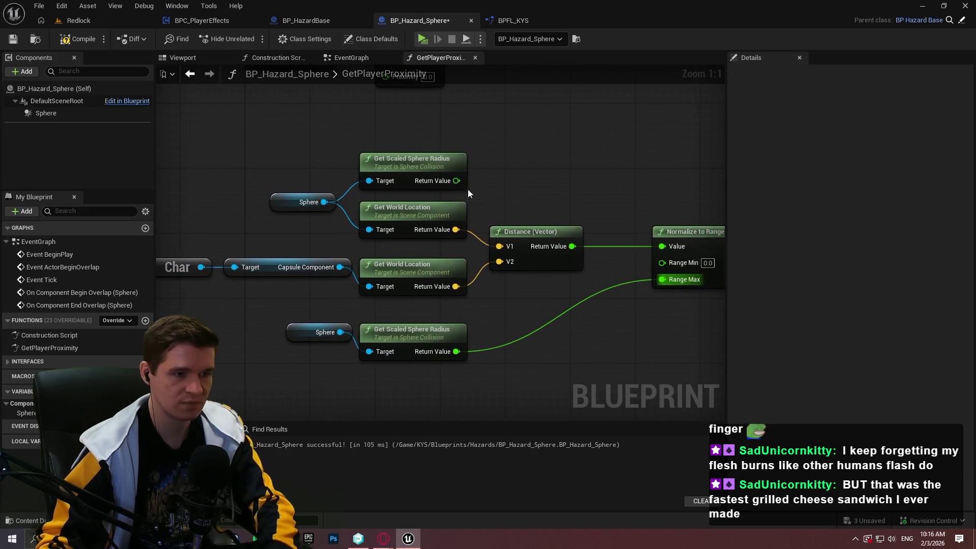
pyautogui.click(407, 159)
pyautogui.press('Delete')
# Step: Arrange the calculation nodes with the Return Node to their right, returning Proximity
pyautogui.moveTo(333, 202)
pyautogui.mouseDown()
pyautogui.moveTo(345, 226)
pyautogui.moveTo(342, 211)
pyautogui.mouseUp()
pyautogui.click(388, 180)
pyautogui.moveTo(403, 381)
pyautogui.mouseDown()
pyautogui.moveTo(507, 342)
pyautogui.moveTo(456, 318)
pyautogui.moveTo(555, 205)
pyautogui.moveTo(519, 219)
pyautogui.mouseUp()
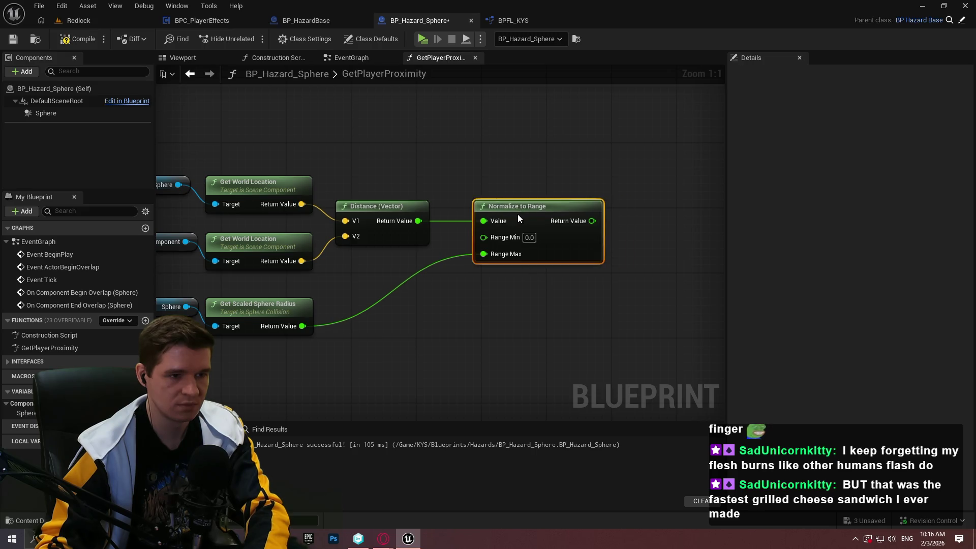
pyautogui.moveTo(501, 312)
pyautogui.mouseDown()
pyautogui.moveTo(528, 297)
pyautogui.moveTo(273, 168)
pyautogui.moveTo(388, 151)
pyautogui.moveTo(530, 152)
pyautogui.mouseUp()
pyautogui.scroll(-3, 529, 297)
pyautogui.moveTo(533, 203); pyautogui.dragTo(690, 152)
pyautogui.moveTo(686, 315); pyautogui.dragTo(275, 193)
pyautogui.moveTo(622, 227)
pyautogui.mouseDown()
pyautogui.moveTo(699, 161)
pyautogui.moveTo(454, 230)
pyautogui.mouseUp()
pyautogui.moveTo(480, 172)
pyautogui.mouseDown()
pyautogui.moveTo(571, 161)
pyautogui.moveTo(586, 172)
pyautogui.mouseUp()
pyautogui.click(573, 227)
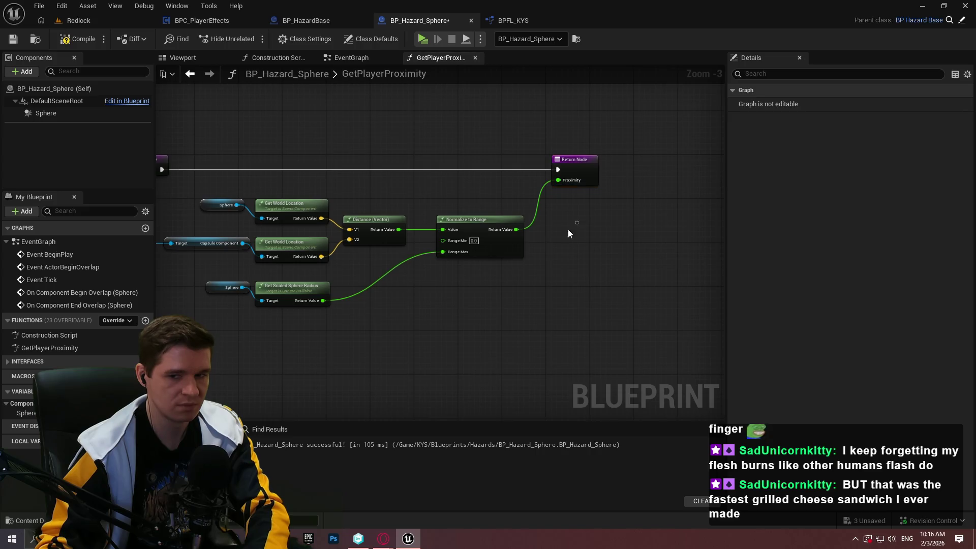
pyautogui.moveTo(572, 226); pyautogui.dragTo(622, 208)
pyautogui.scroll(1, 622, 209)
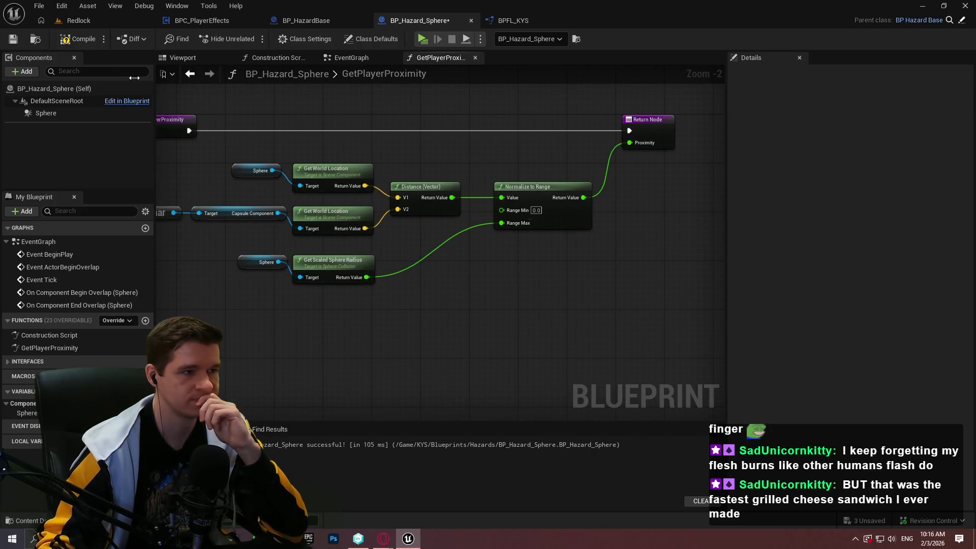
# Step: Compile and save BP_Hazard_Sphere
pyautogui.click(82, 40)
pyautogui.click(12, 39)
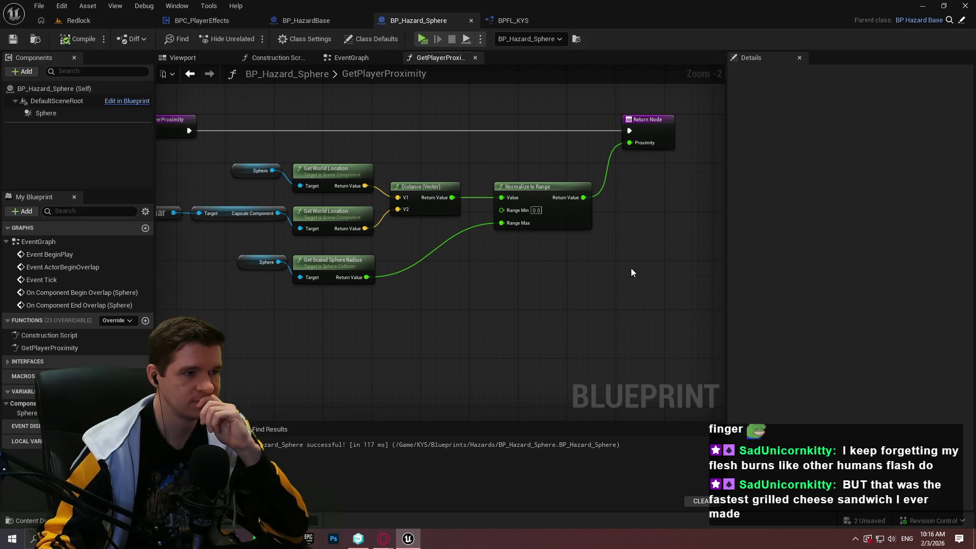
pyautogui.moveTo(632, 272); pyautogui.dragTo(608, 331)
pyautogui.click(361, 59)
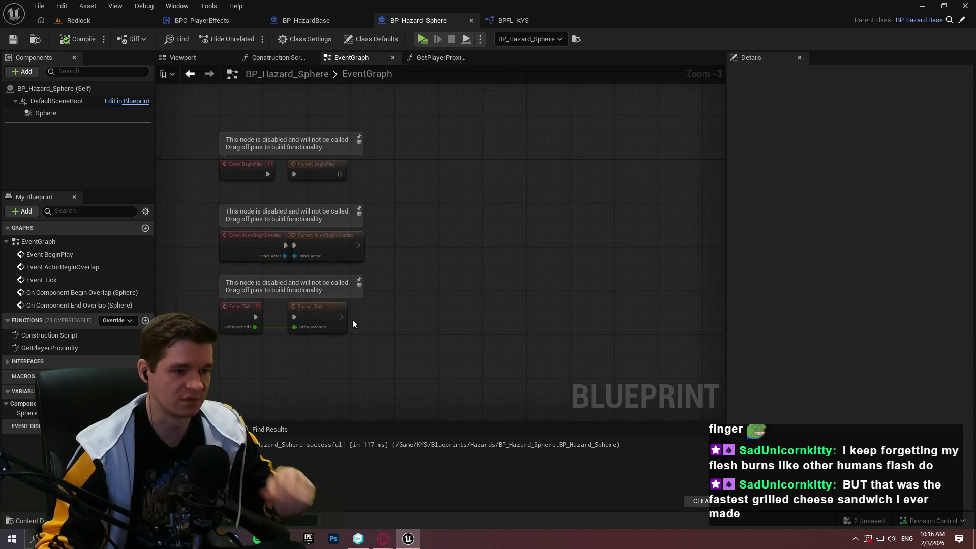
# Step: Add an expanded Print String after Parent: Tick, then return to GetPlayerProximity
pyautogui.moveTo(340, 316); pyautogui.dragTo(394, 304)
pyautogui.write('print')
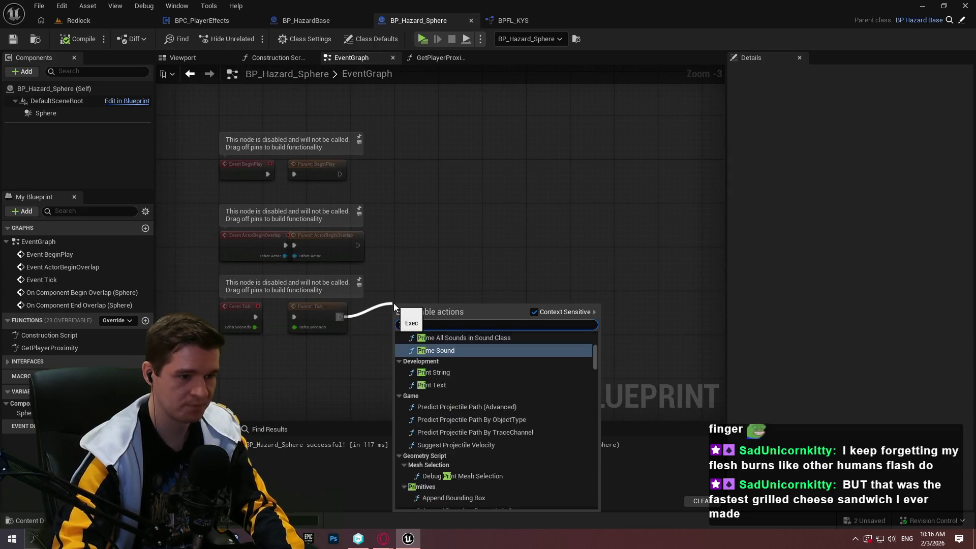
pyautogui.press('Return')
pyautogui.scroll(2, 421, 335)
pyautogui.click(435, 341)
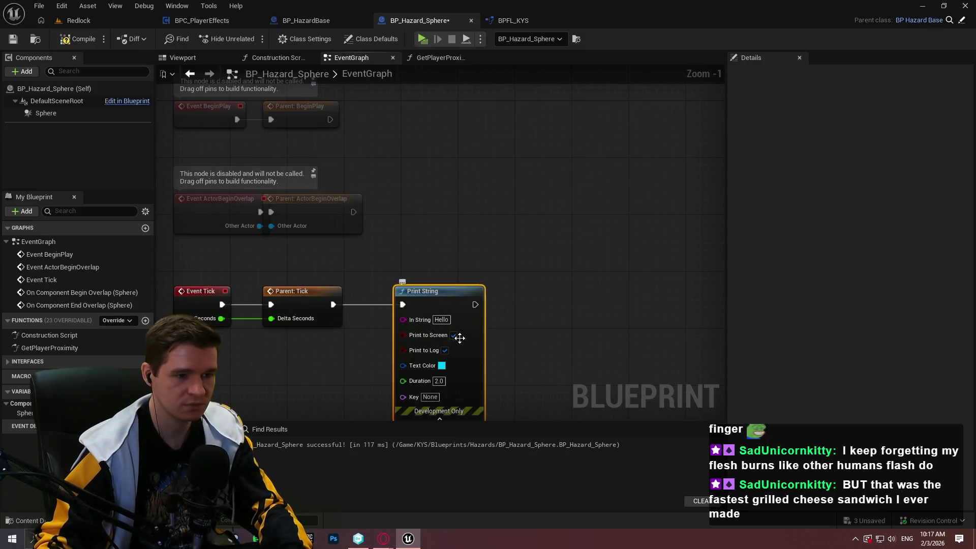
pyautogui.moveTo(390, 206)
pyautogui.mouseDown()
pyautogui.moveTo(526, 107)
pyautogui.moveTo(483, 143)
pyautogui.mouseUp()
pyautogui.rightClick(395, 279)
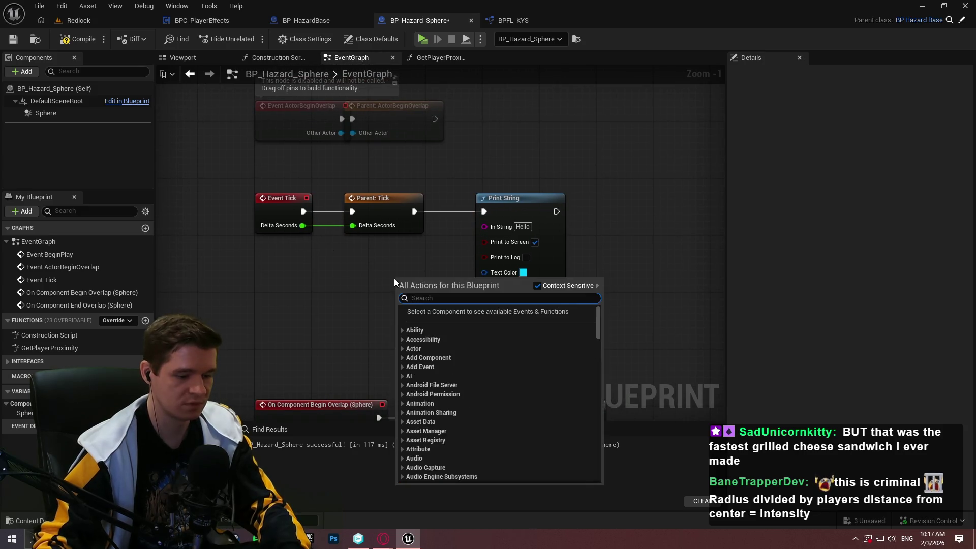
pyautogui.click(438, 58)
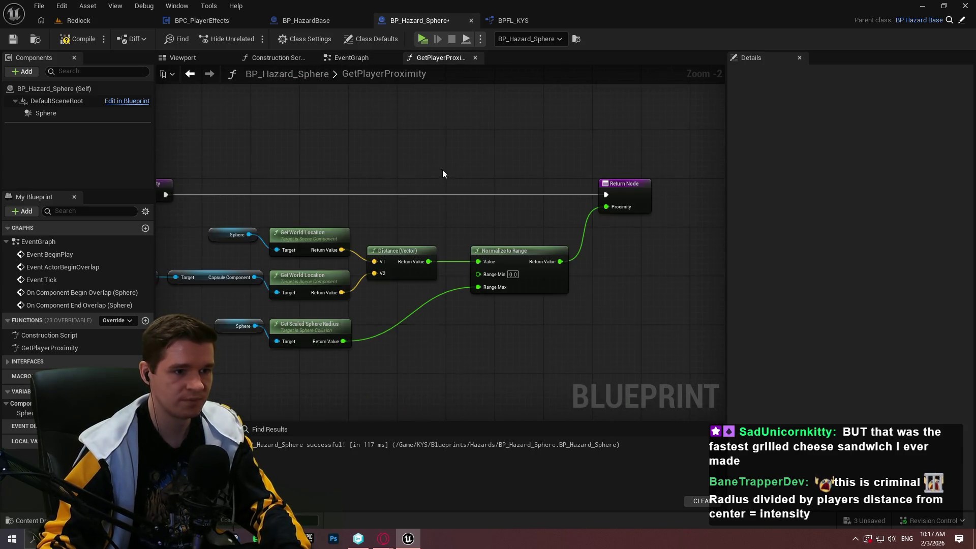
pyautogui.moveTo(583, 261)
pyautogui.mouseDown()
pyautogui.moveTo(559, 224)
pyautogui.moveTo(624, 256)
pyautogui.moveTo(618, 264)
pyautogui.mouseUp()
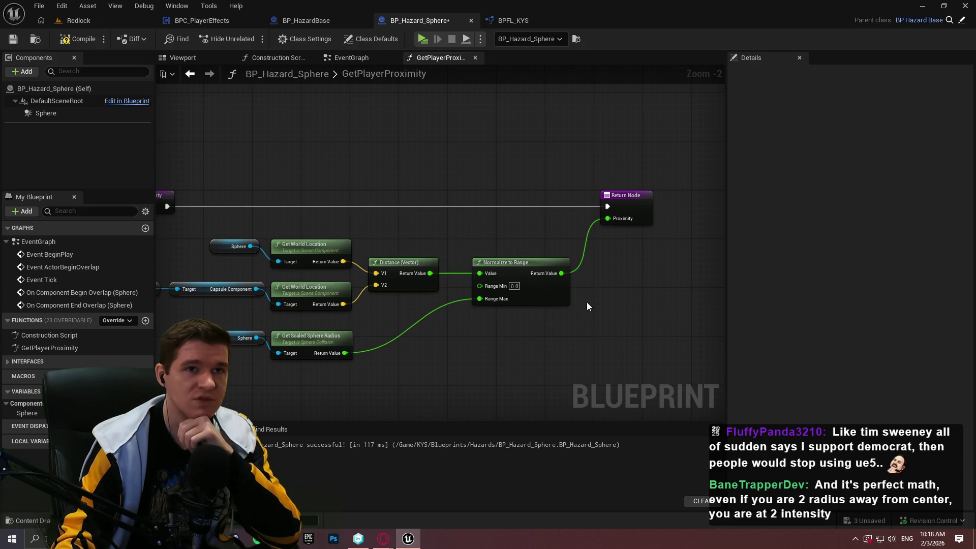
pyautogui.scroll(2, 589, 285)
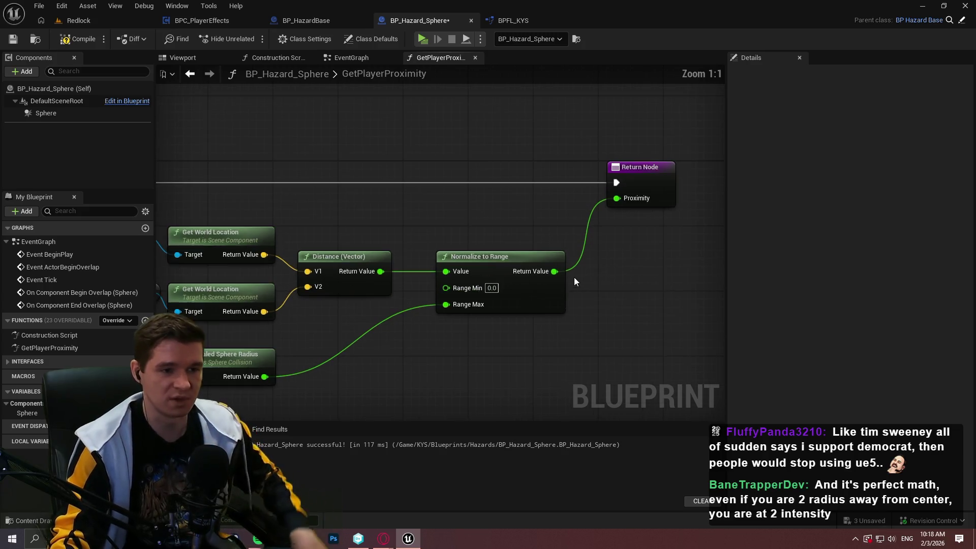
# Step: Add a Clamp (Float) node (Min 0.0, Max 1.0) from Normalize to Range's output
pyautogui.moveTo(554, 270); pyautogui.dragTo(588, 286)
pyautogui.write('c')
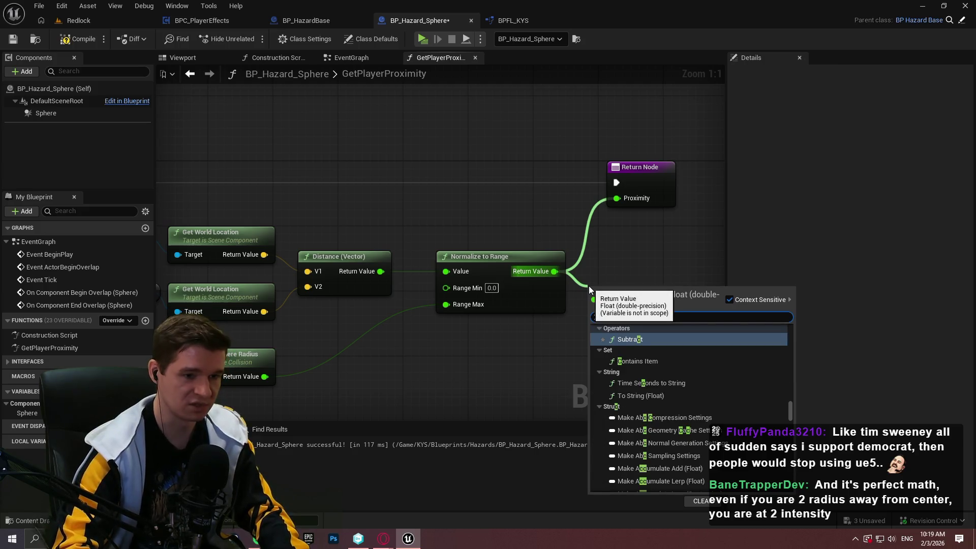
pyautogui.write('lmap')
pyautogui.hotkey('ctrl', 'a')
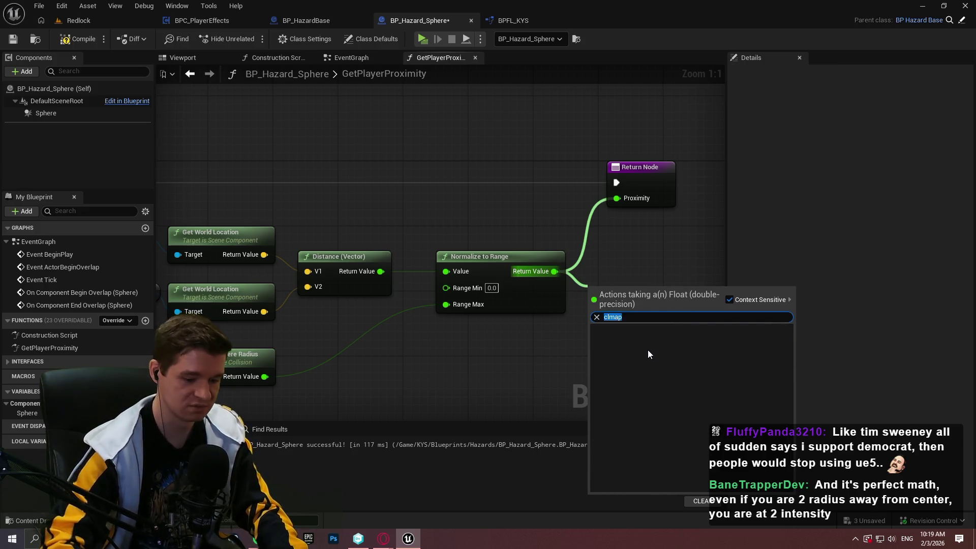
pyautogui.write('clamp')
pyautogui.scroll(3, 650, 356)
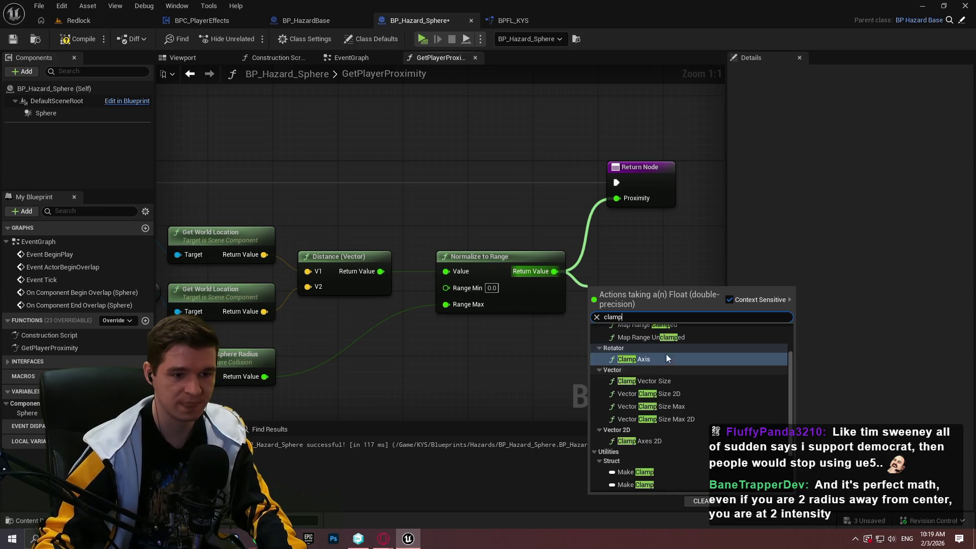
pyautogui.click(640, 409)
# Step: Place the Clamp before the Return Node's Proximity, then compile and save
pyautogui.moveTo(629, 298)
pyautogui.mouseDown()
pyautogui.moveTo(620, 265)
pyautogui.moveTo(653, 218)
pyautogui.moveTo(617, 198)
pyautogui.moveTo(709, 195)
pyautogui.moveTo(690, 197)
pyautogui.mouseUp()
pyautogui.click(652, 280)
pyautogui.scroll(-2, 667, 289)
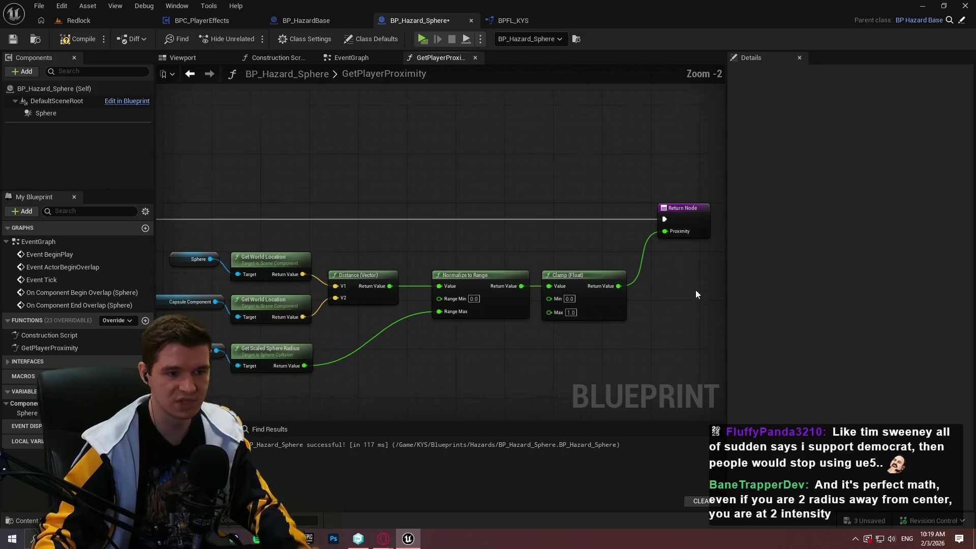
pyautogui.click(13, 39)
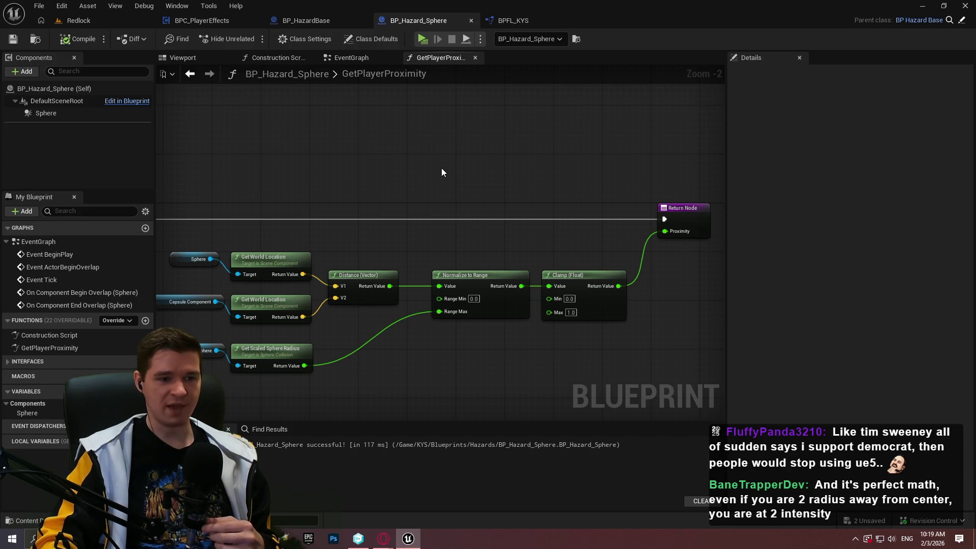
# Step: Widen the graph panel and pan until GetPlayerProximity's entry node and Return Node both show
pyautogui.moveTo(460, 170); pyautogui.dragTo(506, 157)
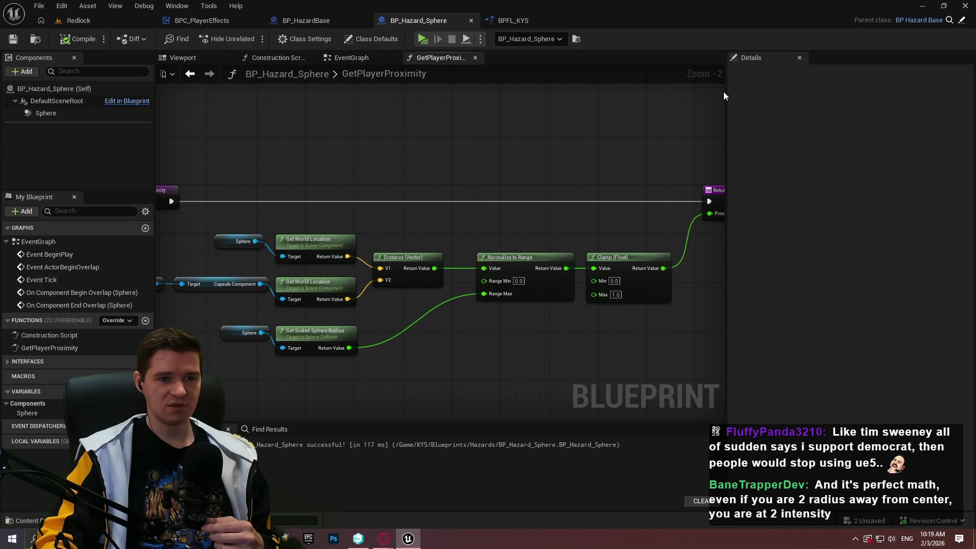
pyautogui.moveTo(726, 95); pyautogui.dragTo(777, 96)
pyautogui.moveTo(511, 117)
pyautogui.mouseDown()
pyautogui.moveTo(621, 115)
pyautogui.moveTo(496, 129)
pyautogui.moveTo(499, 139)
pyautogui.moveTo(525, 139)
pyautogui.moveTo(511, 138)
pyautogui.mouseUp()
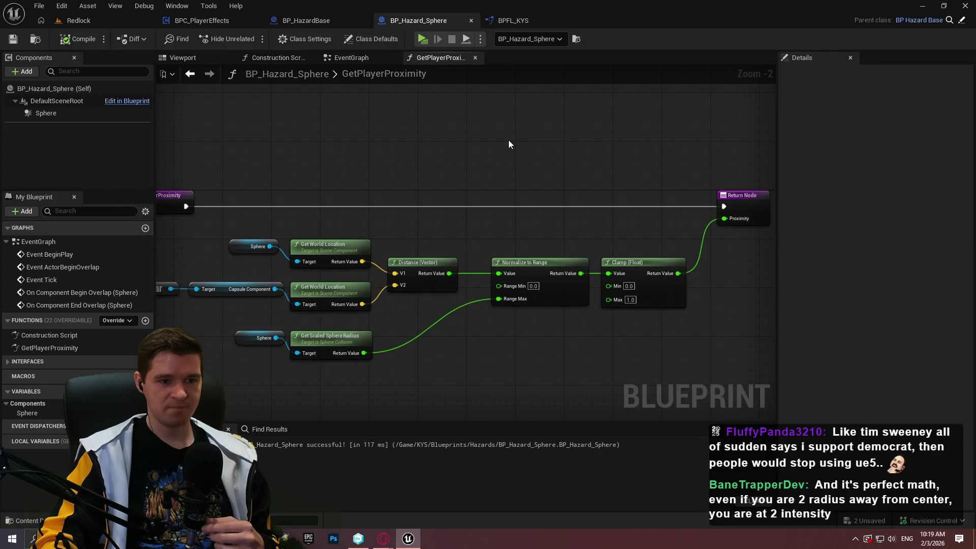
pyautogui.moveTo(509, 140)
pyautogui.mouseDown()
pyautogui.moveTo(576, 138)
pyautogui.moveTo(570, 146)
pyautogui.mouseUp()
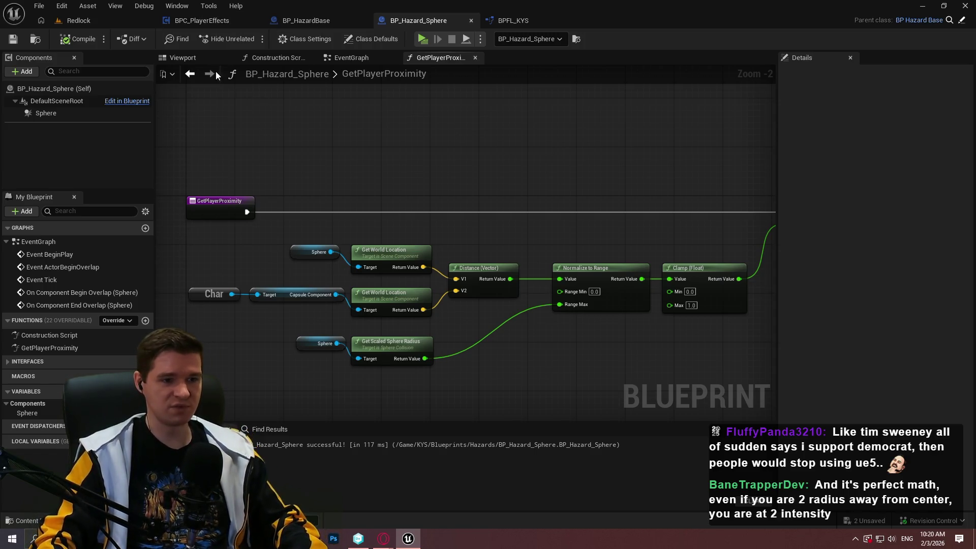
pyautogui.moveTo(485, 157); pyautogui.dragTo(404, 152)
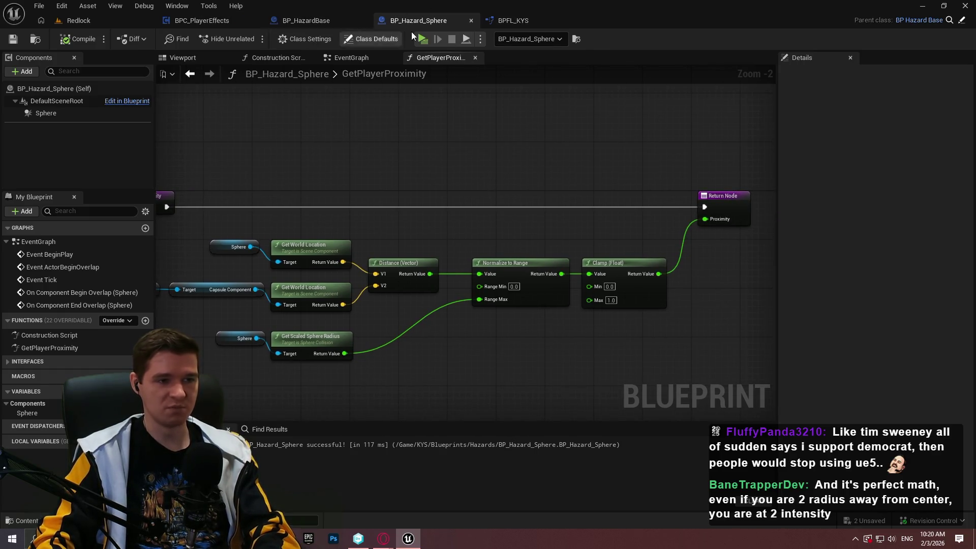
# Step: Look through the BPFL_KYS, BPC_PlayerEffects, BP_HazardBase and BP_Hazard_Sphere tabs
pyautogui.click(517, 20)
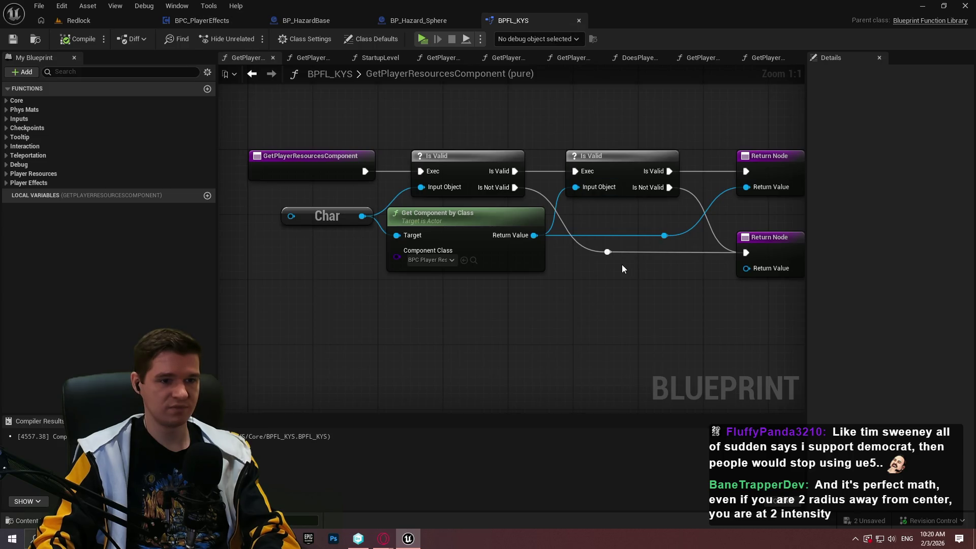
pyautogui.scroll(-1, 620, 264)
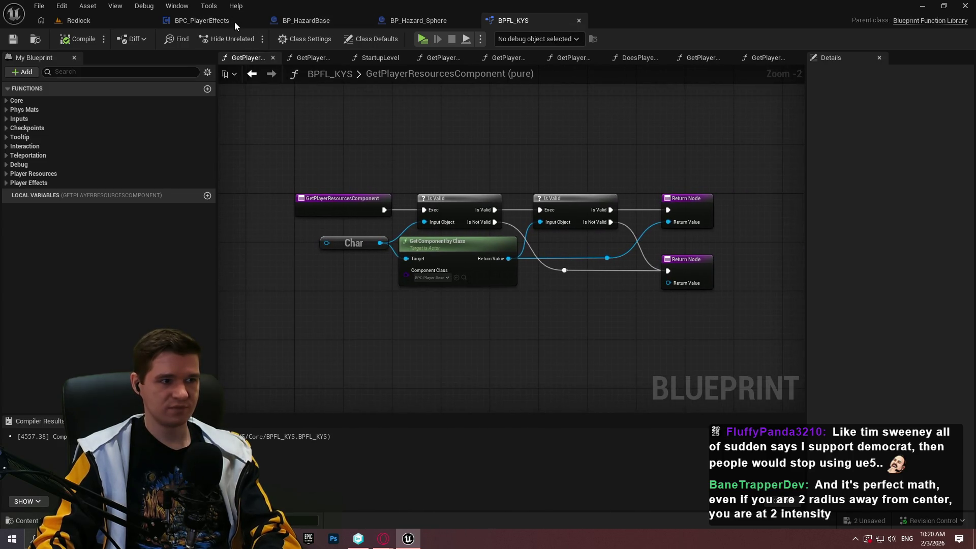
pyautogui.click(234, 23)
pyautogui.click(374, 24)
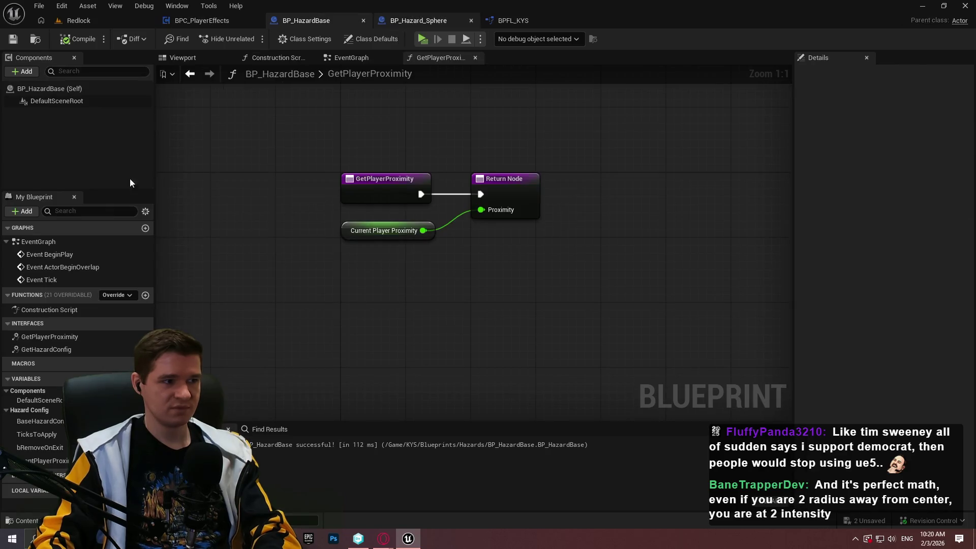
pyautogui.scroll(-2, 223, 288)
pyautogui.scroll(3, 251, 282)
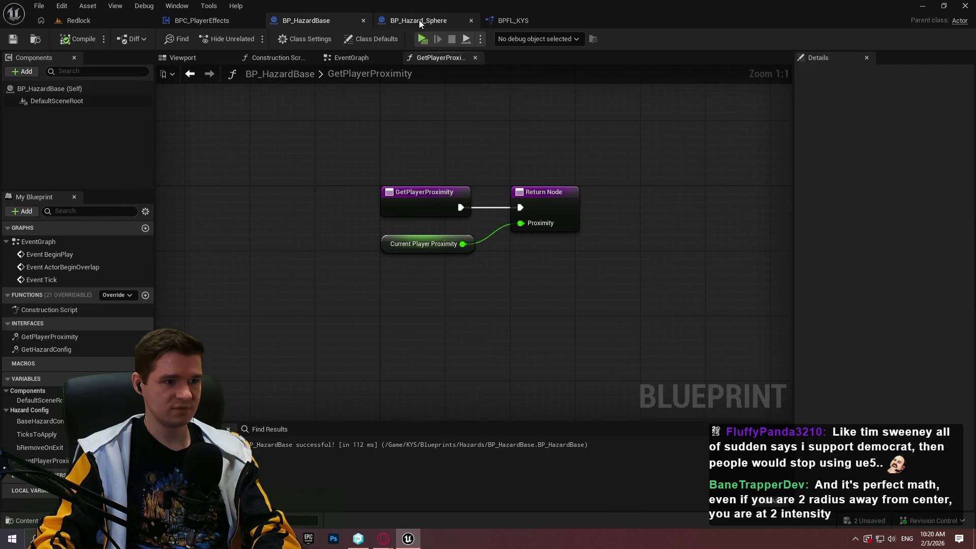
pyautogui.click(419, 20)
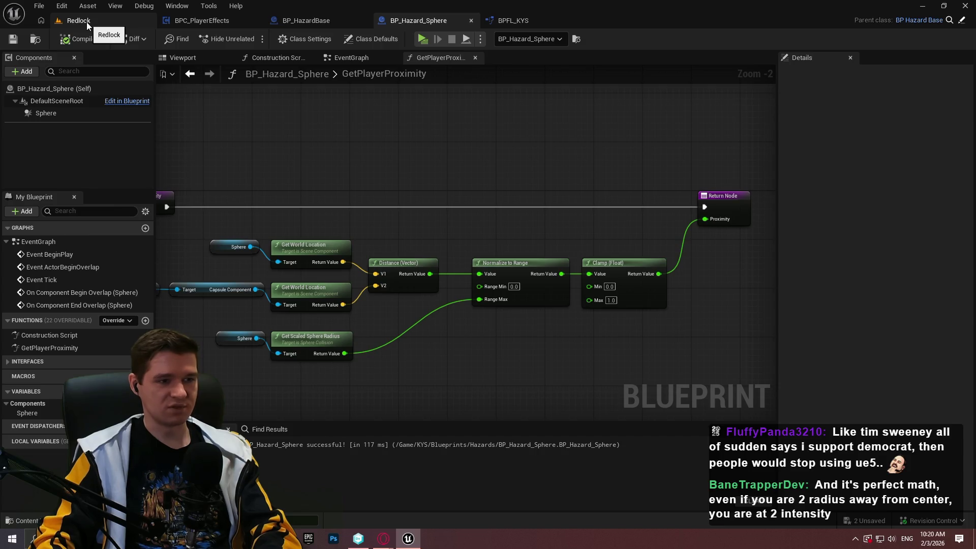
# Step: Run a brief standalone playtest, stop it, and return to BP_Hazard_Sphere's event graph
pyautogui.click(426, 40)
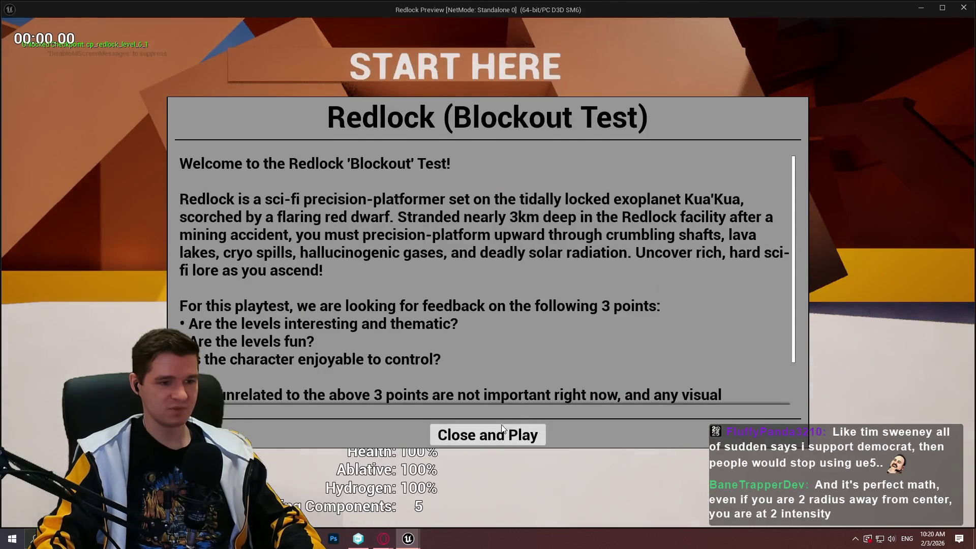
pyautogui.click(501, 432)
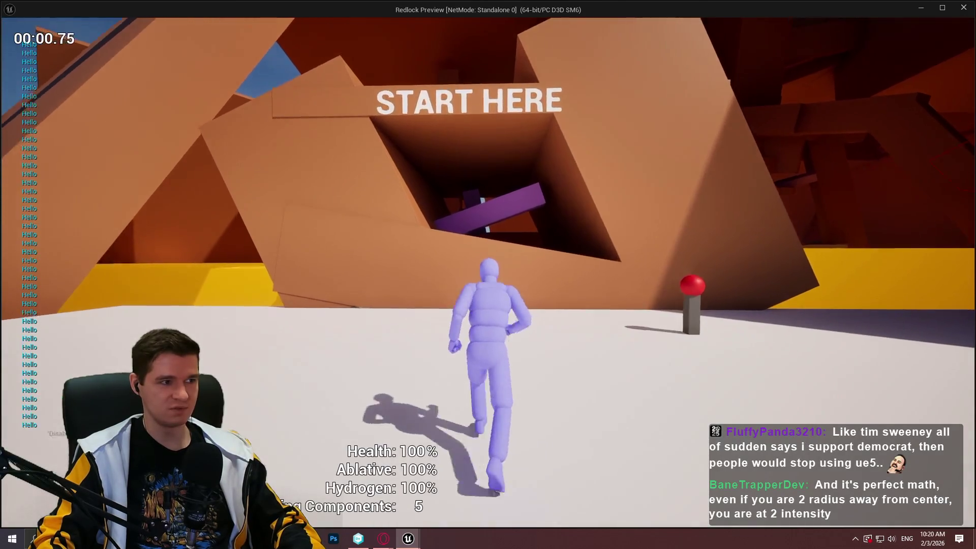
pyautogui.press('Escape')
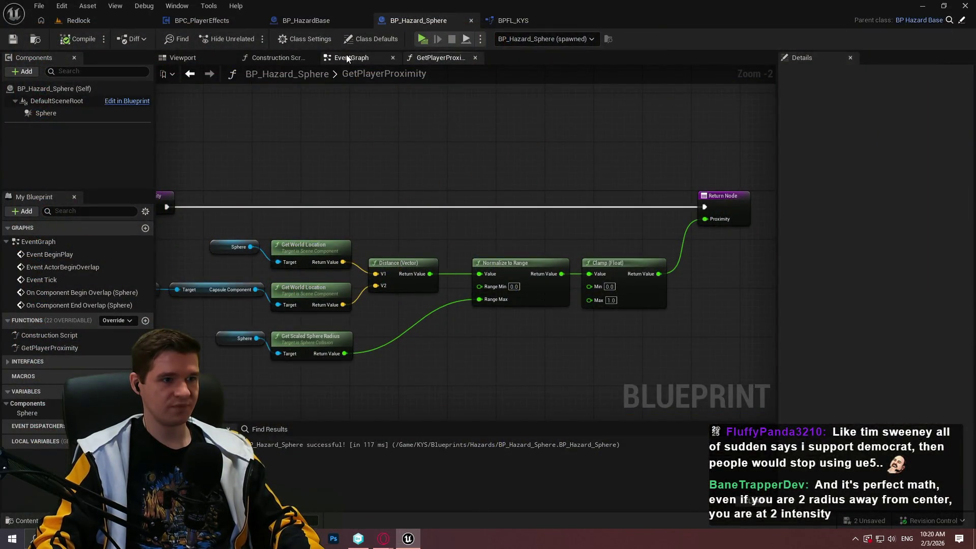
pyautogui.click(346, 55)
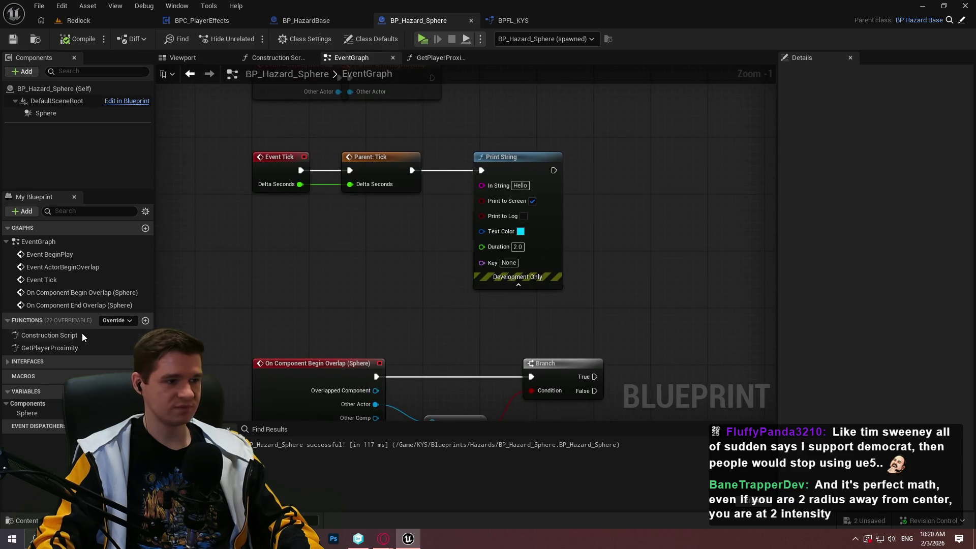
# Step: Wire a Current Player Proximity getter into Print String's In String, then compile and save BP_Hazard_Sphere
pyautogui.rightClick(288, 233)
pyautogui.write('player prox')
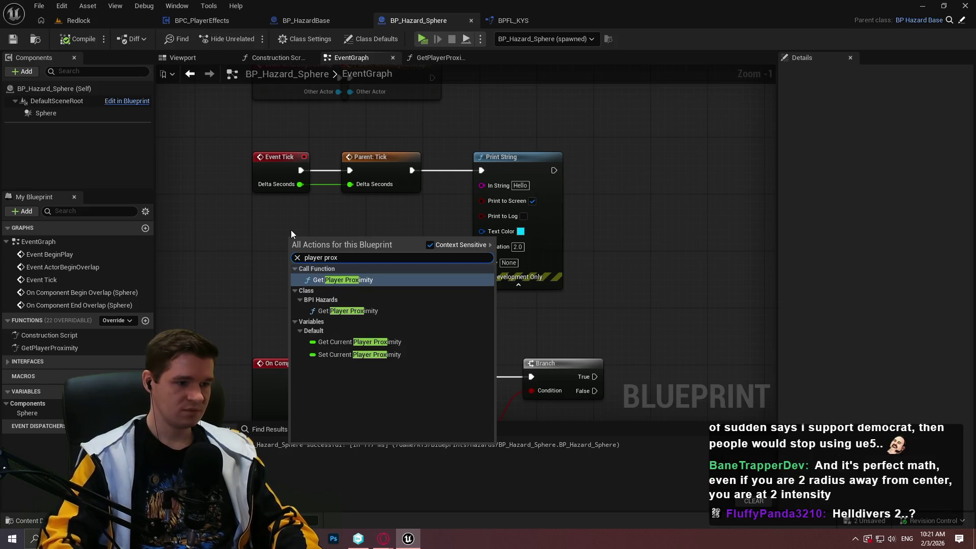
pyautogui.press('Up')
pyautogui.press('Return')
pyautogui.moveTo(365, 238); pyautogui.dragTo(496, 188)
pyautogui.moveTo(404, 195); pyautogui.dragTo(404, 231)
pyautogui.click(80, 39)
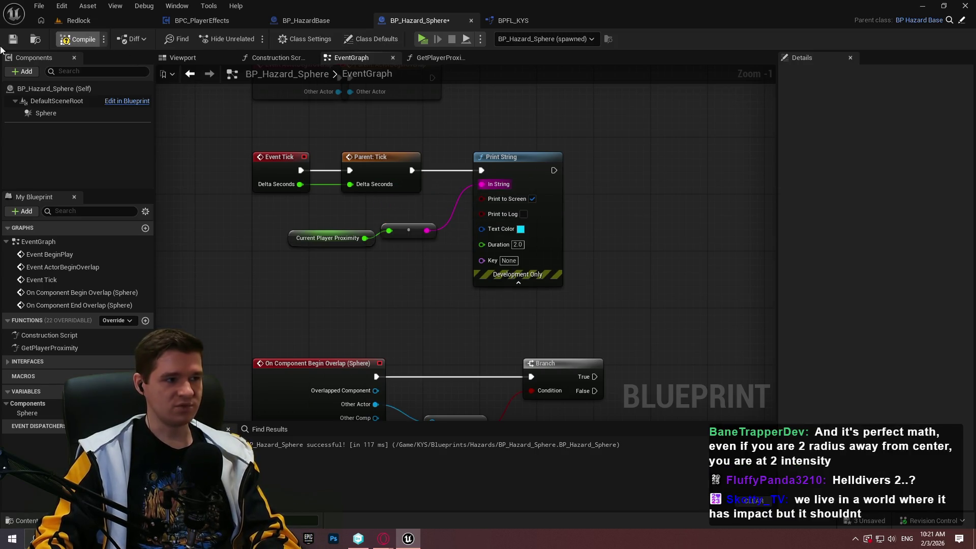
pyautogui.click(12, 40)
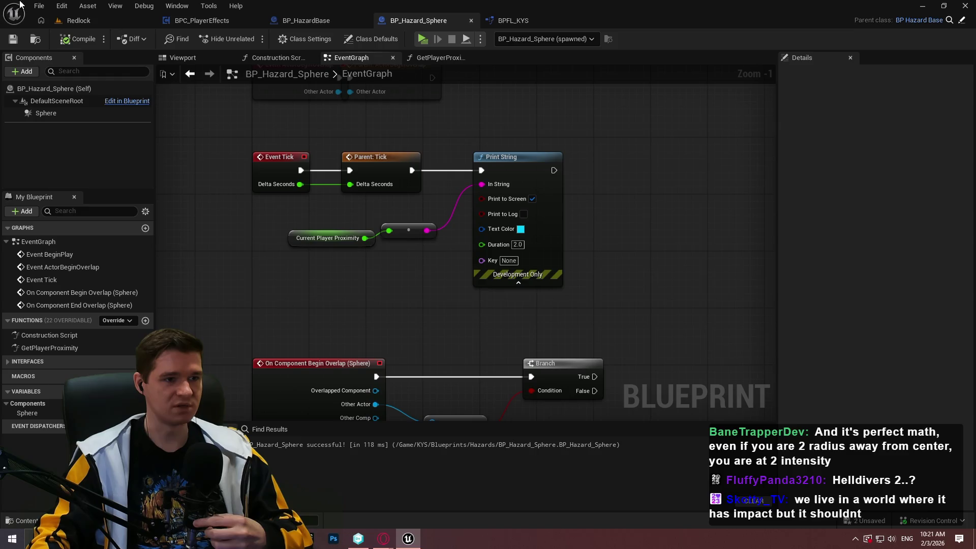
# Step: Add a SET Current Player Proximity node in the GetPlayerProximity function graph
pyautogui.click(438, 57)
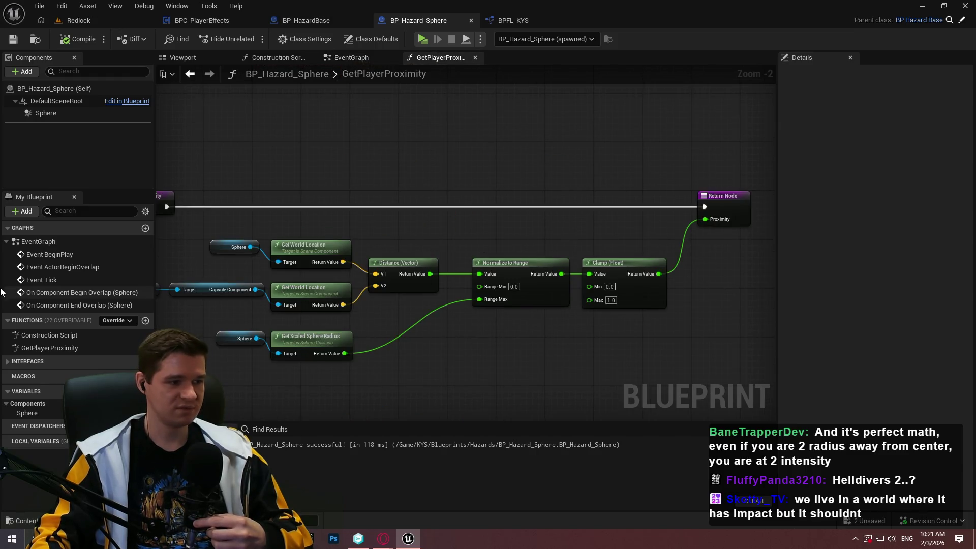
pyautogui.rightClick(723, 272)
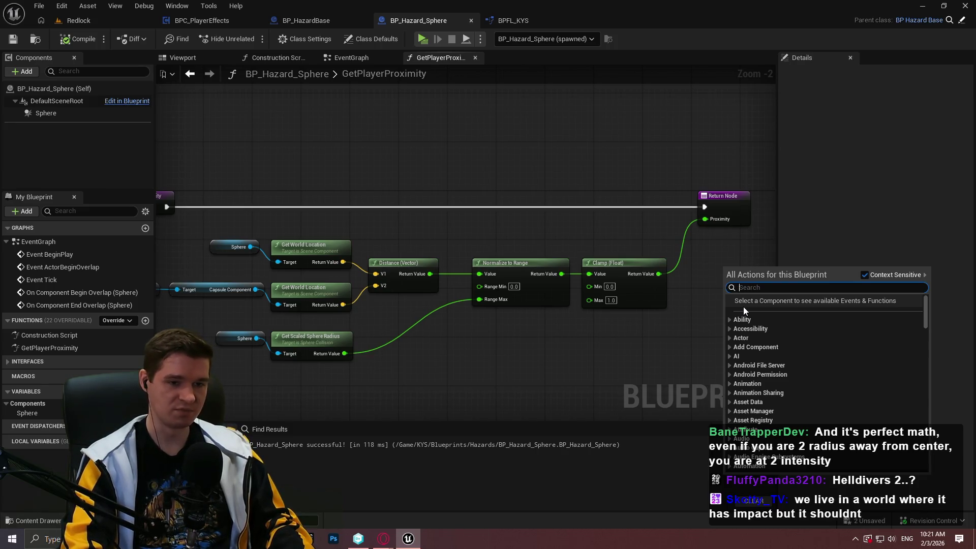
pyautogui.write('playerpr')
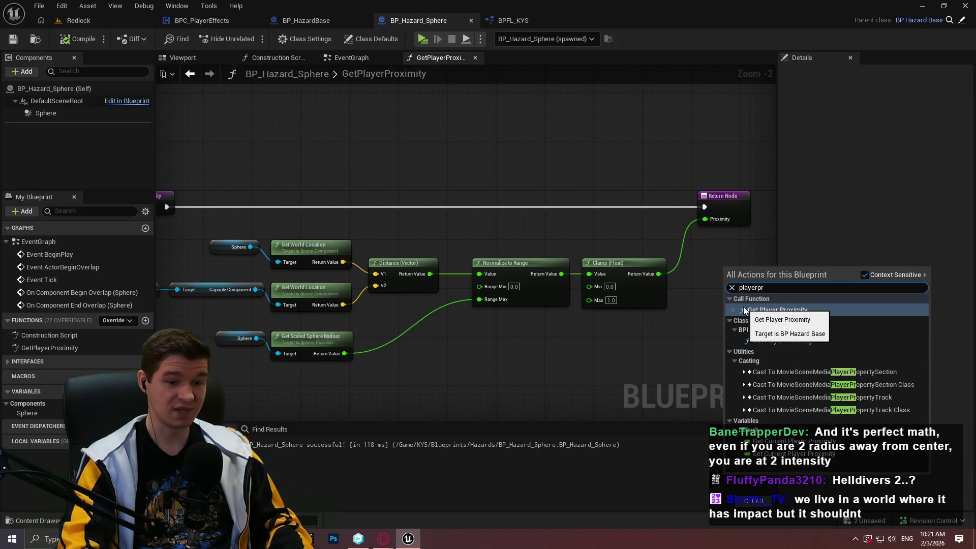
pyautogui.click(776, 454)
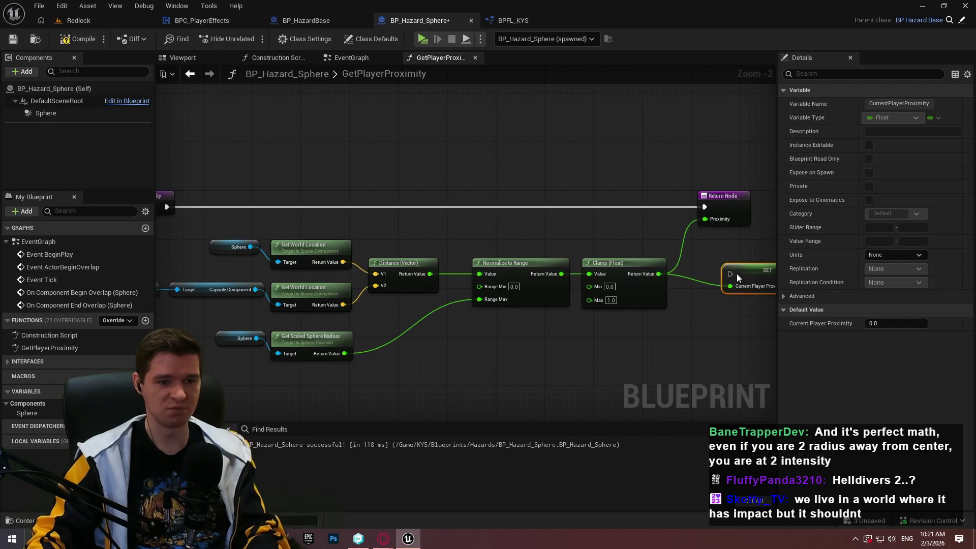
# Step: Wire the SET node ahead of the Return Node, arrange both, then compile and save
pyautogui.moveTo(731, 274)
pyautogui.mouseDown()
pyautogui.moveTo(323, 209)
pyautogui.moveTo(372, 222)
pyautogui.moveTo(440, 207)
pyautogui.mouseUp()
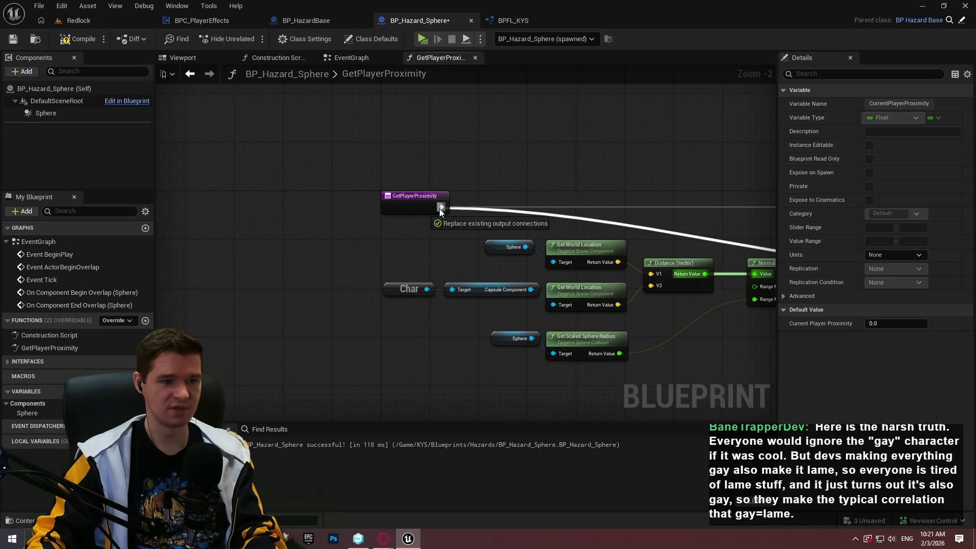
pyautogui.moveTo(693, 222)
pyautogui.mouseDown()
pyautogui.moveTo(770, 219)
pyautogui.moveTo(723, 211)
pyautogui.mouseUp()
pyautogui.moveTo(693, 291)
pyautogui.mouseDown()
pyautogui.moveTo(639, 217)
pyautogui.moveTo(915, 224)
pyautogui.moveTo(689, 213)
pyautogui.moveTo(701, 221)
pyautogui.mouseUp()
pyautogui.moveTo(716, 257)
pyautogui.mouseDown()
pyautogui.moveTo(599, 227)
pyautogui.moveTo(709, 231)
pyautogui.mouseUp()
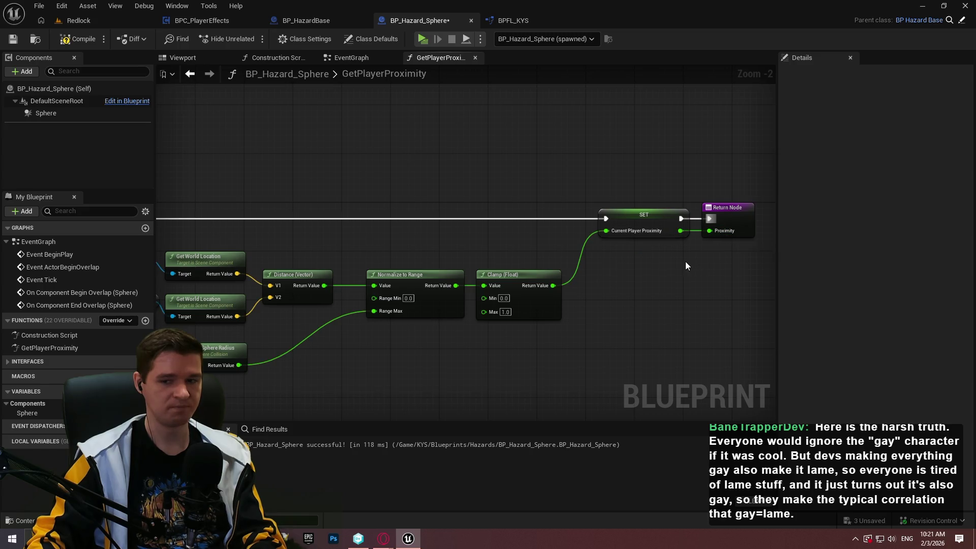
pyautogui.click(80, 43)
pyautogui.click(19, 42)
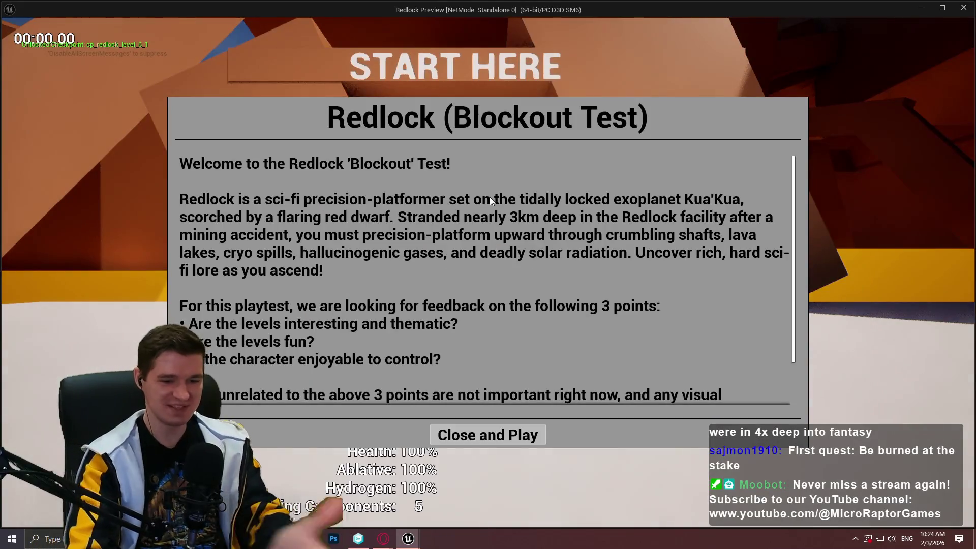
# Step: Dismiss the Redlock welcome dialog and run and jump the character toward the START HERE area
pyautogui.click(507, 440)
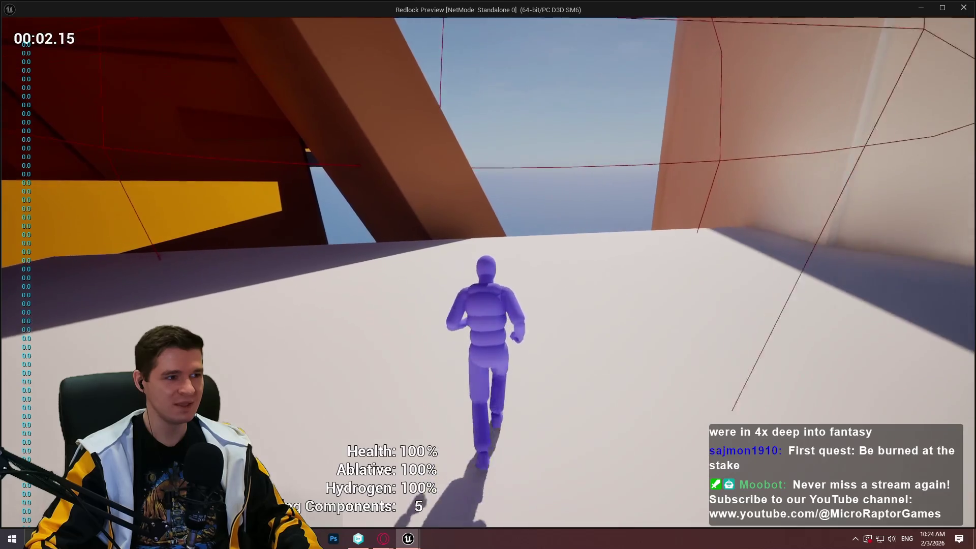
pyautogui.press('space')
pyautogui.press('w')
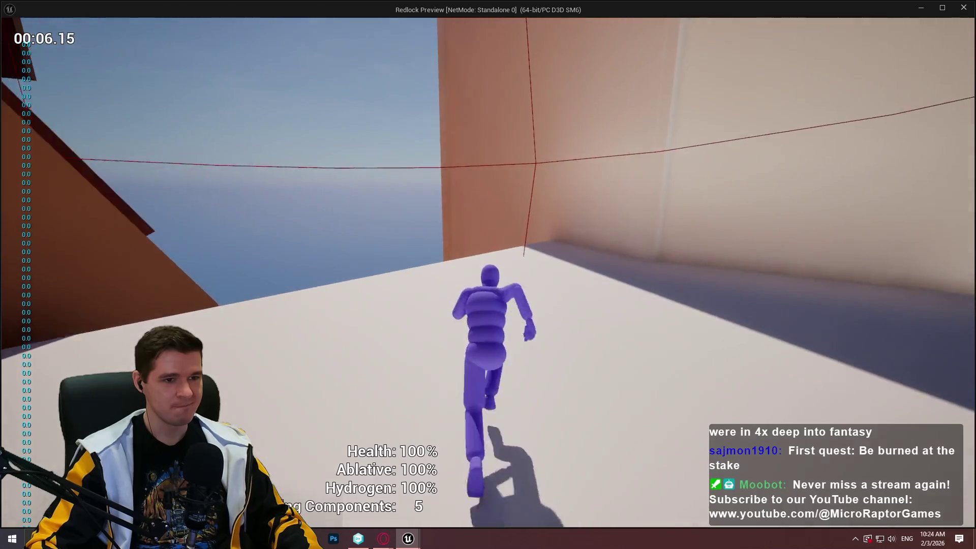
pyautogui.press('space')
# Step: Stop the playtest, connect Distance's Return Value to SET Current Player Proximity, and compile
pyautogui.press('w')
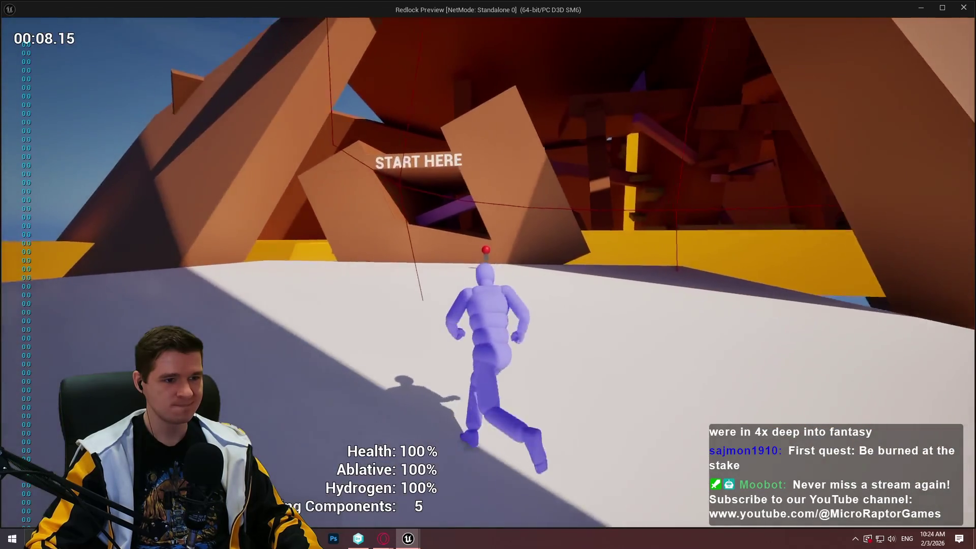
pyautogui.press('Escape')
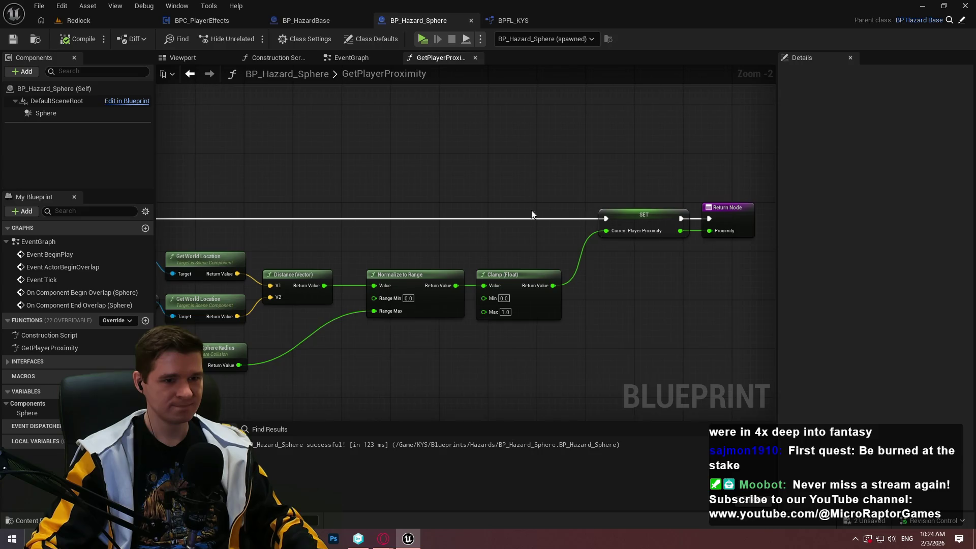
pyautogui.scroll(2, 440, 240)
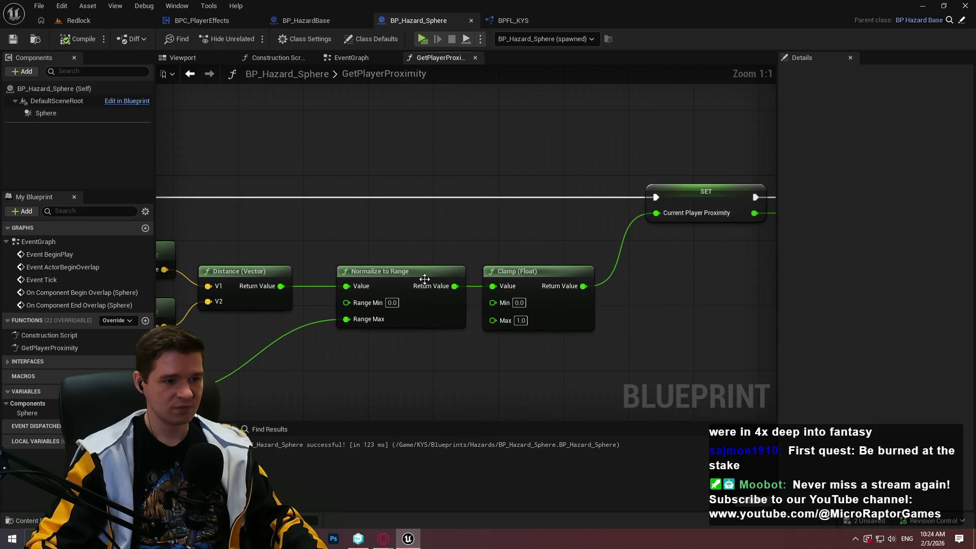
pyautogui.moveTo(375, 343); pyautogui.dragTo(474, 297)
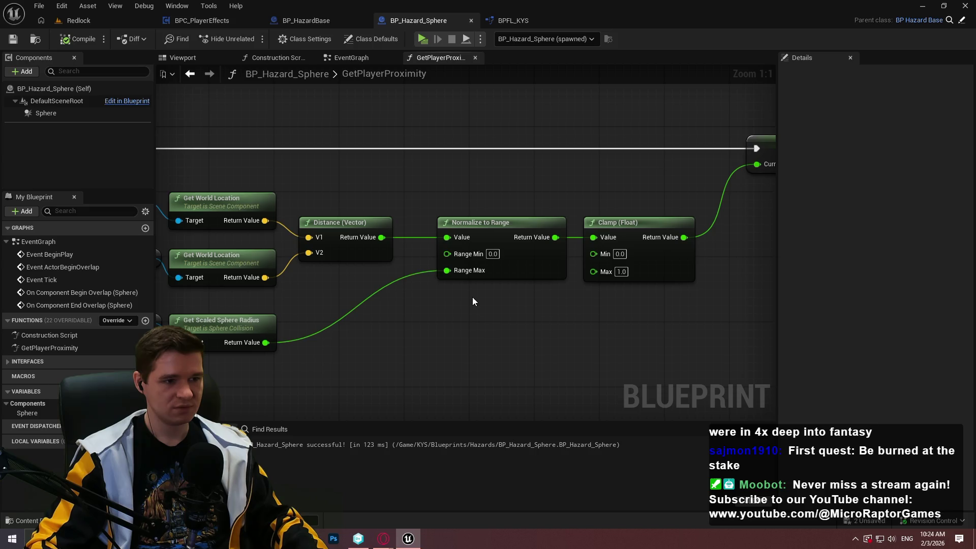
pyautogui.moveTo(413, 286)
pyautogui.mouseDown()
pyautogui.moveTo(498, 285)
pyautogui.moveTo(418, 295)
pyautogui.mouseUp()
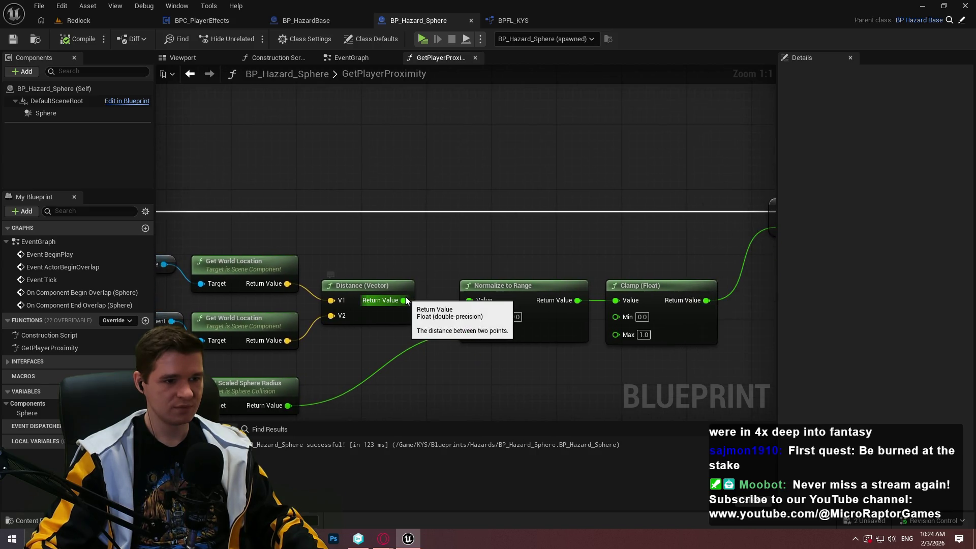
pyautogui.moveTo(410, 195); pyautogui.dragTo(428, 190)
pyautogui.moveTo(258, 282)
pyautogui.mouseDown()
pyautogui.moveTo(559, 224)
pyautogui.moveTo(646, 228)
pyautogui.mouseUp()
pyautogui.click(68, 39)
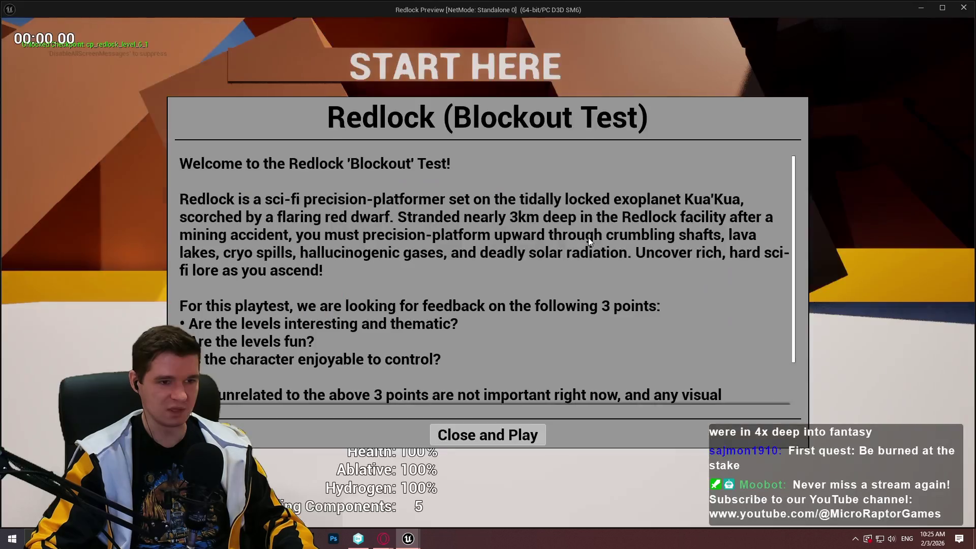
# Step: Playtest briefly by running around, then stop and pan to GetPlayerProximity's entry nodes
pyautogui.click(488, 433)
pyautogui.press('w')
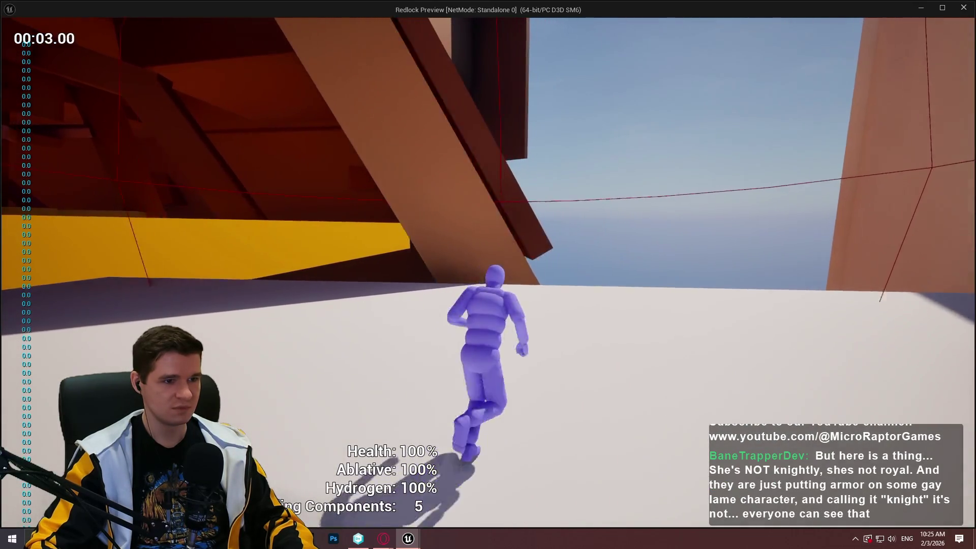
pyautogui.press('Escape')
pyautogui.moveTo(552, 236)
pyautogui.mouseDown()
pyautogui.moveTo(738, 256)
pyautogui.moveTo(730, 264)
pyautogui.moveTo(262, 257)
pyautogui.moveTo(325, 264)
pyautogui.mouseUp()
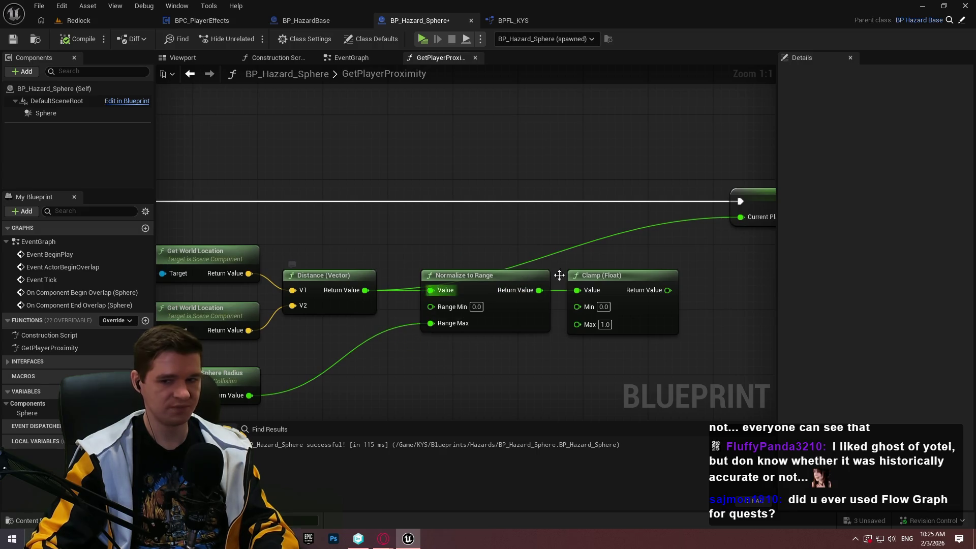
# Step: Switch between the event graph and GetPlayerProximity, panning across the distance calculation nodes
pyautogui.moveTo(590, 256)
pyautogui.mouseDown()
pyautogui.moveTo(261, 205)
pyautogui.moveTo(704, 214)
pyautogui.moveTo(253, 235)
pyautogui.moveTo(584, 233)
pyautogui.moveTo(366, 244)
pyautogui.mouseUp()
pyautogui.click(358, 58)
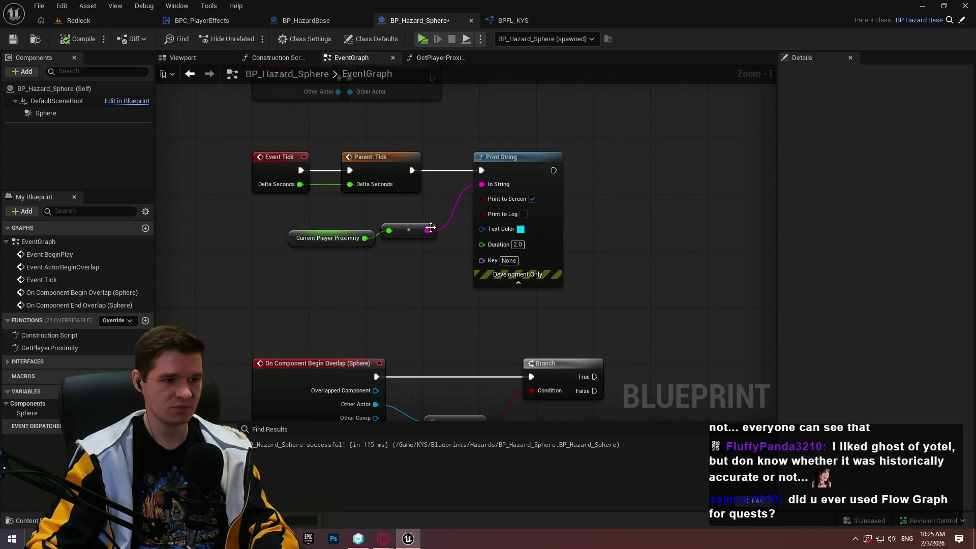
pyautogui.click(414, 56)
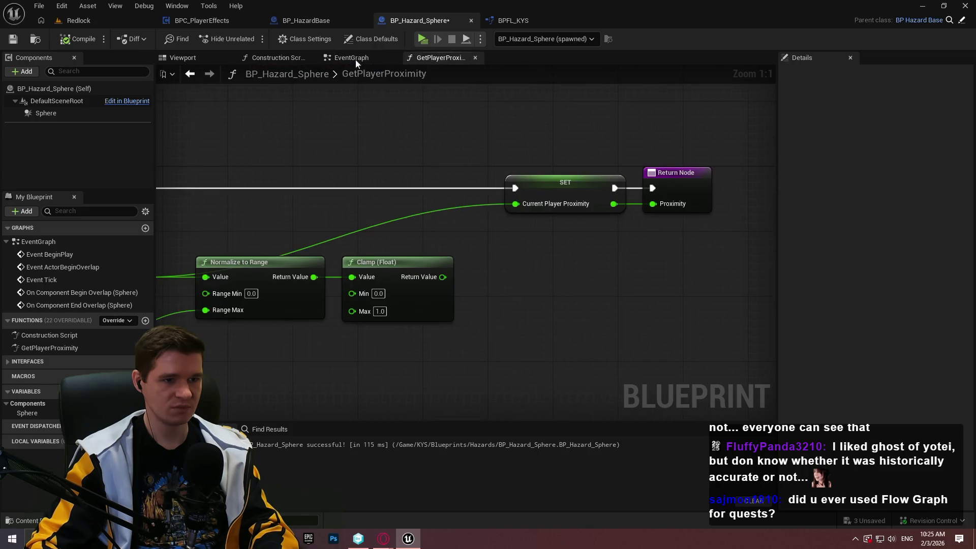
pyautogui.click(342, 58)
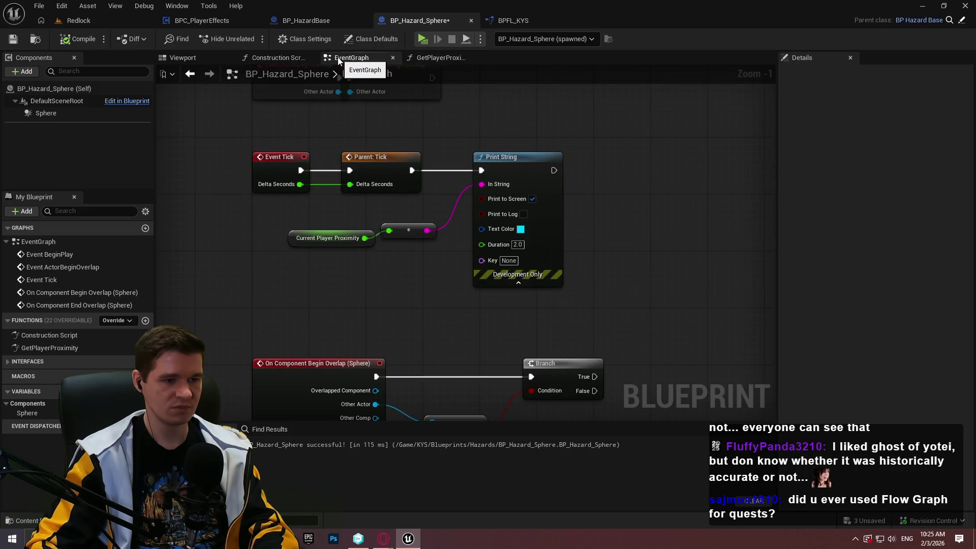
pyautogui.click(434, 59)
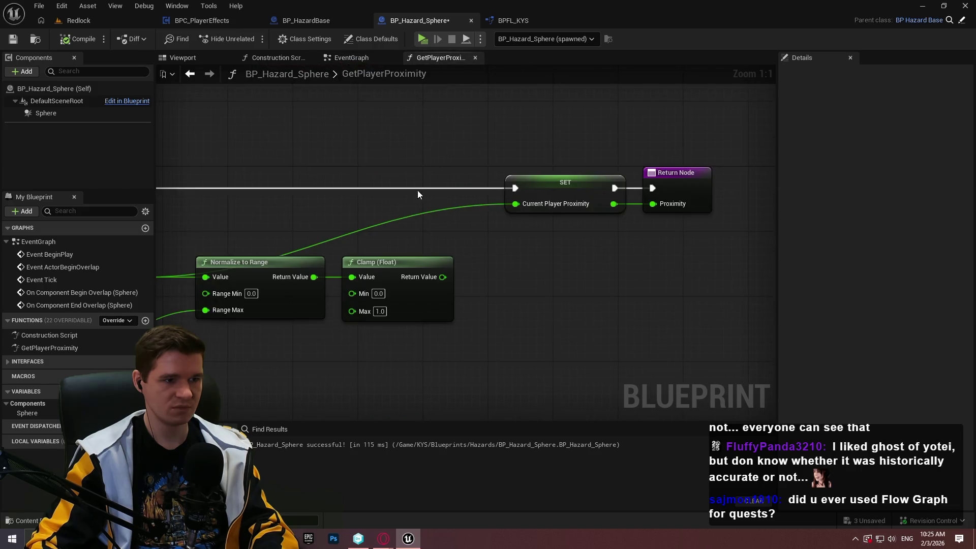
pyautogui.moveTo(666, 181)
pyautogui.mouseDown()
pyautogui.moveTo(739, 169)
pyautogui.moveTo(801, 185)
pyautogui.mouseUp()
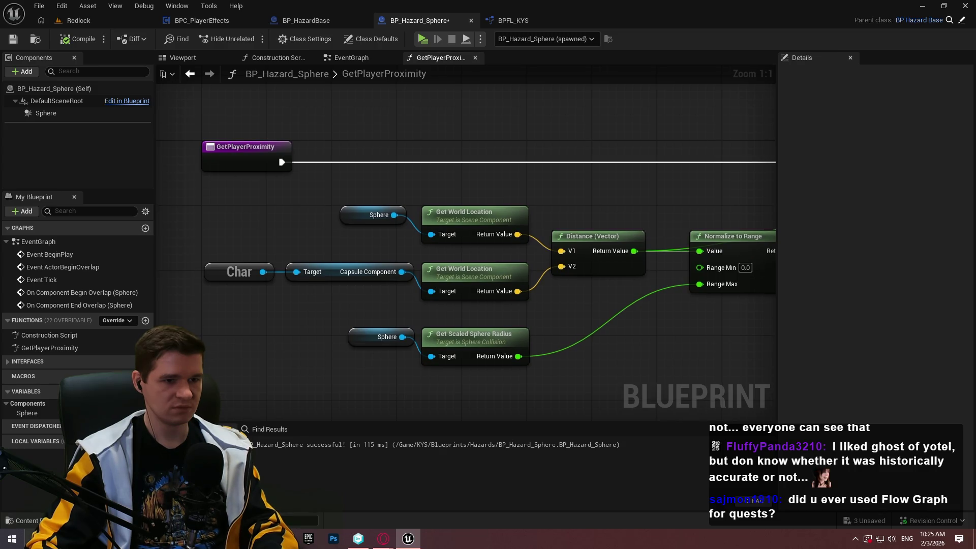
# Step: Pan GetPlayerProximity to bring the Clamp (Float) node into view
pyautogui.moveTo(761, 124); pyautogui.dragTo(544, 103)
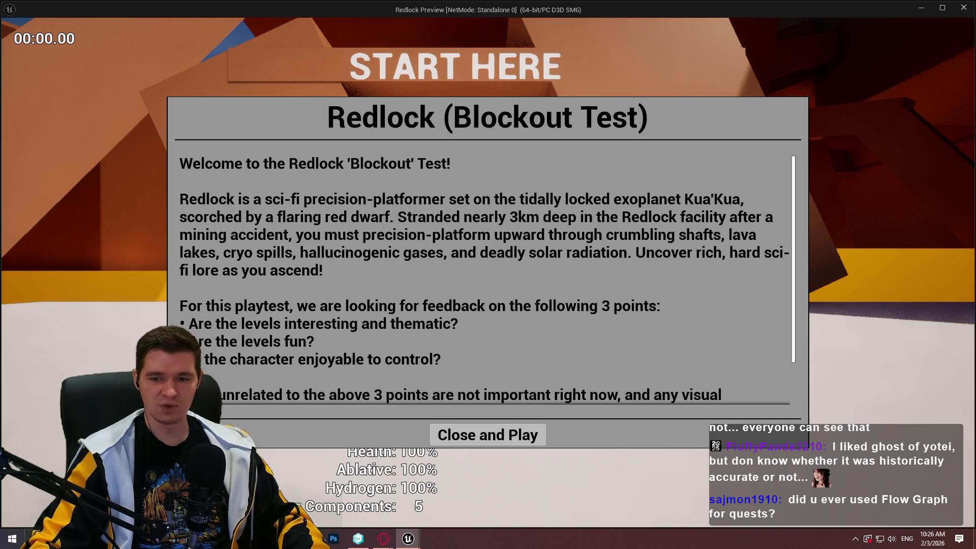
# Step: Close the welcome dialog, restore the game window, and bring the blueprint editor in front
pyautogui.click(508, 440)
pyautogui.press('super')
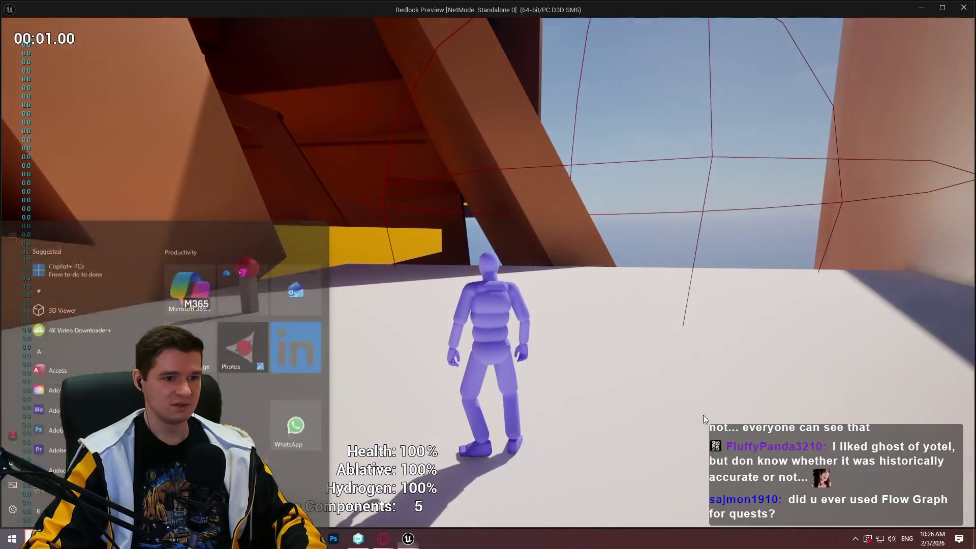
pyautogui.moveTo(584, 14)
pyautogui.mouseDown()
pyautogui.moveTo(615, 36)
pyautogui.moveTo(558, 118)
pyautogui.mouseUp()
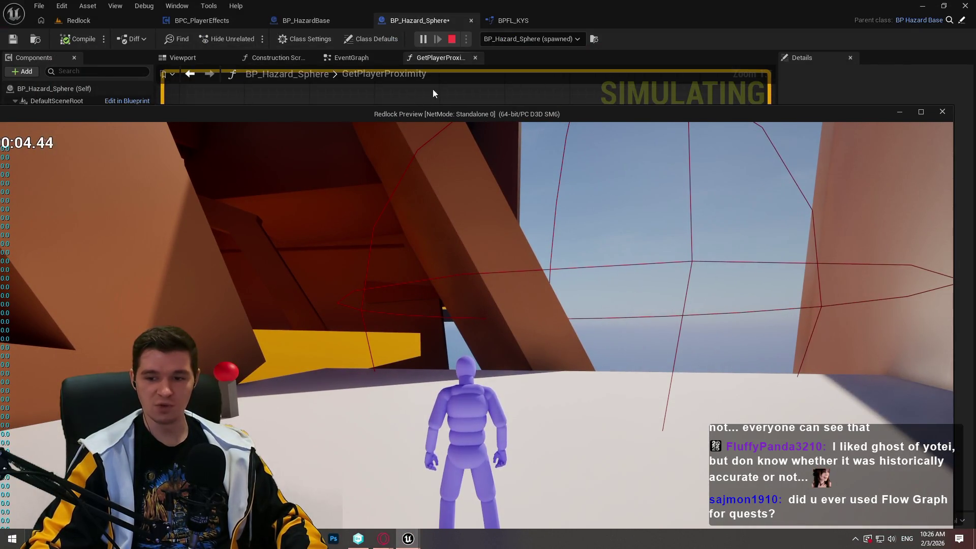
pyautogui.click(465, 102)
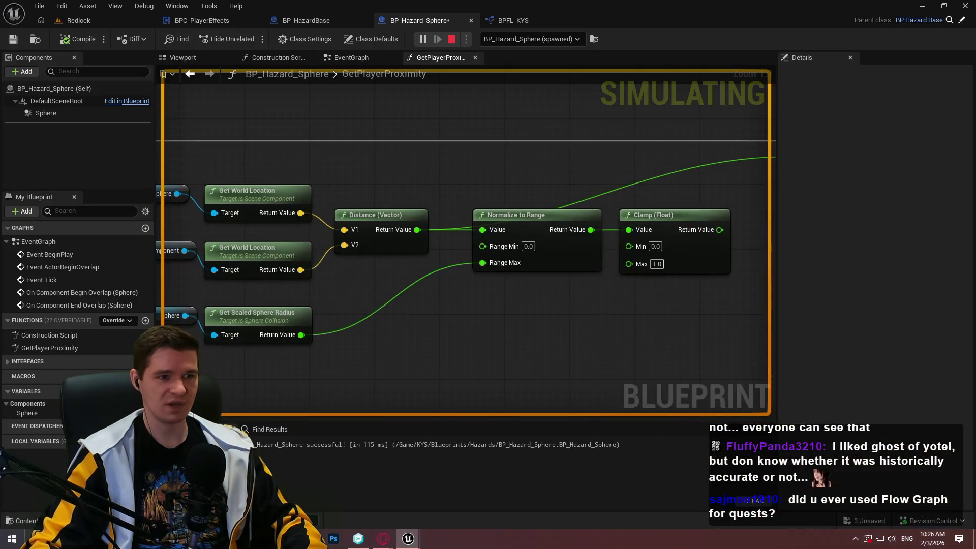
# Step: Watch the Distance node's Return Value pin, then stop watching it
pyautogui.rightClick(417, 229)
pyautogui.click(458, 350)
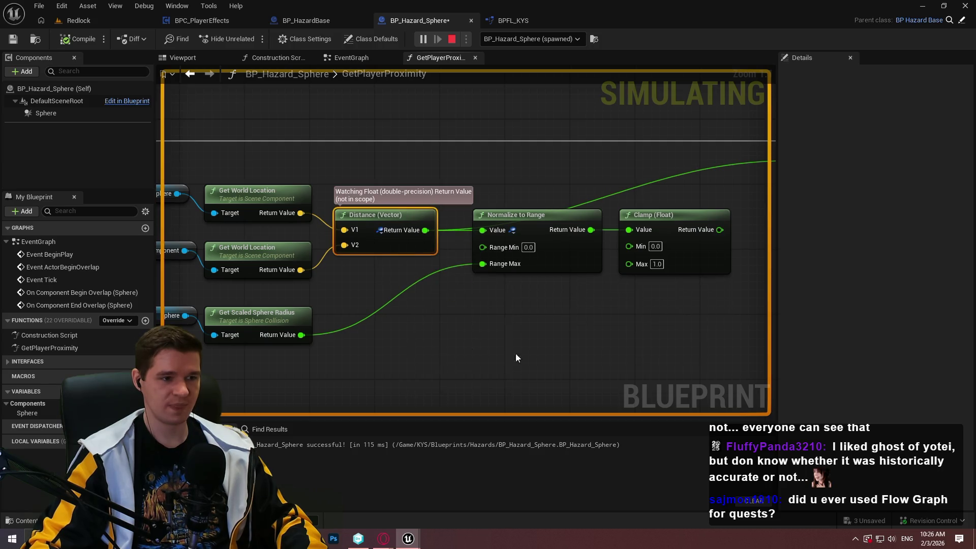
pyautogui.press('super')
pyautogui.moveTo(483, 194)
pyautogui.mouseDown()
pyautogui.moveTo(575, 159)
pyautogui.moveTo(549, 241)
pyautogui.mouseUp()
pyautogui.rightClick(549, 241)
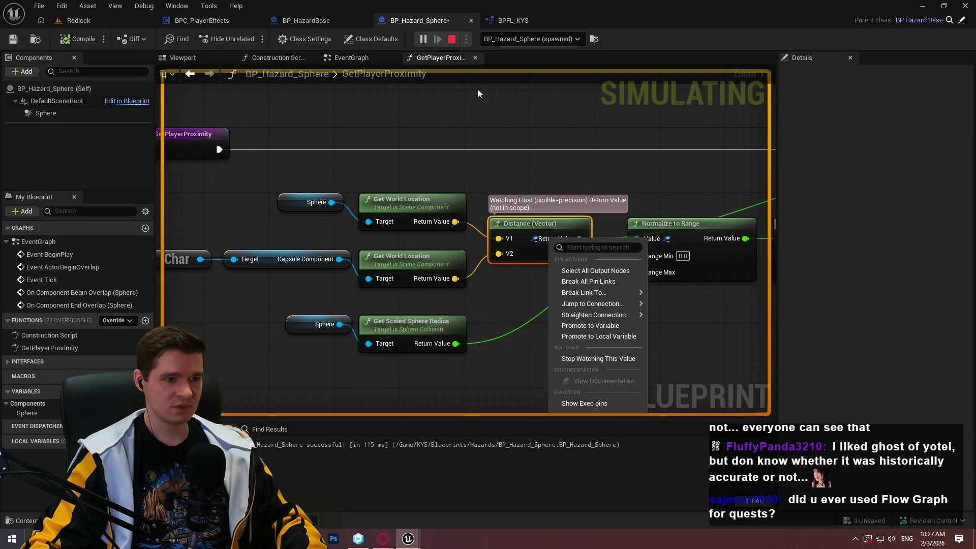
pyautogui.press('Escape')
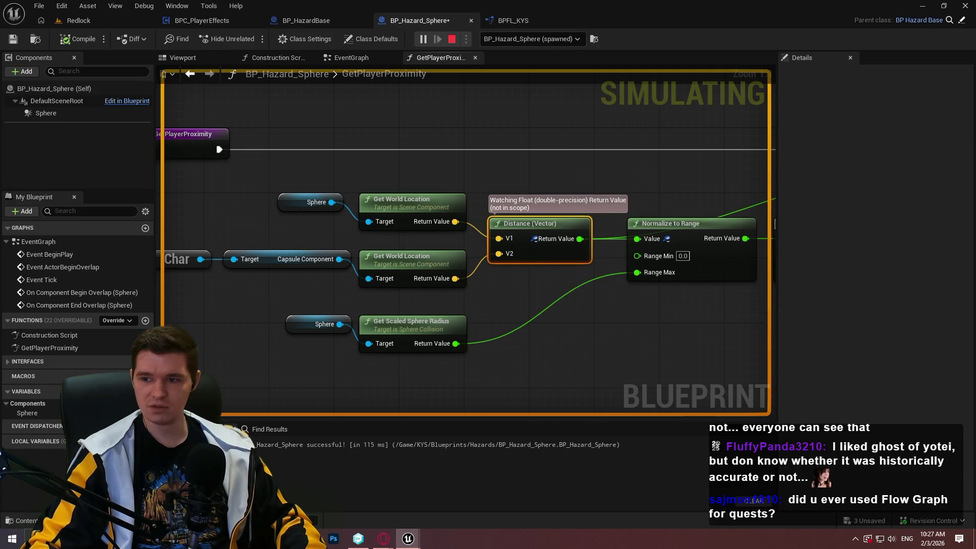
pyautogui.press('super')
pyautogui.press('super')
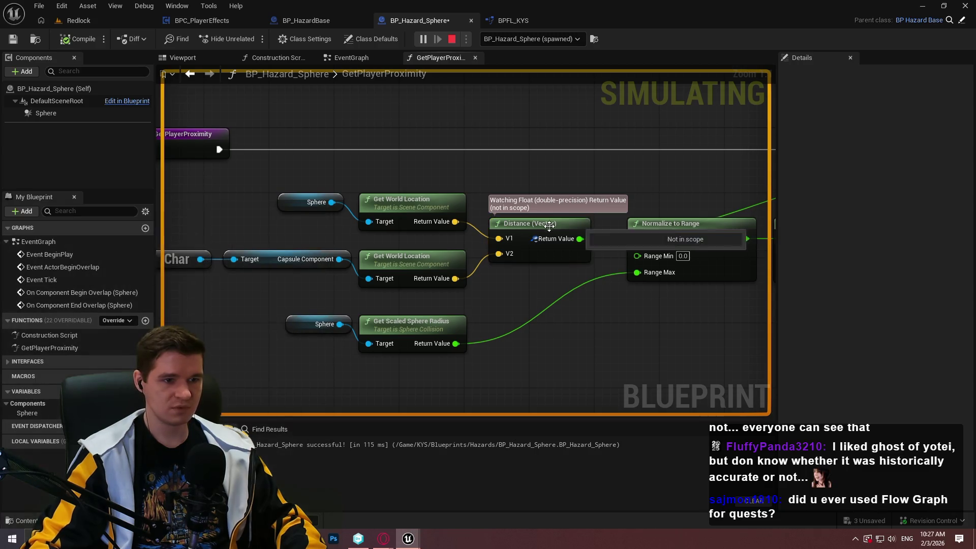
pyautogui.rightClick(544, 241)
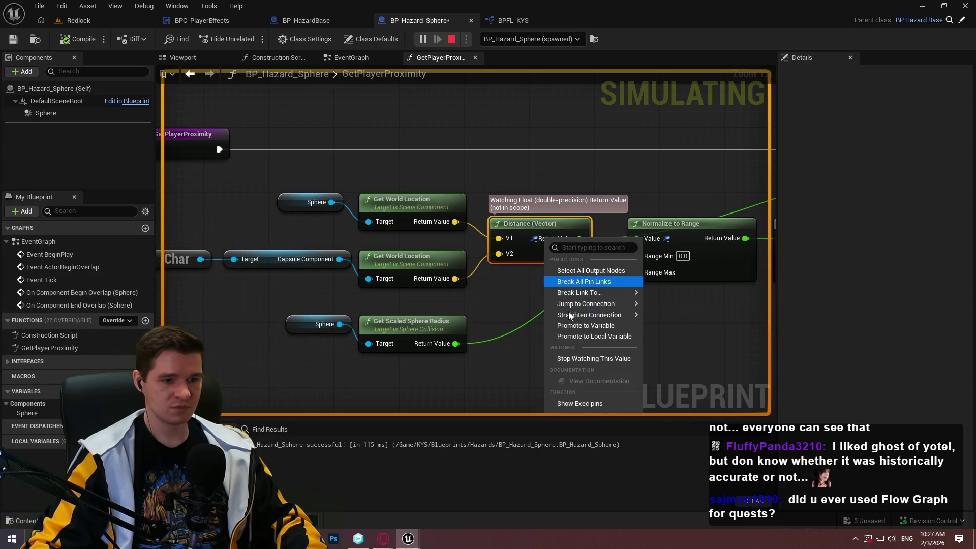
pyautogui.click(595, 359)
# Step: Add a breakpoint on the SET Current Player Proximity node
pyautogui.moveTo(763, 142); pyautogui.dragTo(575, 173)
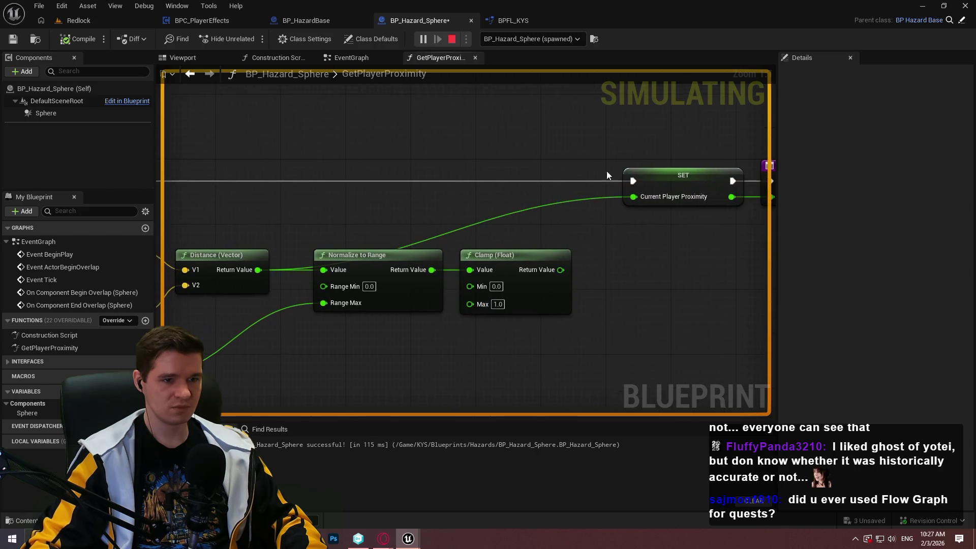
pyautogui.rightClick(664, 184)
pyautogui.click(689, 394)
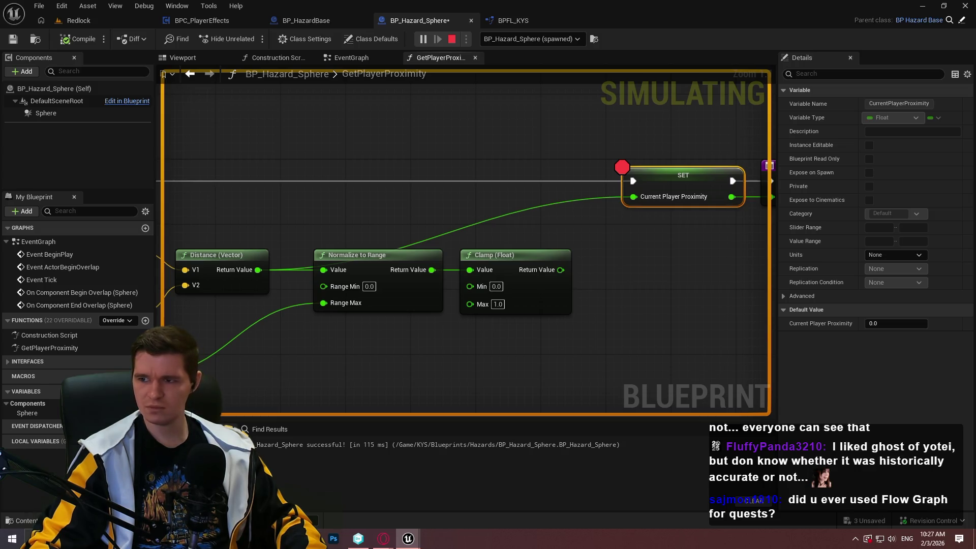
# Step: Bring the function's entry nodes back into view and stop the running play session
pyautogui.press('super')
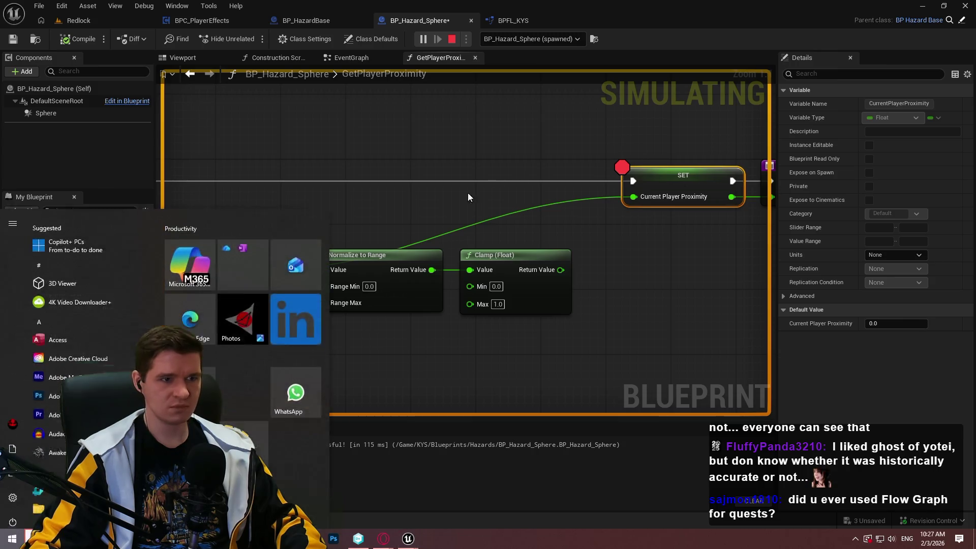
pyautogui.click(404, 97)
pyautogui.moveTo(340, 130)
pyautogui.mouseDown()
pyautogui.moveTo(692, 123)
pyautogui.moveTo(589, 123)
pyautogui.mouseUp()
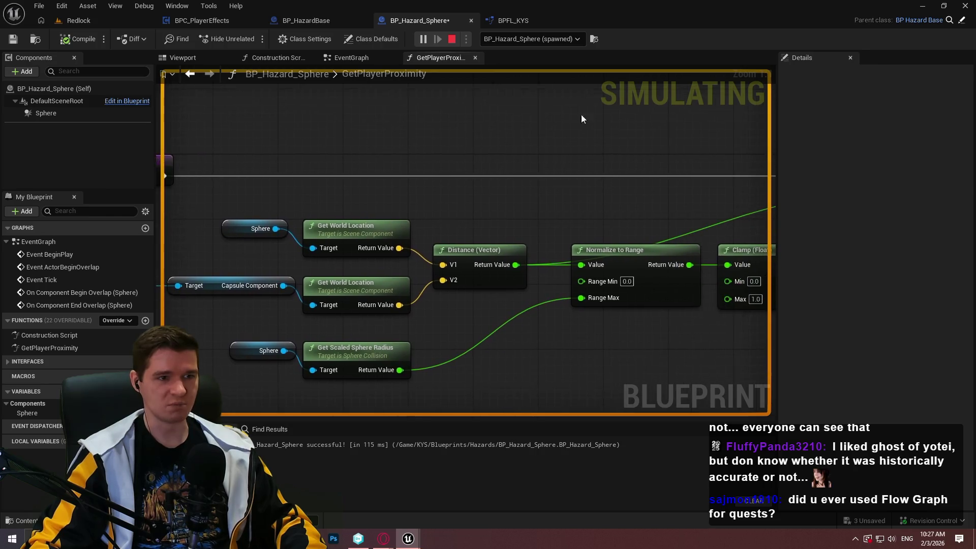
pyautogui.press('Escape')
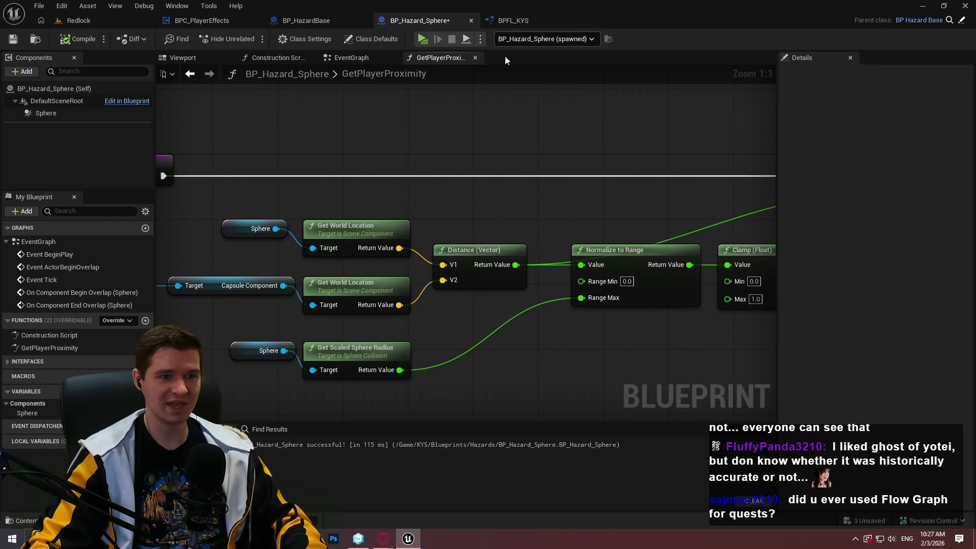
# Step: Remove the SET node's breakpoint and wire Clamp's Return Value into SET's Current Player Proximity
pyautogui.rightClick(482, 209)
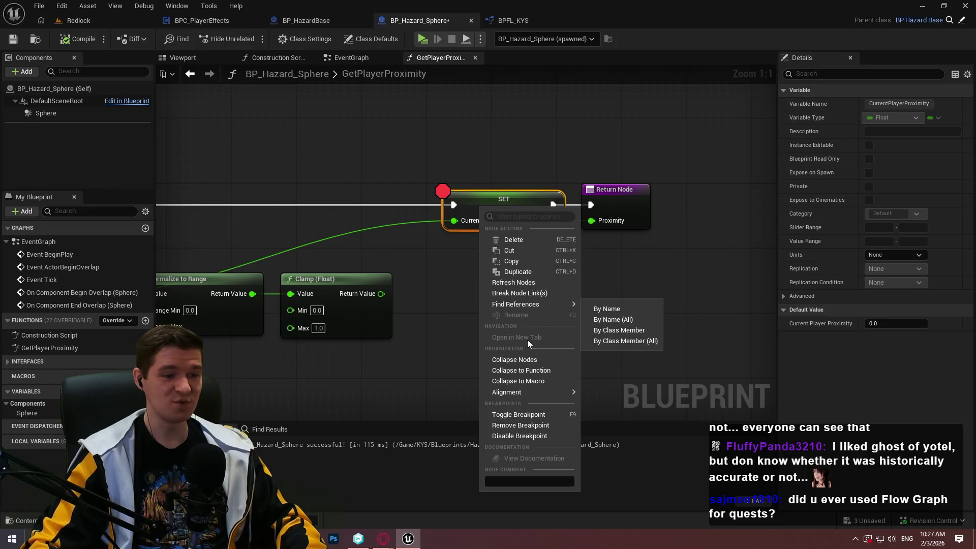
pyautogui.click(515, 426)
pyautogui.moveTo(391, 354)
pyautogui.mouseDown()
pyautogui.moveTo(764, 321)
pyautogui.moveTo(550, 340)
pyautogui.mouseUp()
pyautogui.moveTo(540, 279); pyautogui.dragTo(642, 209)
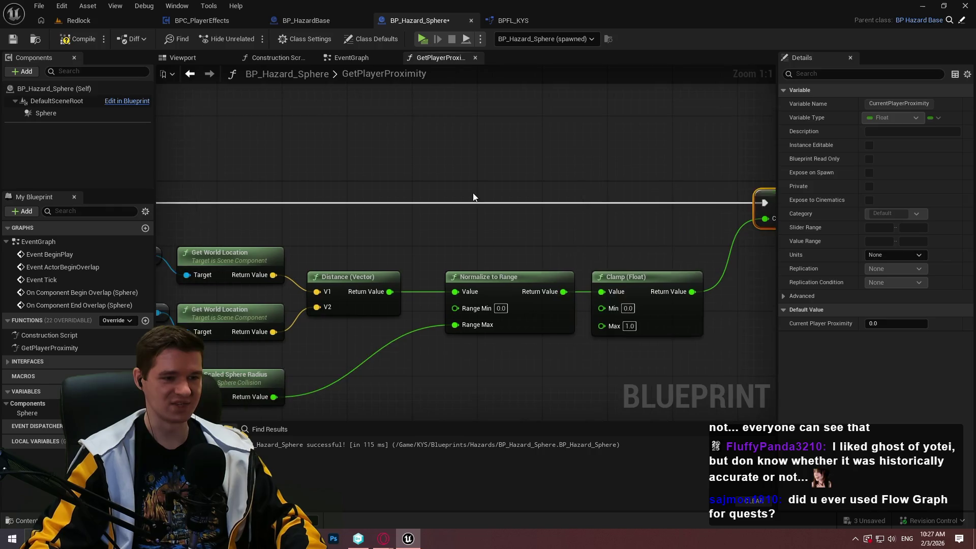
# Step: In the EventGraph, add a Get Player Proximity call that runs after Parent: Tick
pyautogui.click(351, 58)
pyautogui.moveTo(433, 148)
pyautogui.mouseDown()
pyautogui.moveTo(457, 187)
pyautogui.moveTo(372, 270)
pyautogui.mouseUp()
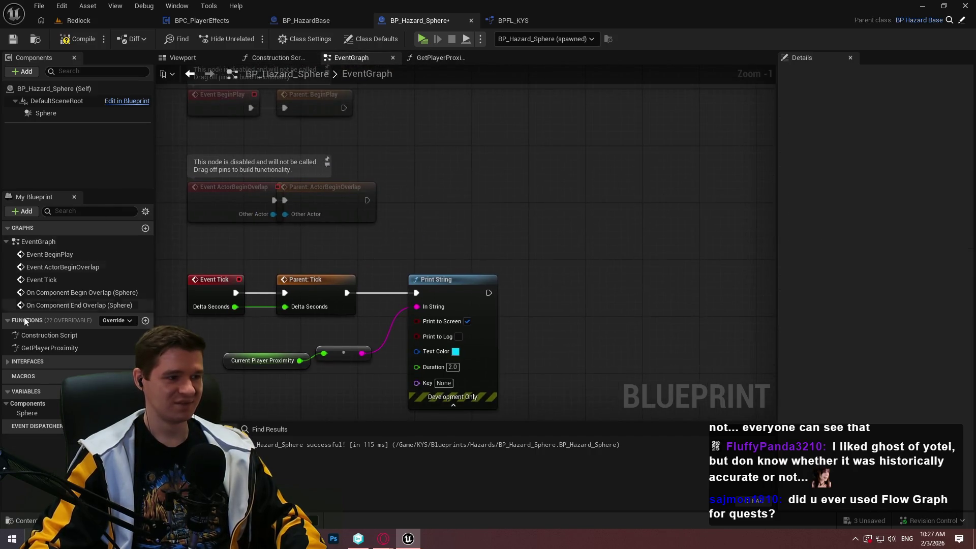
pyautogui.moveTo(279, 127); pyautogui.dragTo(356, 63)
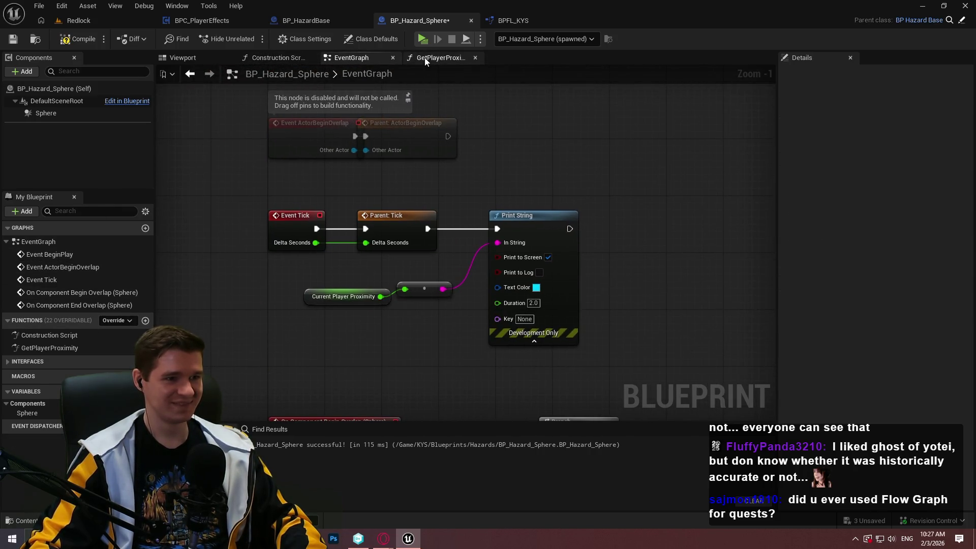
pyautogui.rightClick(537, 144)
pyautogui.write('get player prox')
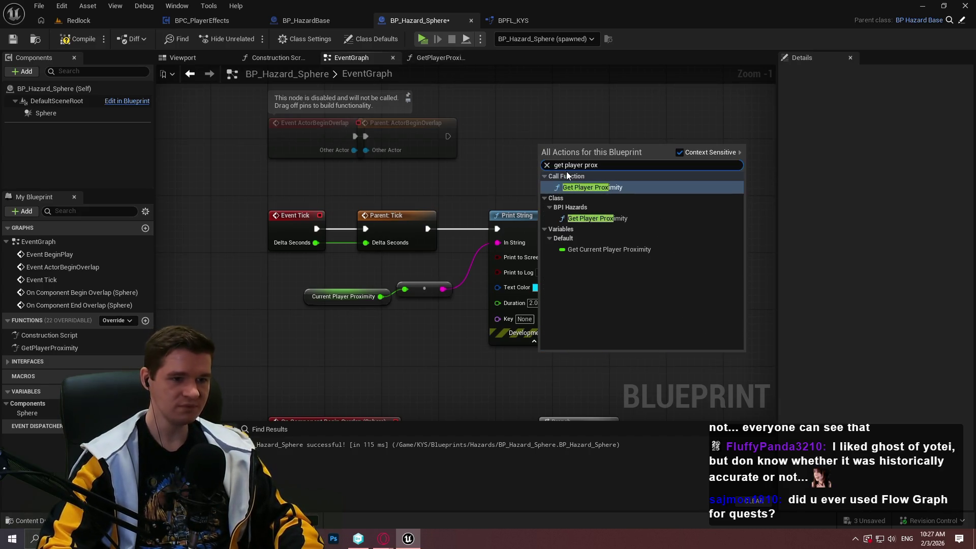
pyautogui.press('Return')
pyautogui.moveTo(539, 165)
pyautogui.mouseDown()
pyautogui.moveTo(415, 248)
pyautogui.moveTo(426, 231)
pyautogui.mouseUp()
# Step: Delete the old Current Player Proximity variable so Print String shows the returned Proximity, then start playing
pyautogui.moveTo(407, 294)
pyautogui.mouseDown()
pyautogui.moveTo(463, 307)
pyautogui.moveTo(647, 160)
pyautogui.moveTo(532, 230)
pyautogui.moveTo(498, 229)
pyautogui.mouseUp()
pyautogui.click(325, 296)
pyautogui.press('Delete')
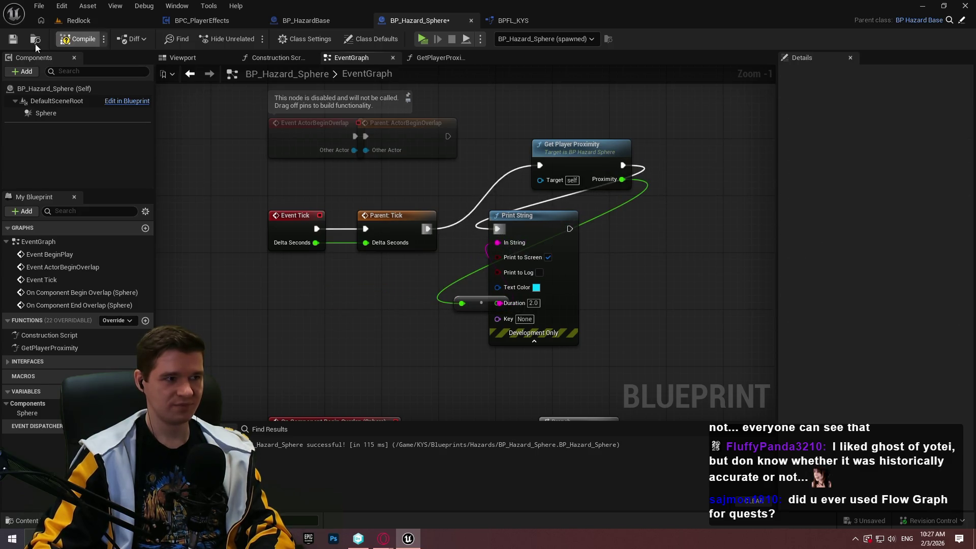
pyautogui.moveTo(474, 300); pyautogui.dragTo(411, 315)
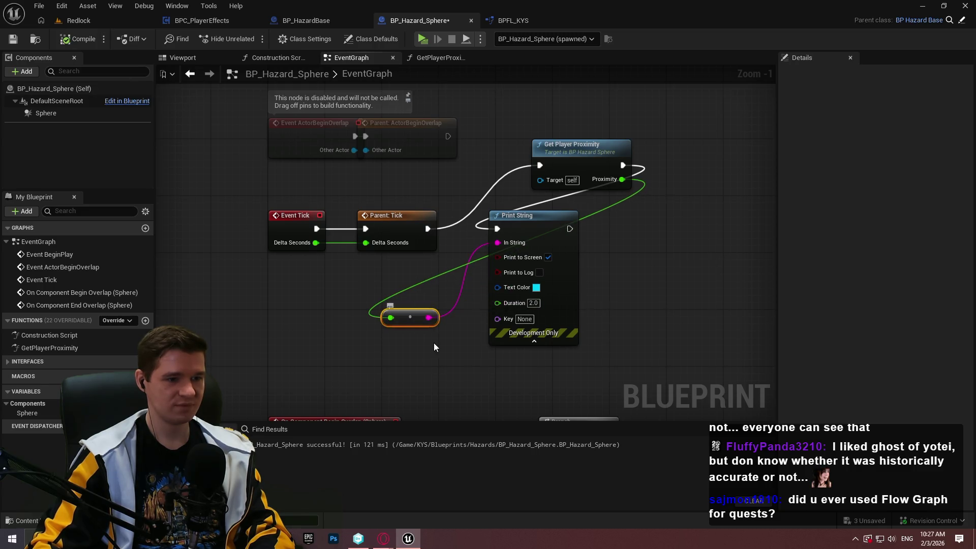
pyautogui.hotkey('alt', 'p')
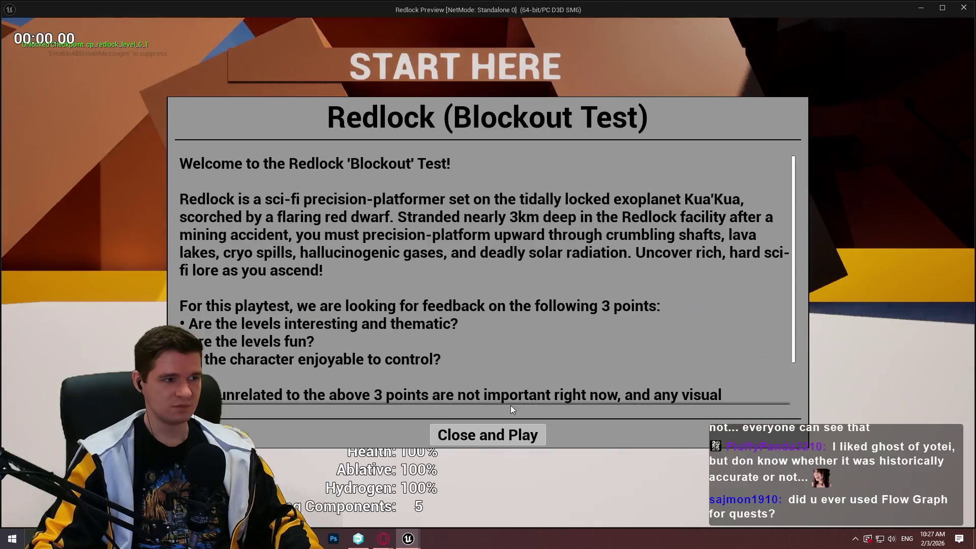
# Step: Play-test by running through the hazard sphere, with printed proximity changing from about 0.48 to 1.0
pyautogui.click(488, 434)
pyautogui.press('w')
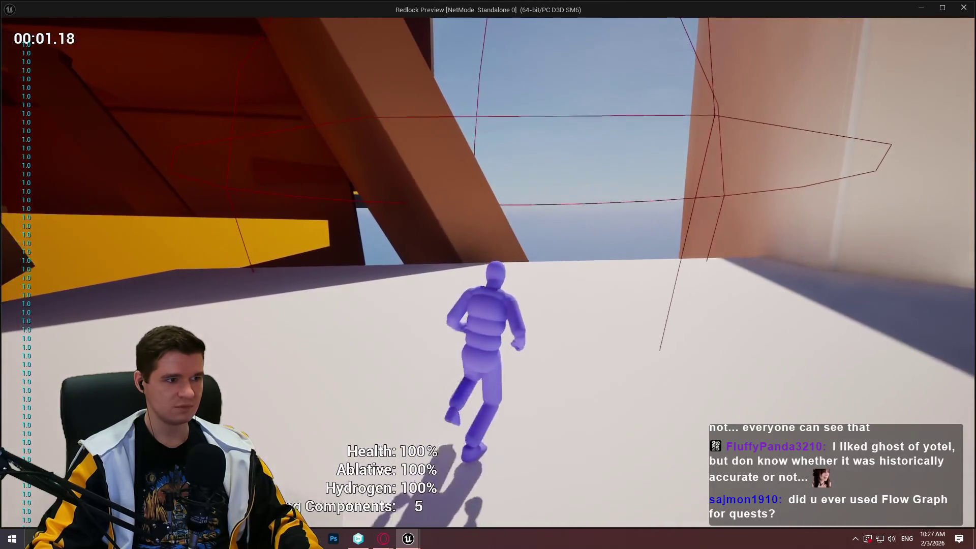
pyautogui.press('w')
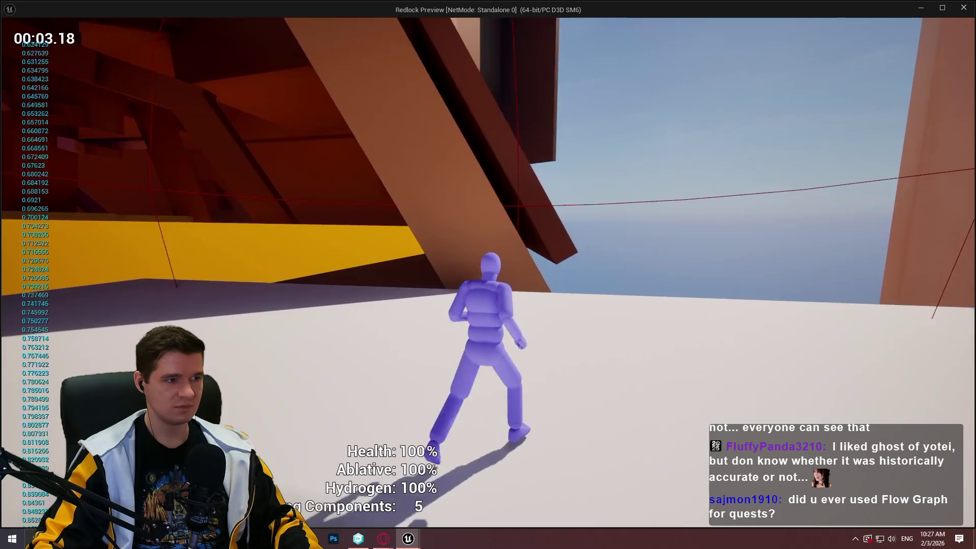
pyautogui.press('w')
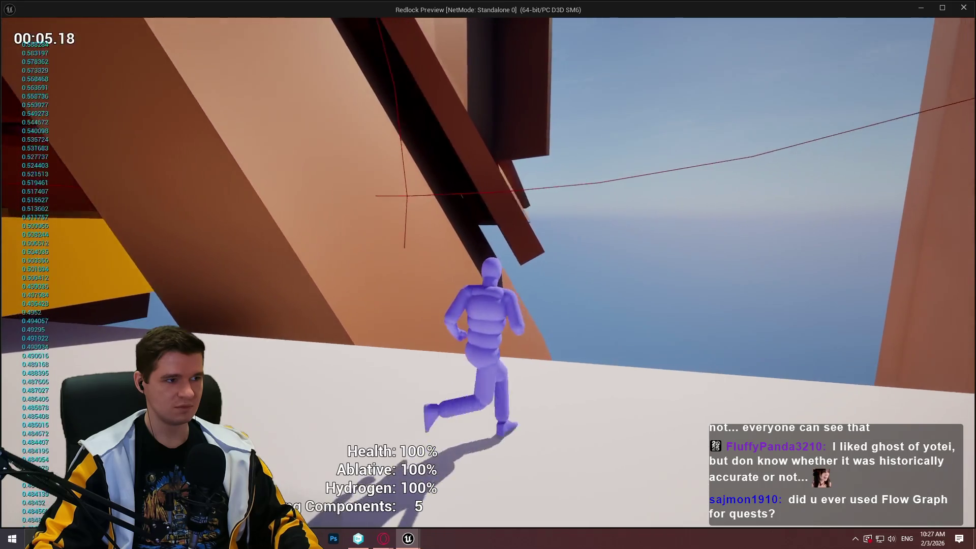
pyautogui.press('w')
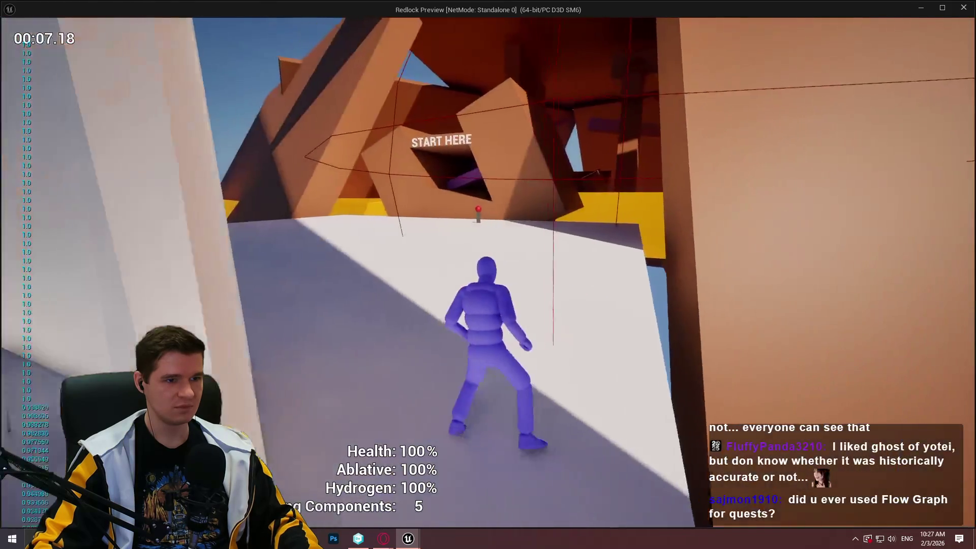
# Step: Stop the play session and return to the GetPlayerProximity function graph
pyautogui.press('Escape')
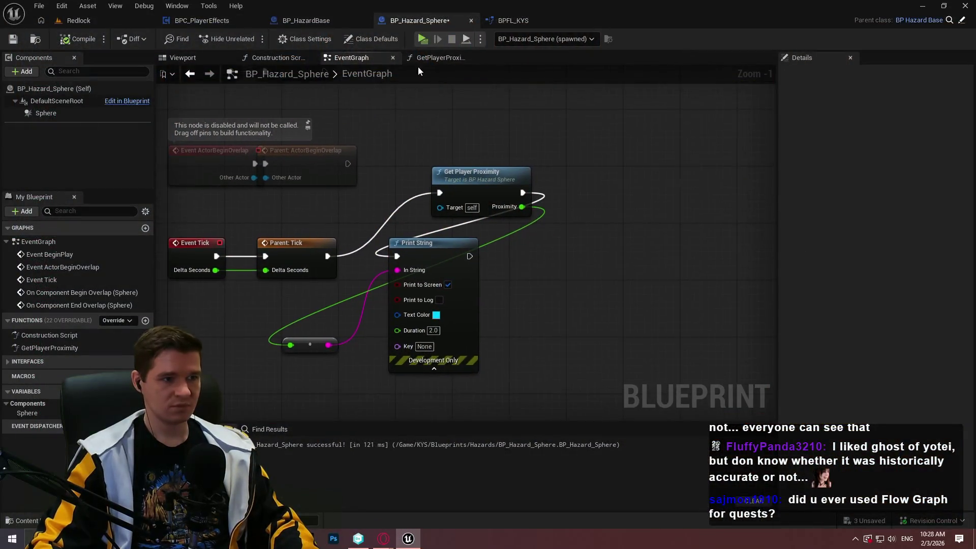
pyautogui.click(438, 58)
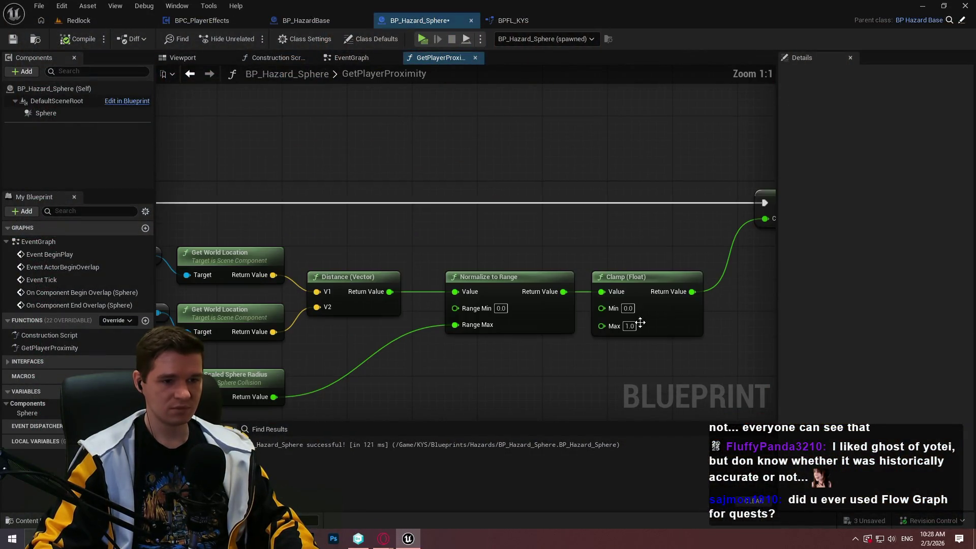
pyautogui.moveTo(511, 325); pyautogui.dragTo(535, 263)
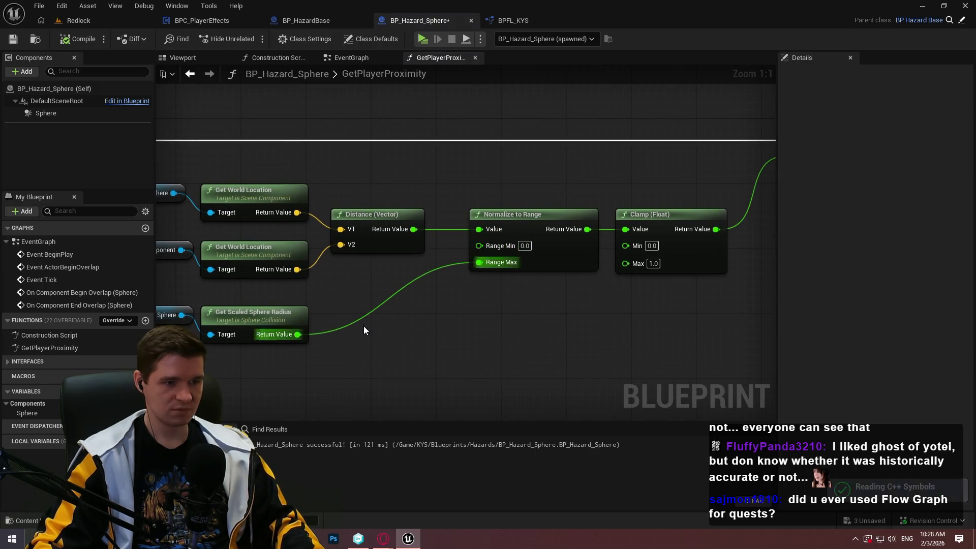
pyautogui.moveTo(640, 292); pyautogui.dragTo(470, 314)
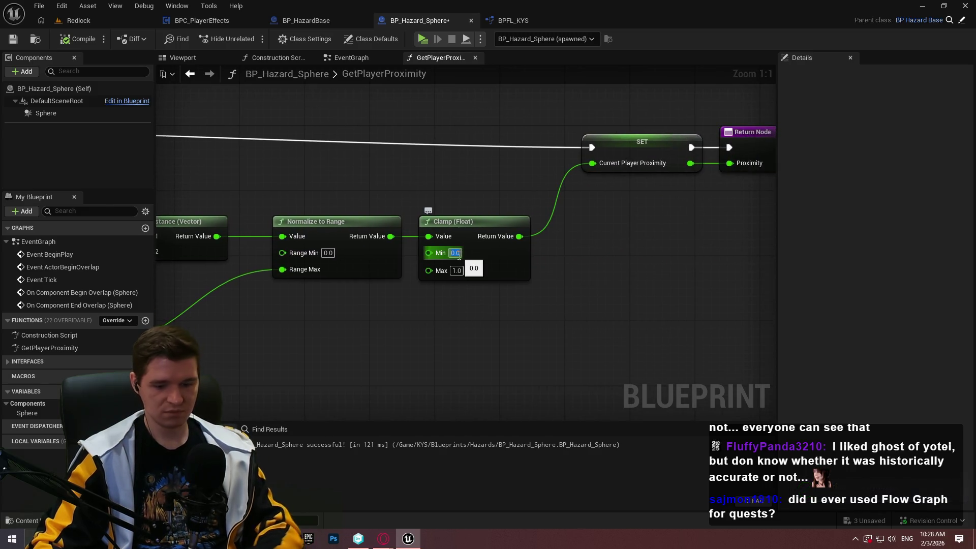
pyautogui.press('Tab')
pyautogui.click(454, 322)
pyautogui.moveTo(382, 282)
pyautogui.mouseDown()
pyautogui.moveTo(545, 283)
pyautogui.moveTo(564, 297)
pyautogui.moveTo(578, 286)
pyautogui.mouseUp()
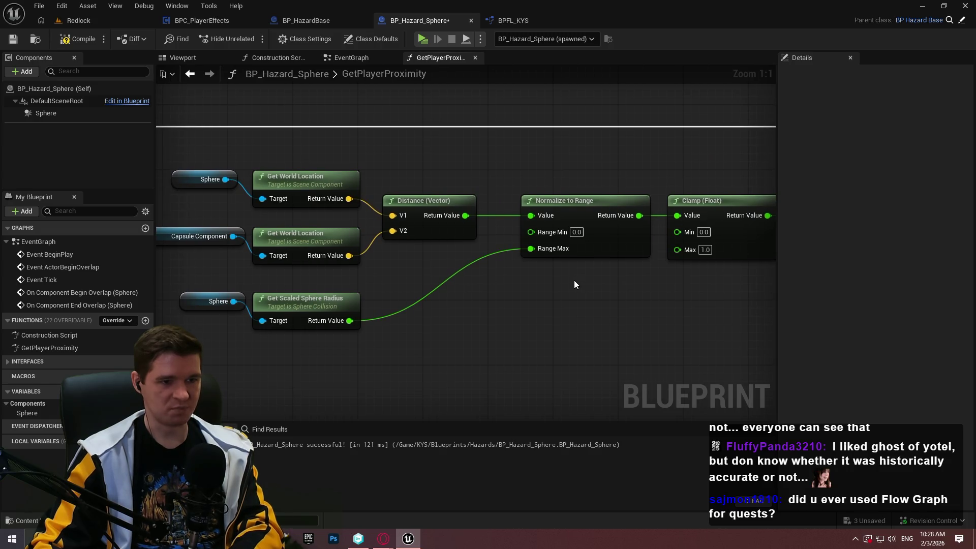
pyautogui.moveTo(544, 232); pyautogui.dragTo(343, 320)
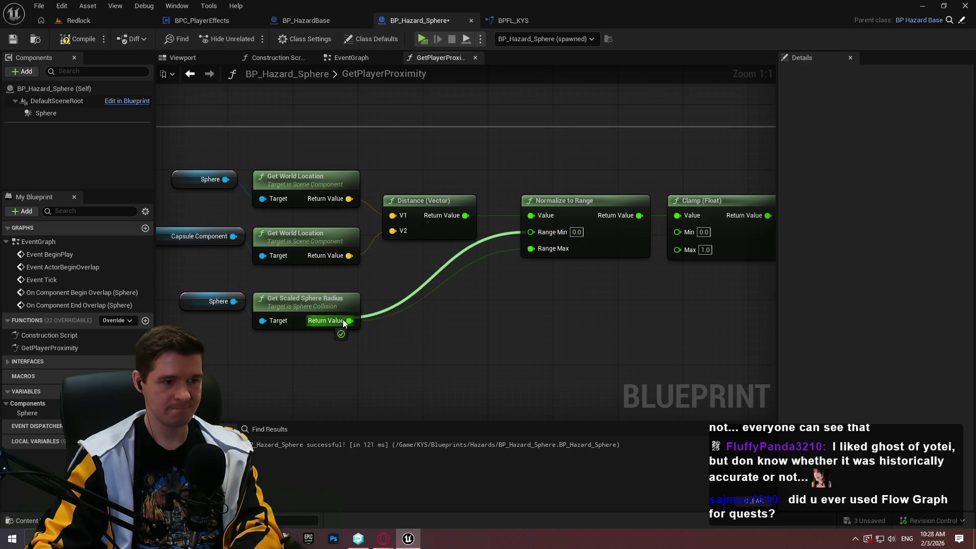
pyautogui.keyDown('alt'); pyautogui.click(537, 249); pyautogui.keyUp('alt')
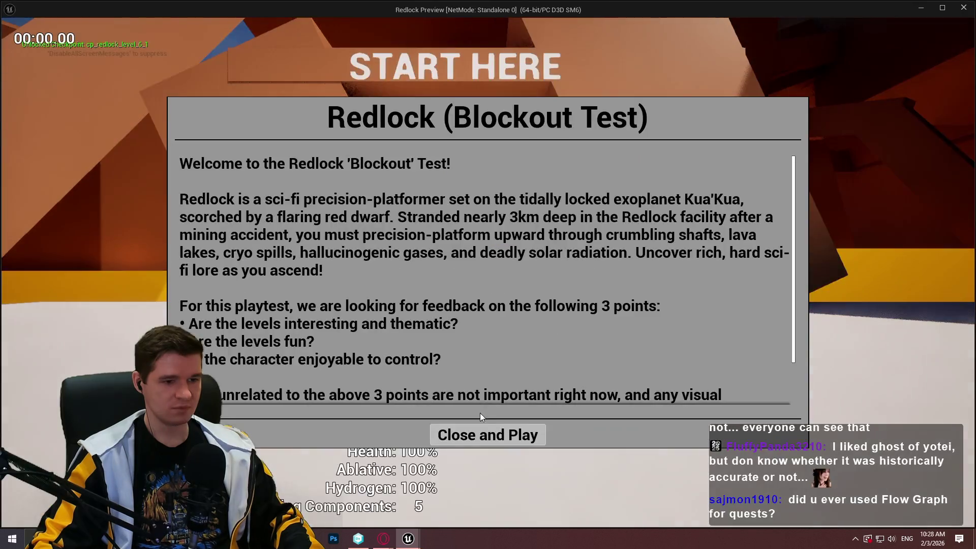
pyautogui.click(487, 433)
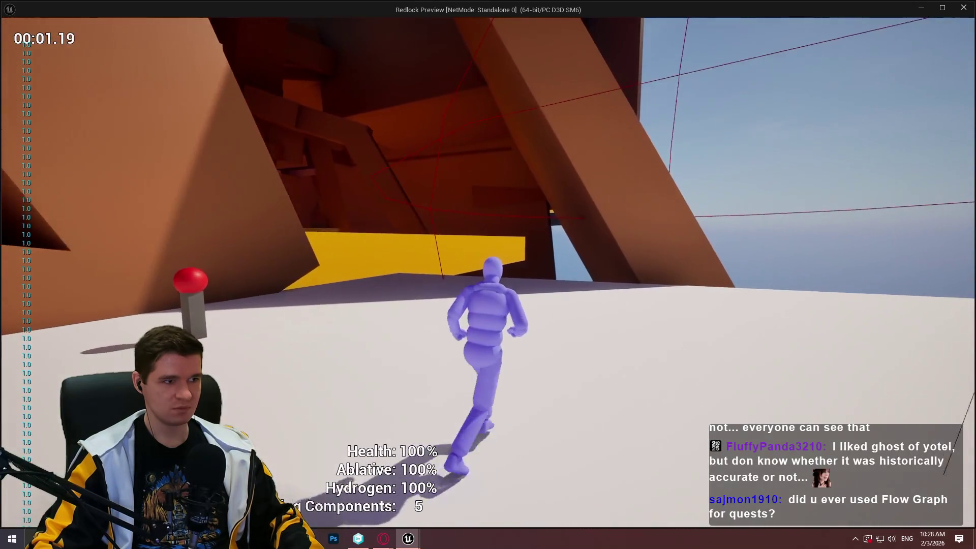
pyautogui.press('Escape')
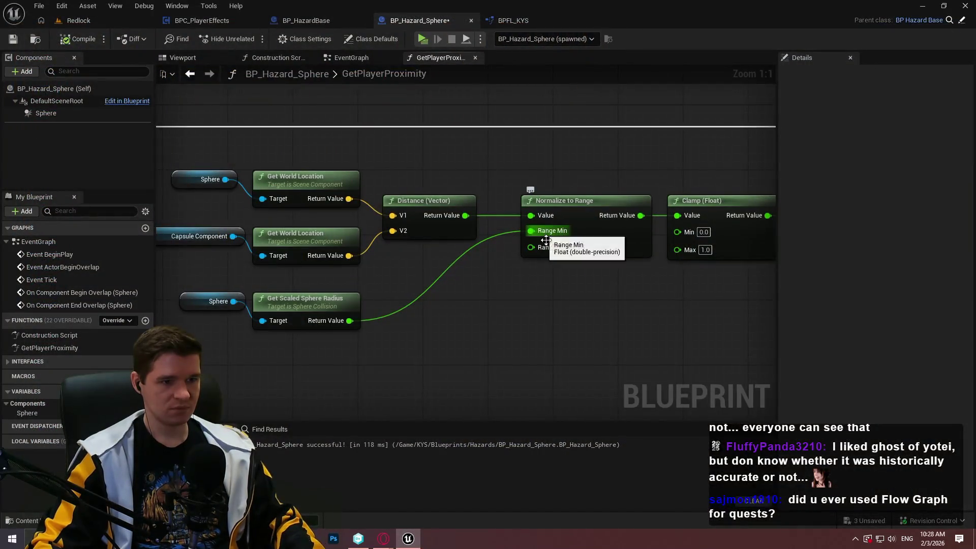
pyautogui.keyDown('alt'); pyautogui.click(544, 234); pyautogui.keyUp('alt')
pyautogui.moveTo(540, 252); pyautogui.dragTo(349, 320)
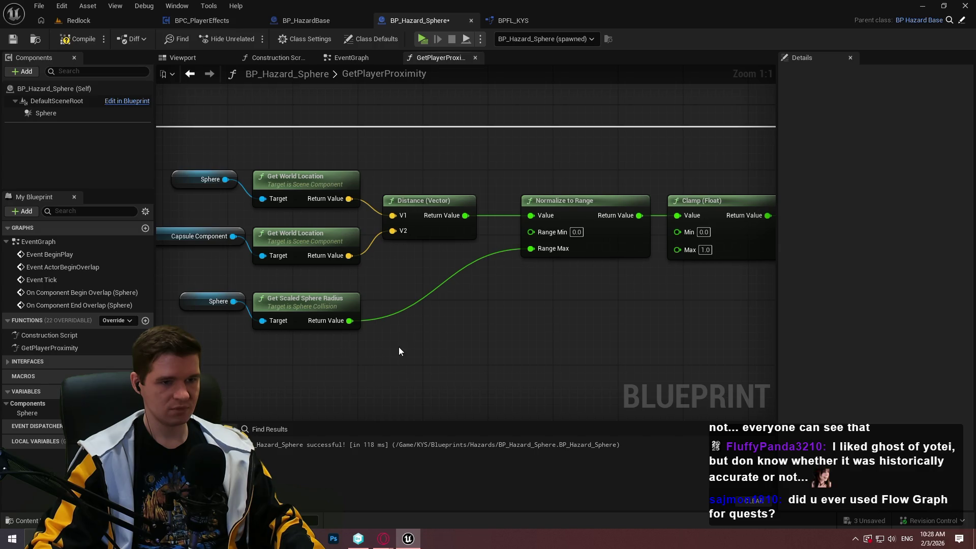
pyautogui.moveTo(619, 331); pyautogui.dragTo(313, 335)
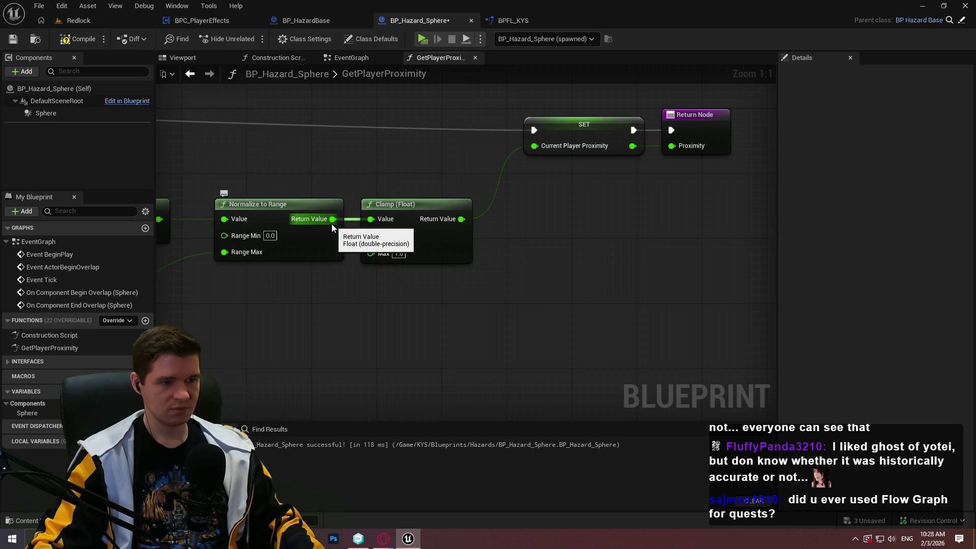
# Step: Add a Divide node computing 1 ÷ the normalized proximity and feed it into Clamp's Value
pyautogui.moveTo(331, 224); pyautogui.dragTo(371, 325)
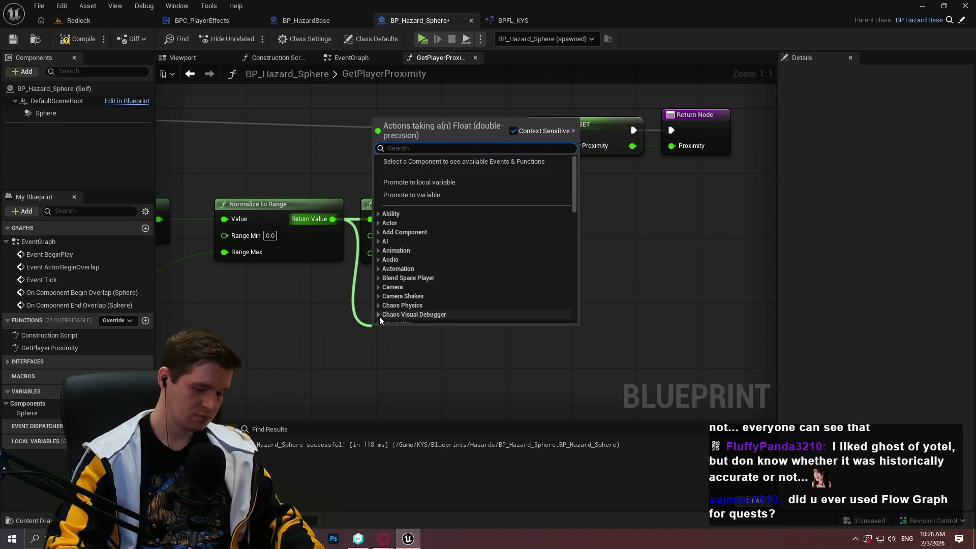
pyautogui.write('/')
pyautogui.click(419, 183)
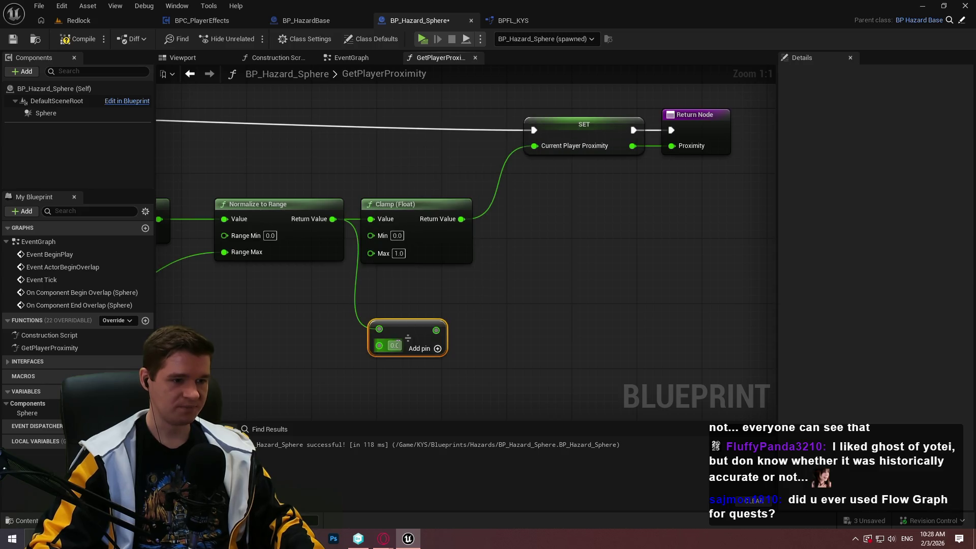
pyautogui.keyDown('alt'); pyautogui.click(381, 330); pyautogui.keyUp('alt')
pyautogui.moveTo(380, 346); pyautogui.dragTo(331, 218)
pyautogui.click(394, 330)
pyautogui.write('1')
pyautogui.click(496, 337)
pyautogui.moveTo(436, 331); pyautogui.dragTo(371, 219)
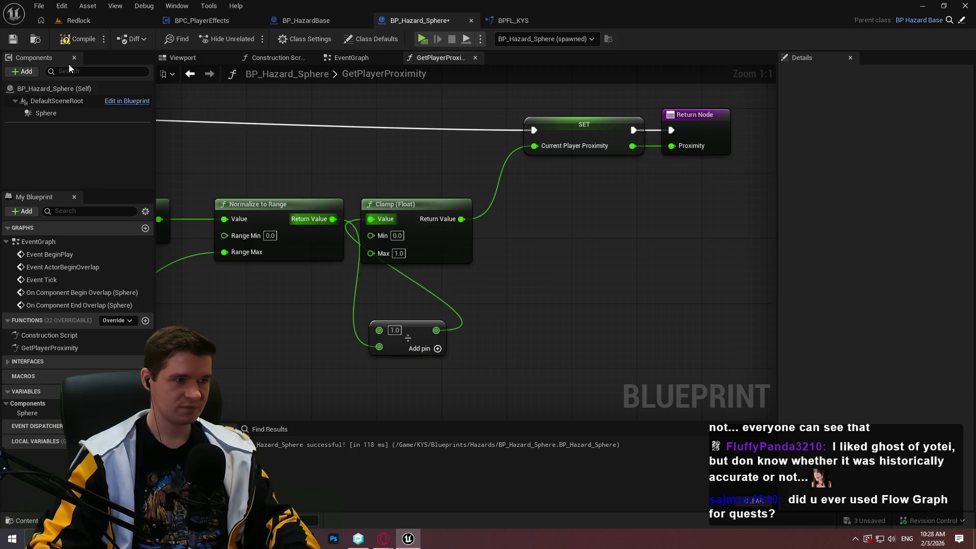
# Step: Compile and play-test, with proximity printing about 0.72 to 1.0, then delete the Divide node
pyautogui.click(80, 34)
pyautogui.click(421, 39)
pyautogui.click(483, 450)
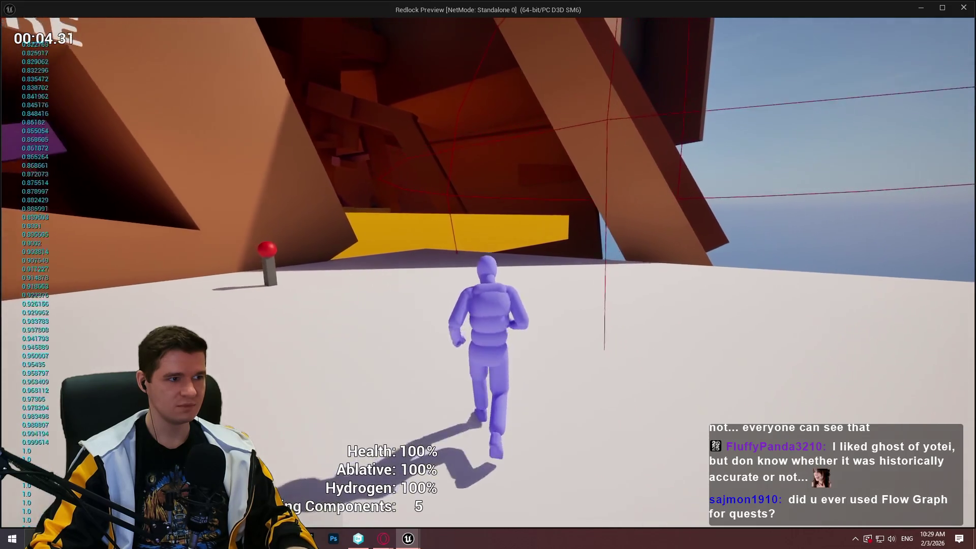
pyautogui.press('Escape')
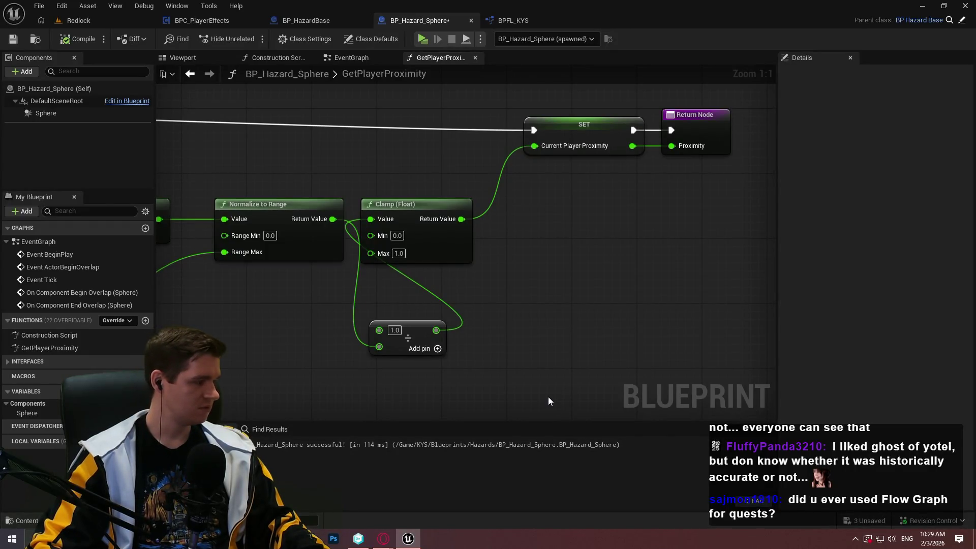
pyautogui.moveTo(478, 374); pyautogui.dragTo(319, 292)
pyautogui.press('Delete')
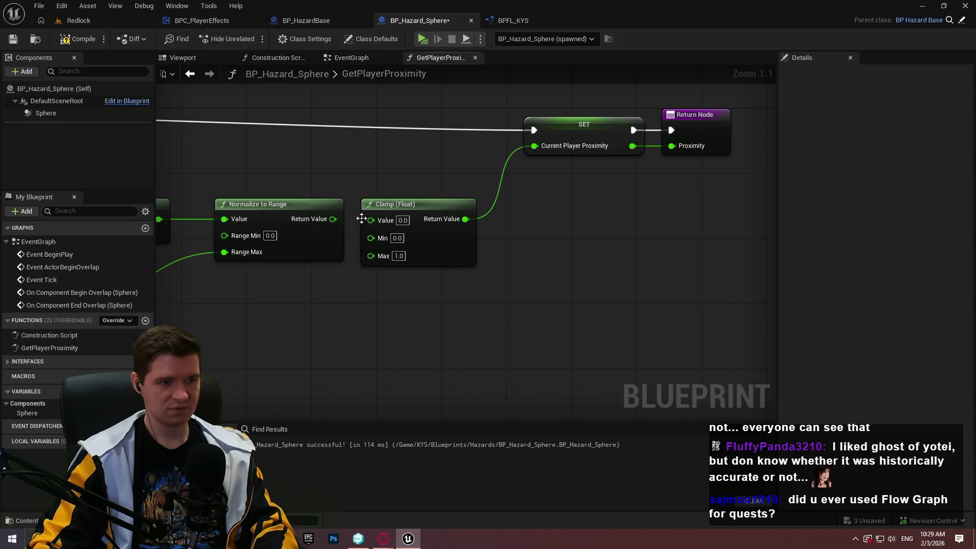
# Step: Add a Lerp (A 1.0, B 0.0) with Normalize to Range as Alpha, feeding Clamp's Value
pyautogui.moveTo(333, 218); pyautogui.dragTo(371, 219)
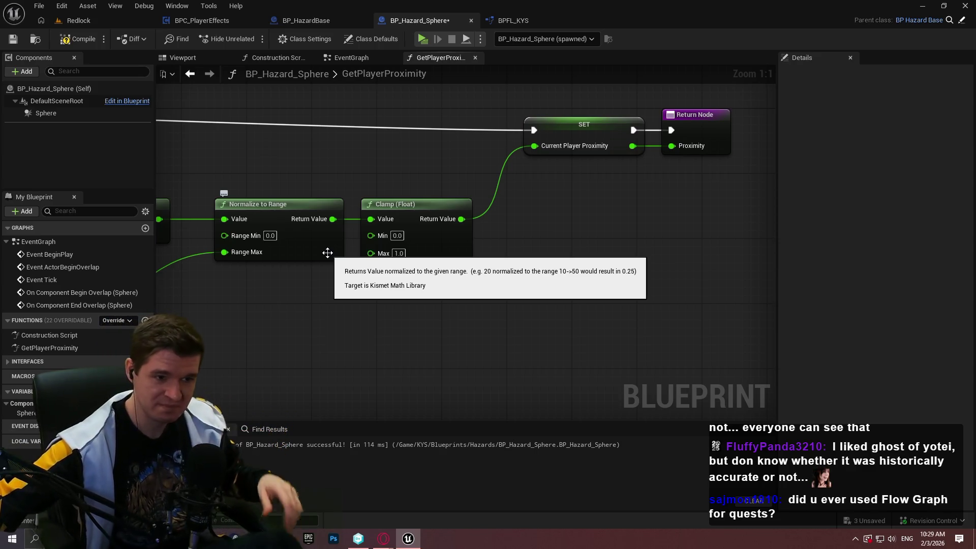
pyautogui.moveTo(358, 325)
pyautogui.mouseDown()
pyautogui.moveTo(428, 268)
pyautogui.moveTo(475, 377)
pyautogui.mouseUp()
pyautogui.moveTo(477, 288)
pyautogui.mouseDown()
pyautogui.moveTo(481, 382)
pyautogui.moveTo(461, 376)
pyautogui.mouseUp()
pyautogui.write('lerp')
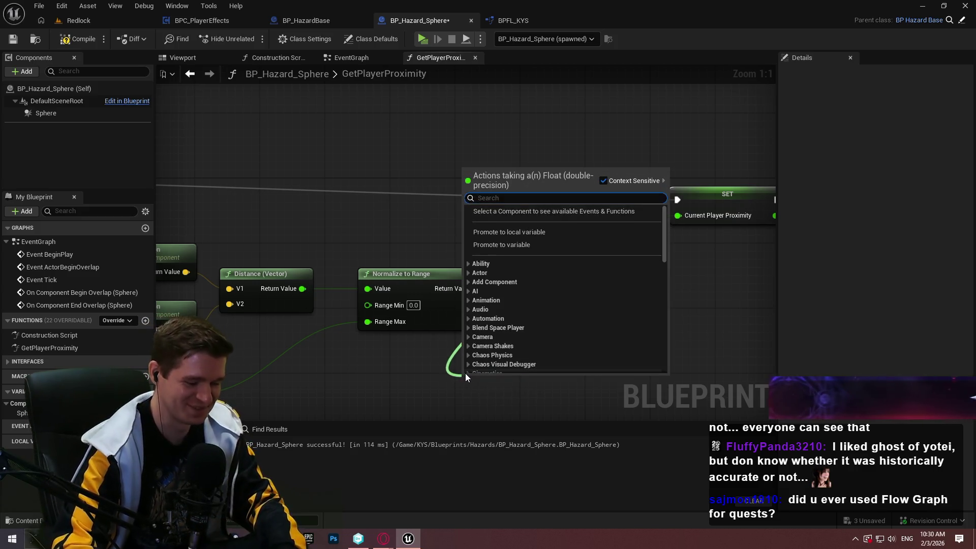
pyautogui.press('Return')
pyautogui.keyDown('alt'); pyautogui.click(474, 300); pyautogui.keyUp('alt')
pyautogui.moveTo(473, 334); pyautogui.dragTo(483, 192)
pyautogui.moveTo(556, 298); pyautogui.dragTo(532, 196)
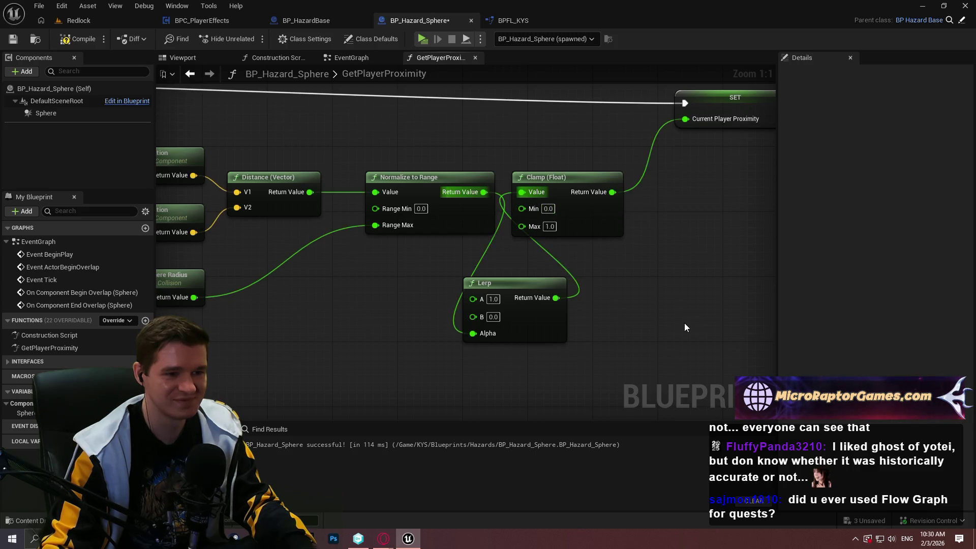
# Step: Compile and play-test, running and wall-running around the hazard until the readout settles at 0.539136
pyautogui.click(66, 39)
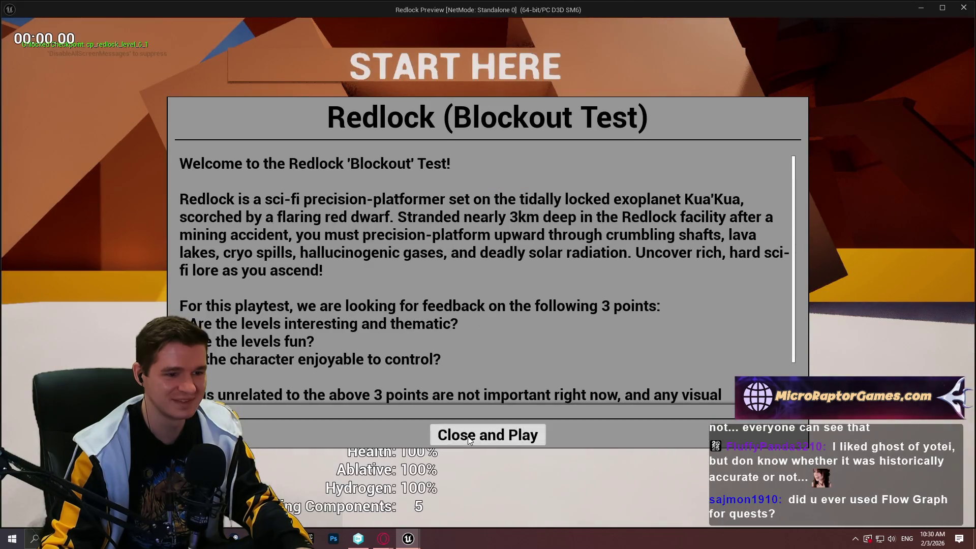
pyautogui.click(467, 437)
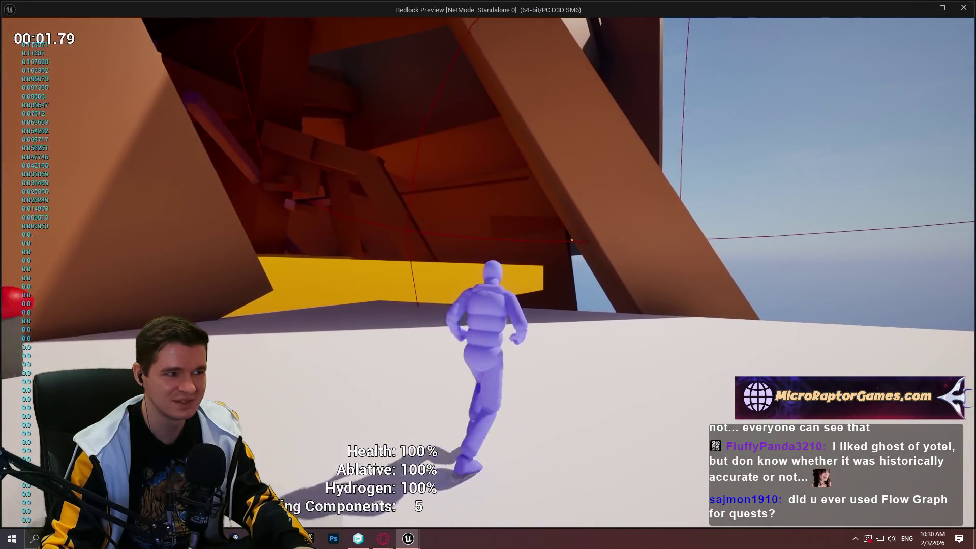
pyautogui.press('w')
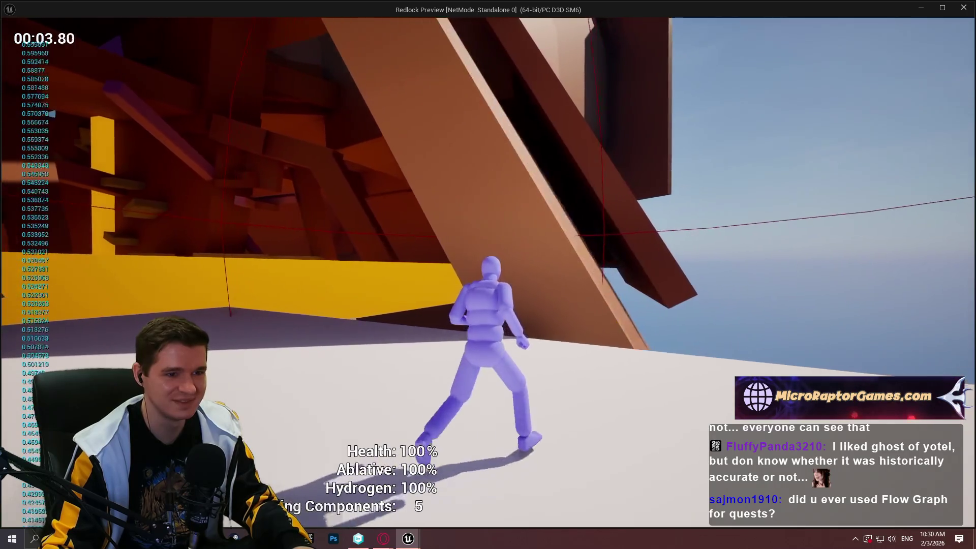
pyautogui.press('space')
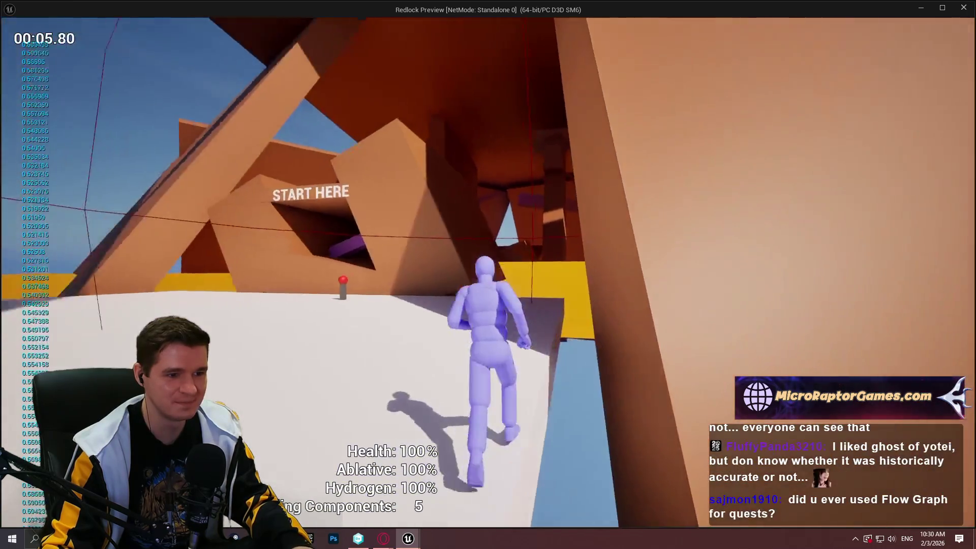
pyautogui.press('space')
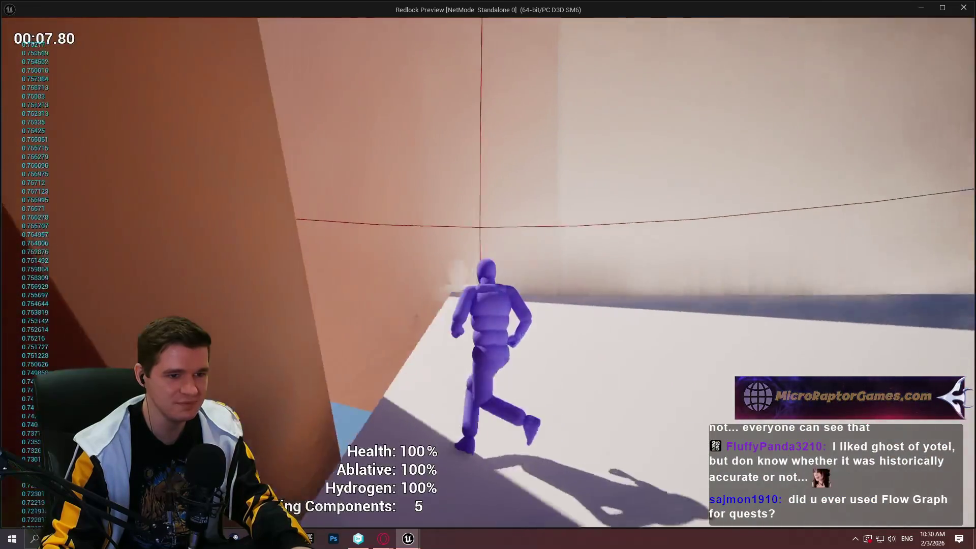
pyautogui.press('space')
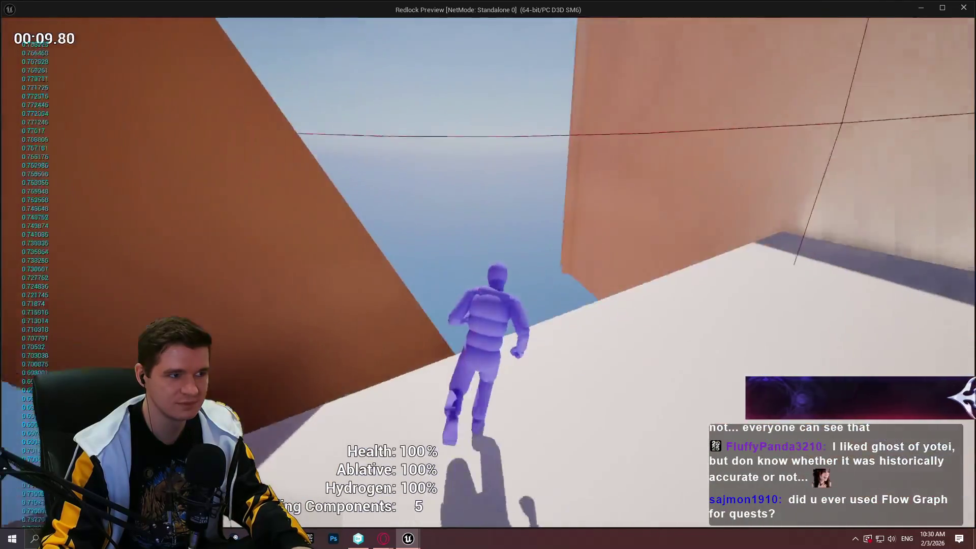
pyautogui.press('w')
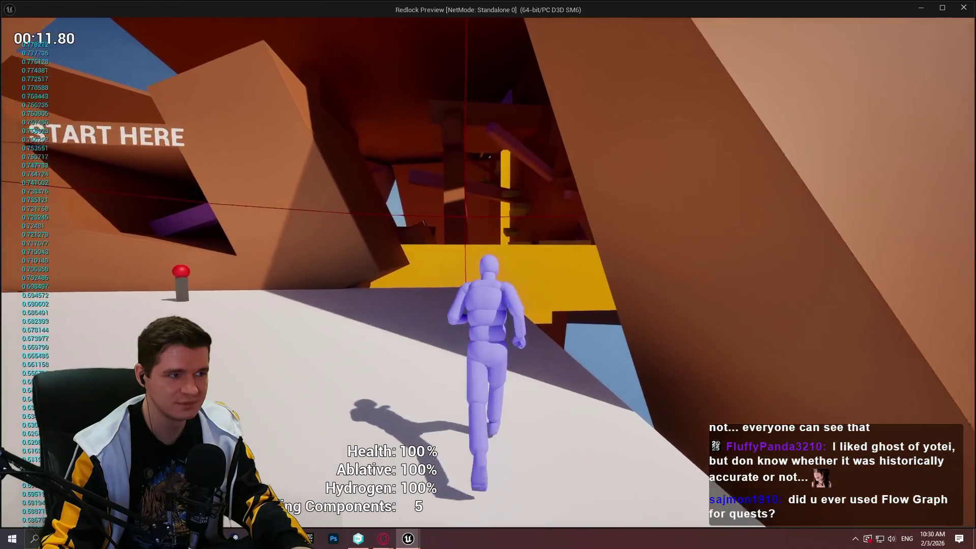
pyautogui.press('space')
pyautogui.press('w')
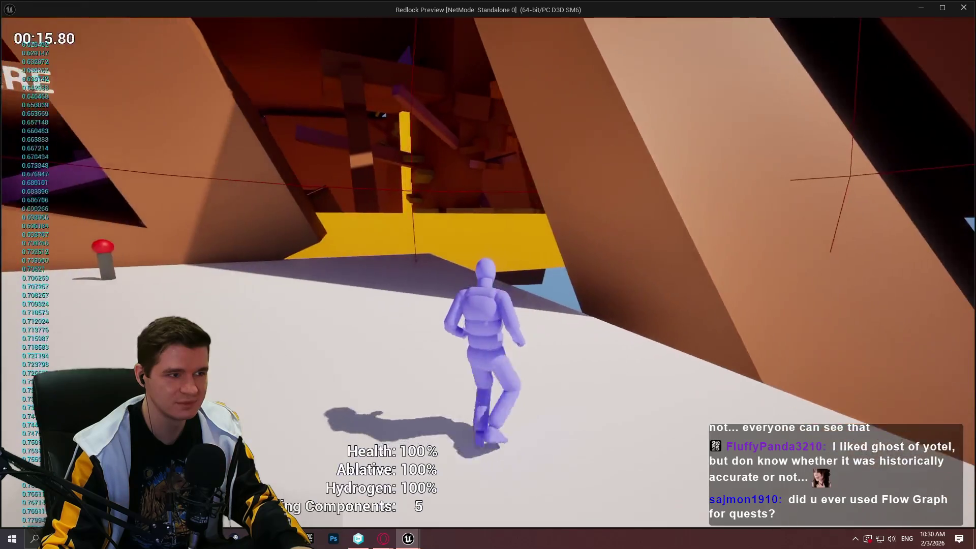
pyautogui.press('w')
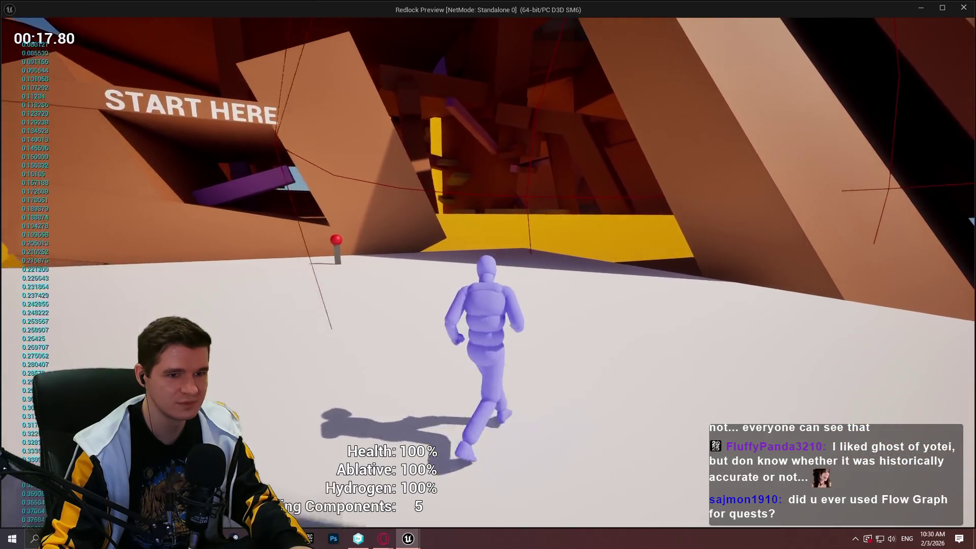
pyautogui.press('w')
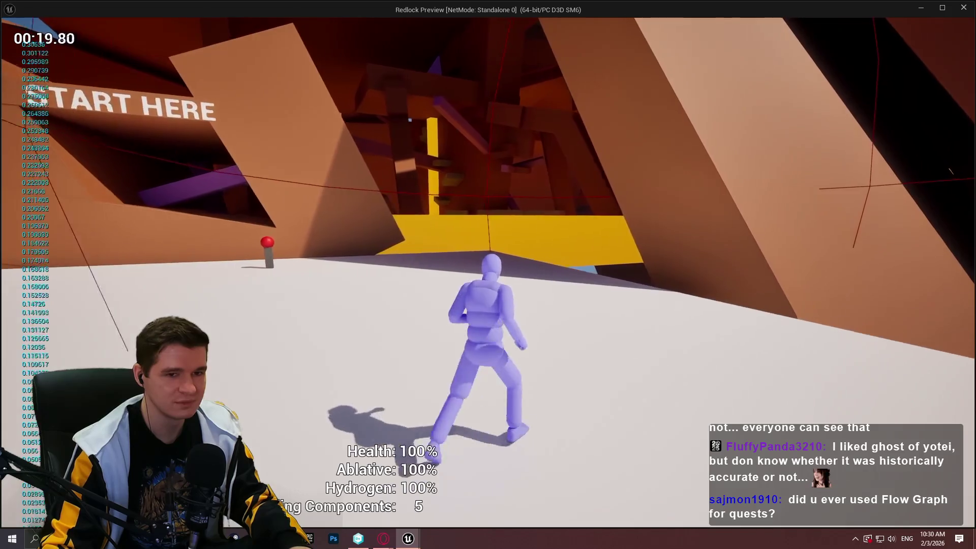
pyautogui.press('w')
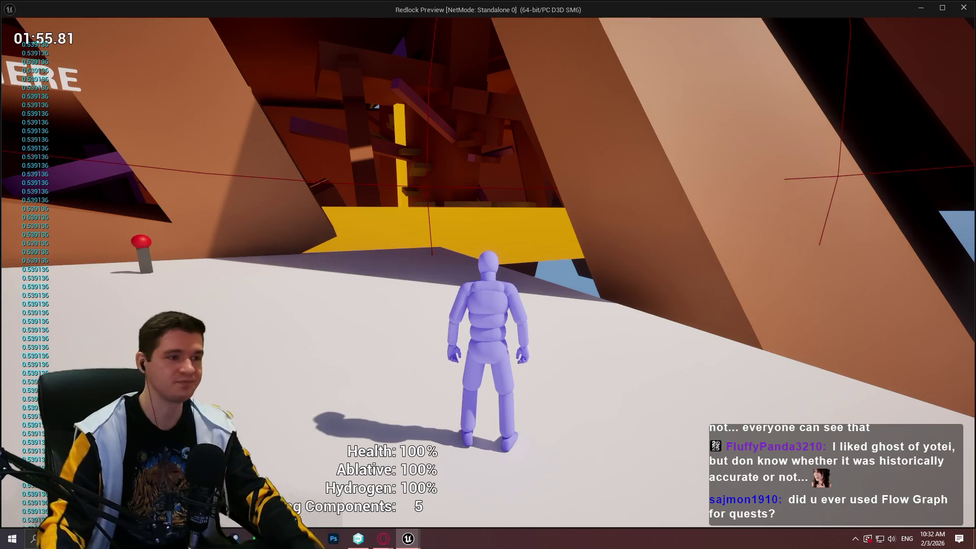
pyautogui.press('Escape')
# Step: Shift the Clamp, SET and Return nodes right and align the Lerp between Normalize to Range and Clamp
pyautogui.scroll(-2, 635, 285)
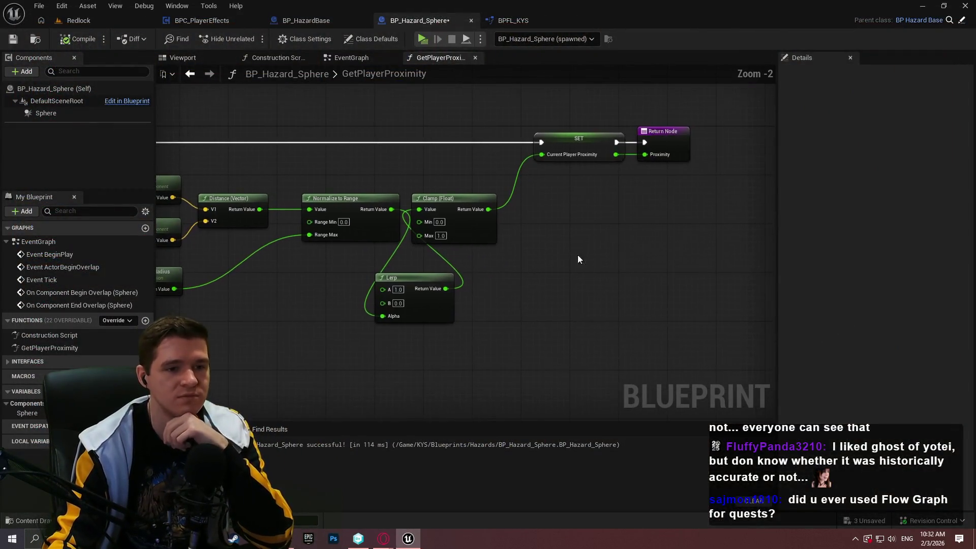
pyautogui.moveTo(689, 257); pyautogui.dragTo(437, 120)
pyautogui.moveTo(479, 203); pyautogui.dragTo(584, 202)
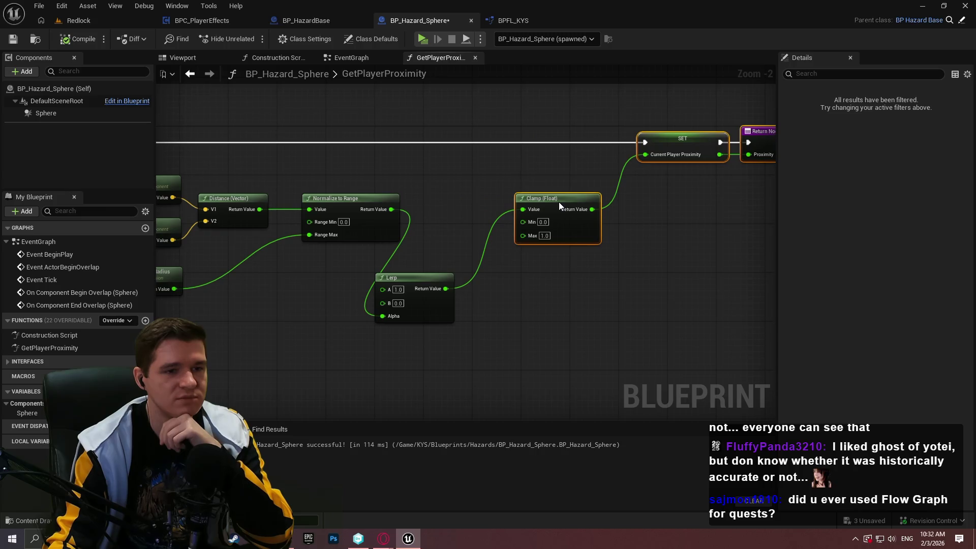
pyautogui.click(473, 254)
pyautogui.moveTo(408, 276); pyautogui.dragTo(444, 196)
pyautogui.click(500, 223)
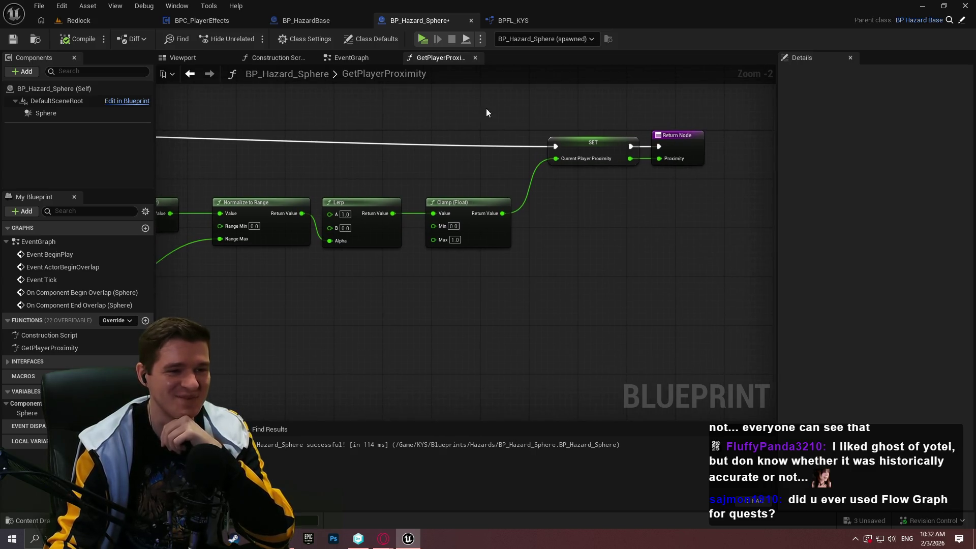
pyautogui.moveTo(526, 124); pyautogui.dragTo(436, 135)
pyautogui.moveTo(436, 203); pyautogui.dragTo(445, 203)
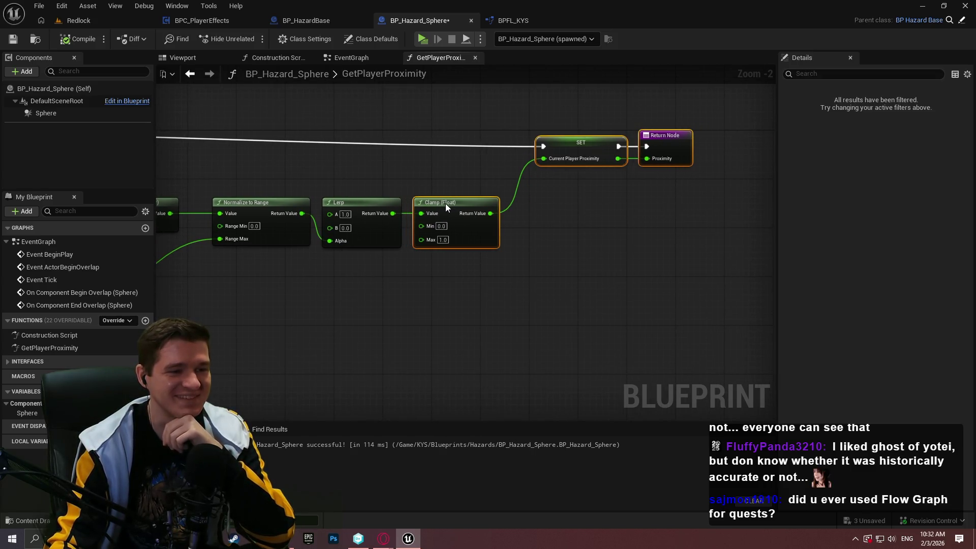
pyautogui.click(440, 304)
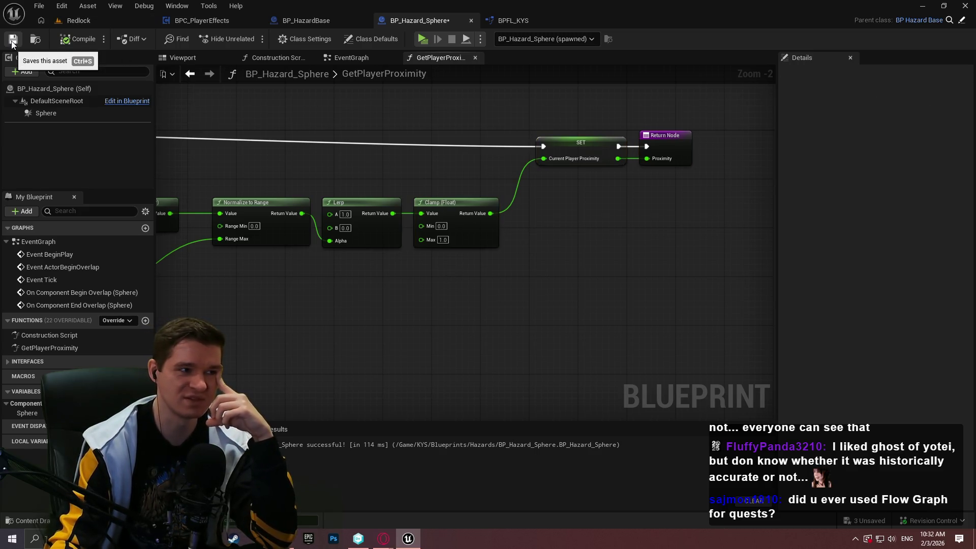
# Step: Save BP_Hazard_Sphere and review the whole GetPlayerProximity graph, briefly checking BP_HazardBase
pyautogui.moveTo(378, 159); pyautogui.dragTo(615, 173)
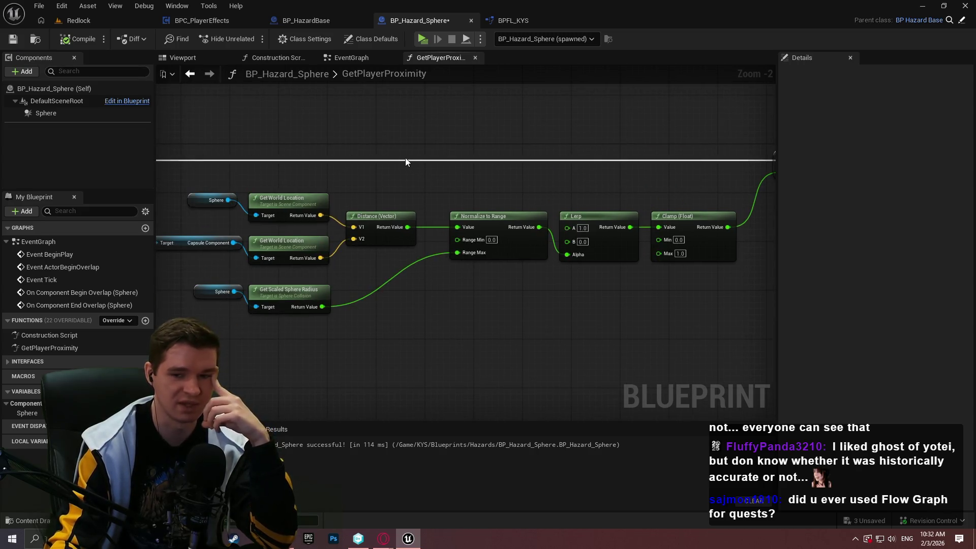
pyautogui.moveTo(569, 300); pyautogui.dragTo(580, 288)
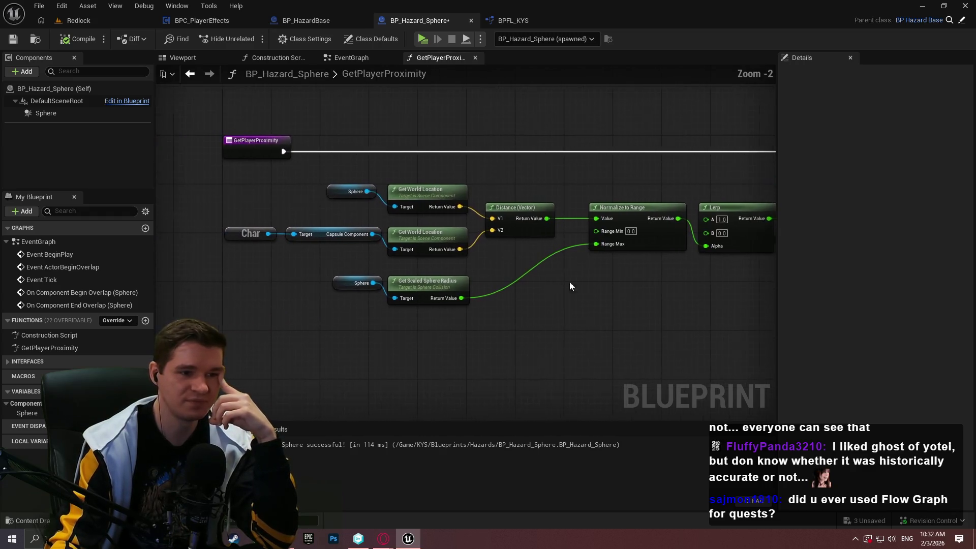
pyautogui.click(10, 39)
pyautogui.moveTo(602, 175)
pyautogui.mouseDown()
pyautogui.moveTo(269, 183)
pyautogui.moveTo(34, 143)
pyautogui.moveTo(185, 187)
pyautogui.mouseUp()
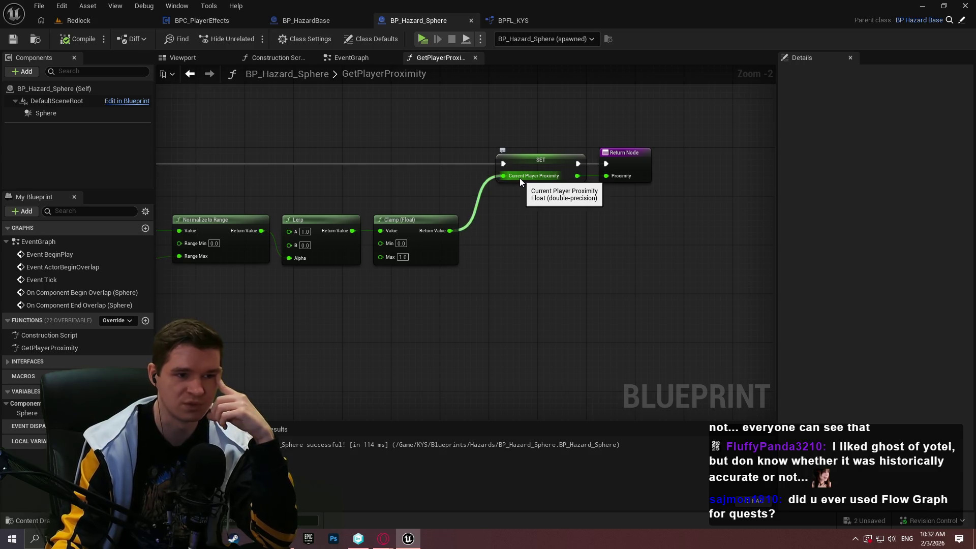
pyautogui.moveTo(461, 194); pyautogui.dragTo(936, 242)
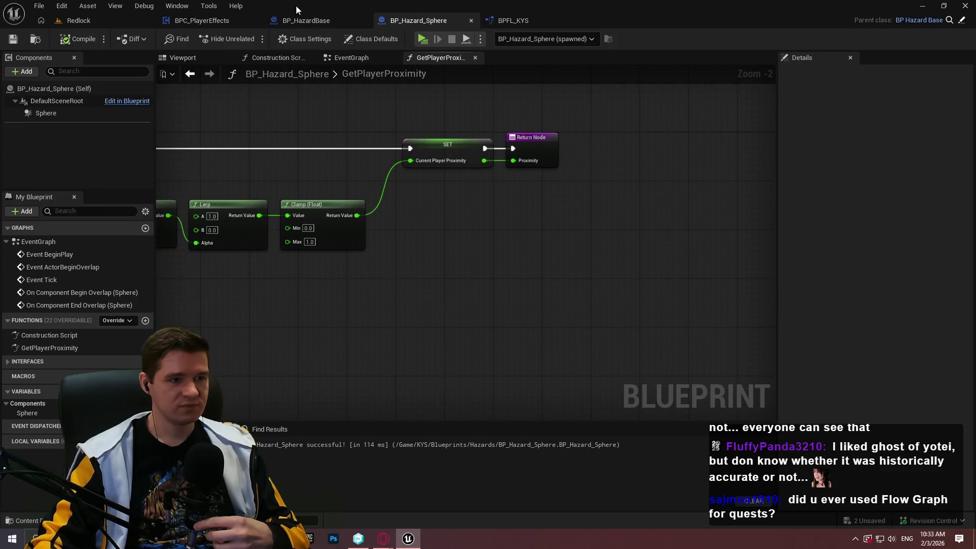
pyautogui.click(318, 23)
pyautogui.click(423, 20)
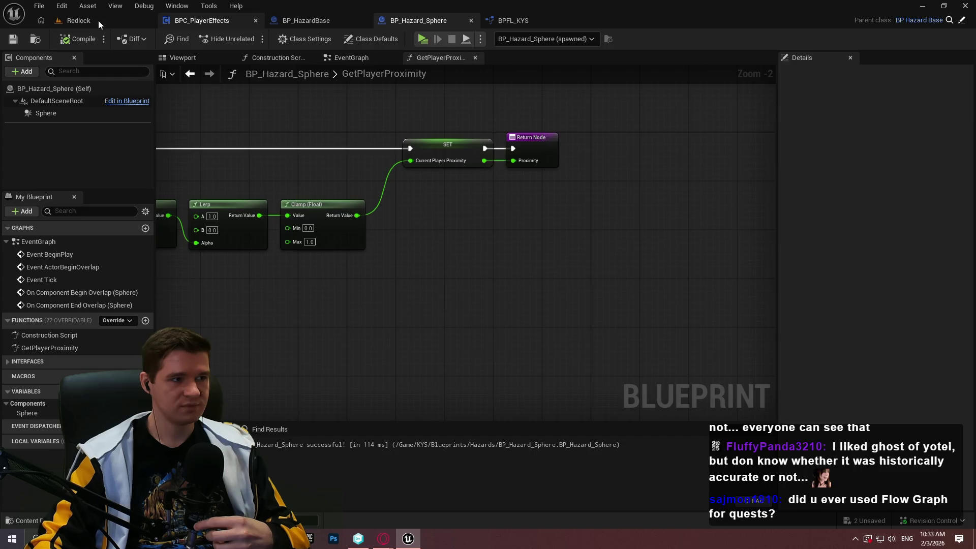
# Step: In the Redlock level, enlarge the viewport and Details panel to inspect Hazard Config, then return to BP_Hazard_Sphere's EventGraph
pyautogui.click(105, 21)
pyautogui.moveTo(546, 247)
pyautogui.mouseDown()
pyautogui.moveTo(544, 384)
pyautogui.moveTo(533, 316)
pyautogui.moveTo(531, 343)
pyautogui.mouseUp()
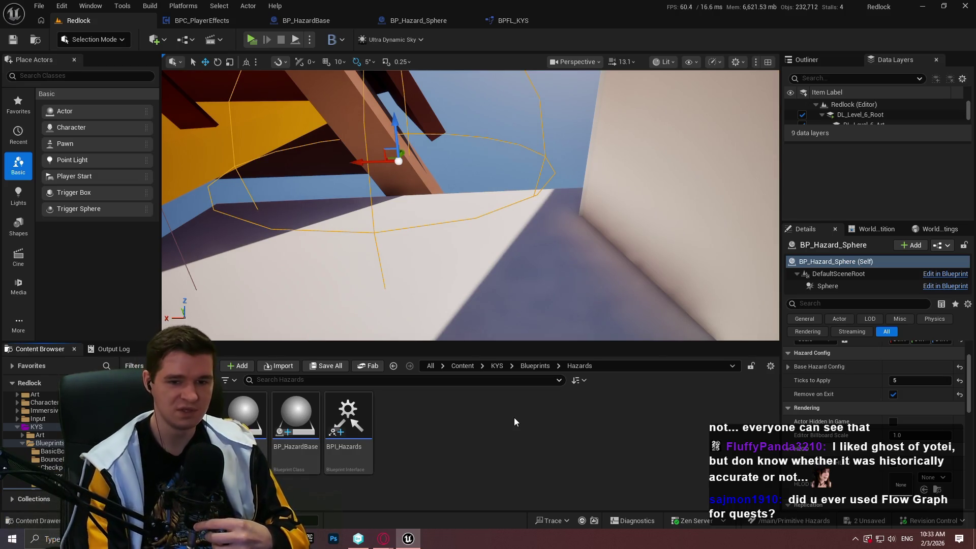
pyautogui.scroll(1, 793, 368)
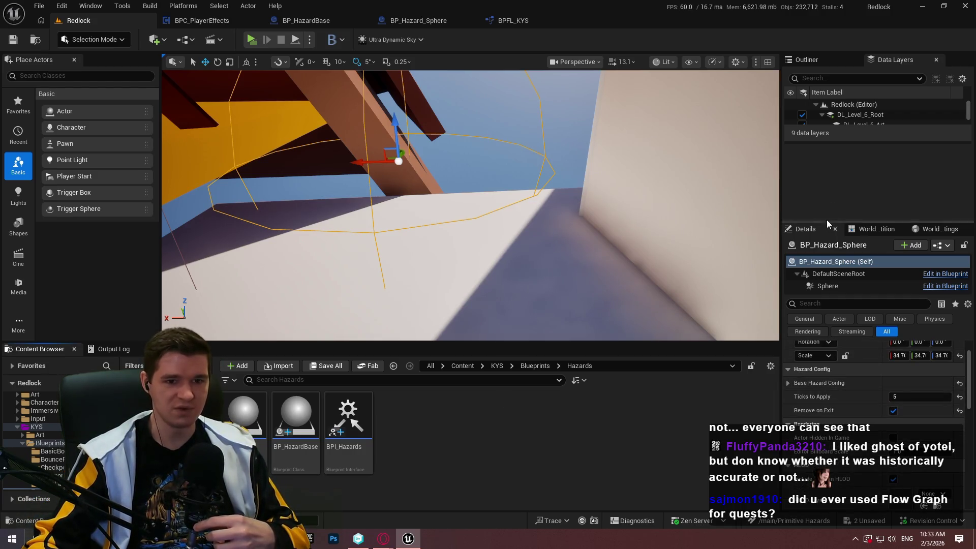
pyautogui.moveTo(828, 221)
pyautogui.mouseDown()
pyautogui.moveTo(840, 104)
pyautogui.moveTo(835, 126)
pyautogui.mouseUp()
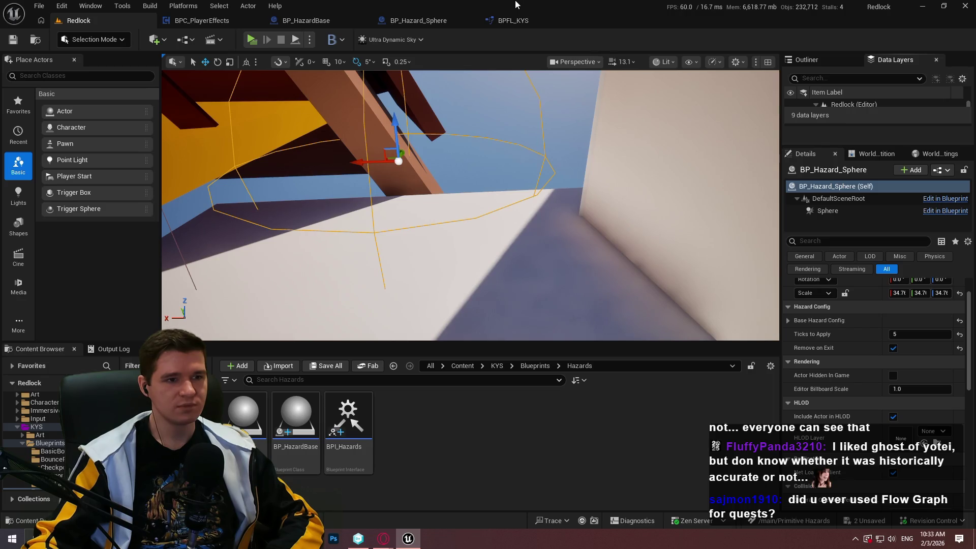
pyautogui.click(441, 23)
pyautogui.click(351, 58)
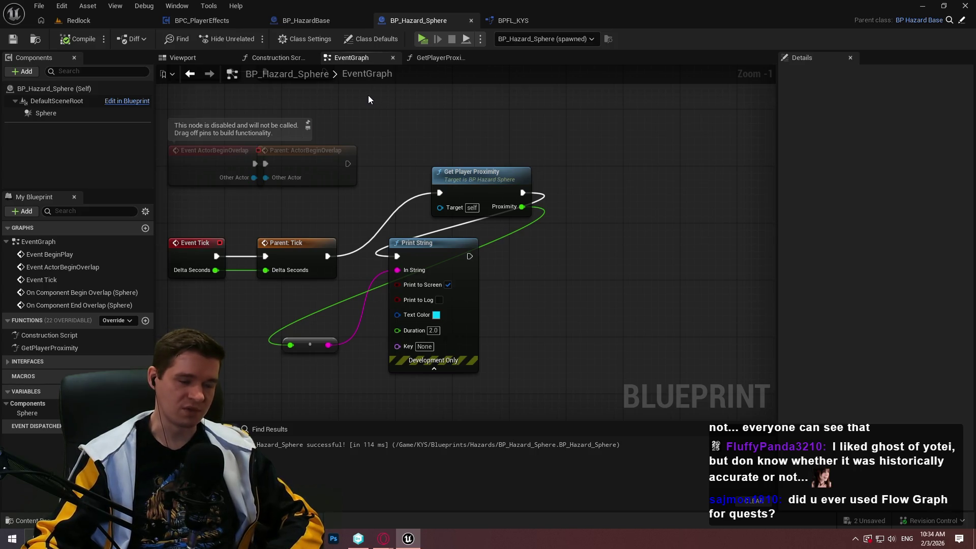
# Step: Delete the Get Player Proximity and Print String nodes from the Event Tick chain
pyautogui.moveTo(591, 382); pyautogui.dragTo(438, 154)
pyautogui.press('Delete')
pyautogui.moveTo(310, 333); pyautogui.dragTo(459, 303)
pyautogui.scroll(-2, 498, 254)
pyautogui.moveTo(499, 255); pyautogui.dragTo(425, 282)
pyautogui.scroll(4, 398, 244)
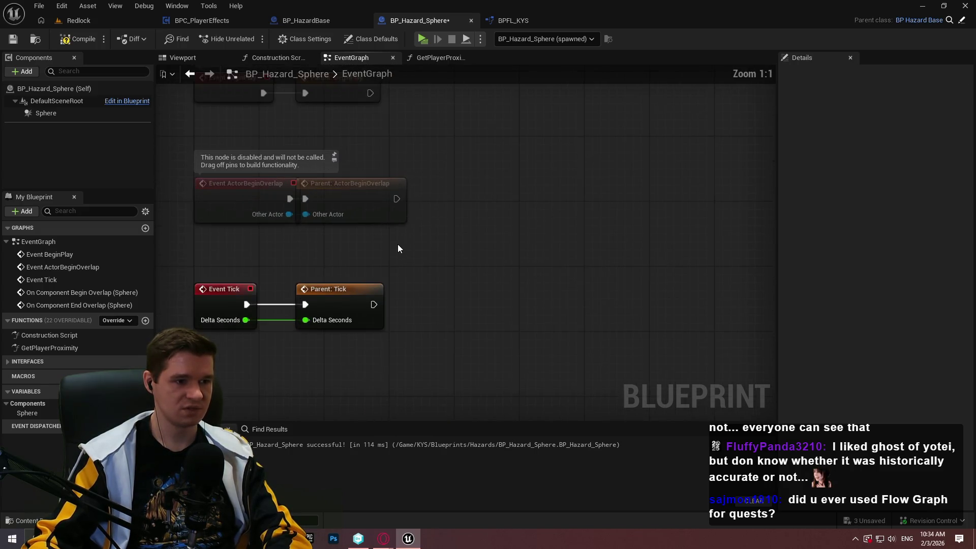
# Step: Compile and save BP_Hazard_Sphere
pyautogui.click(76, 38)
pyautogui.click(18, 38)
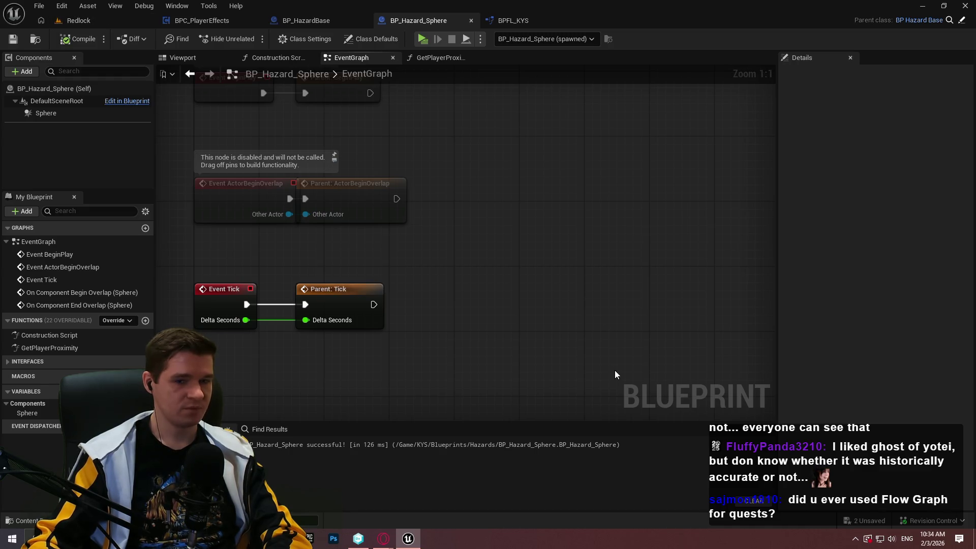
pyautogui.moveTo(614, 370); pyautogui.dragTo(547, 74)
pyautogui.scroll(-2, 609, 168)
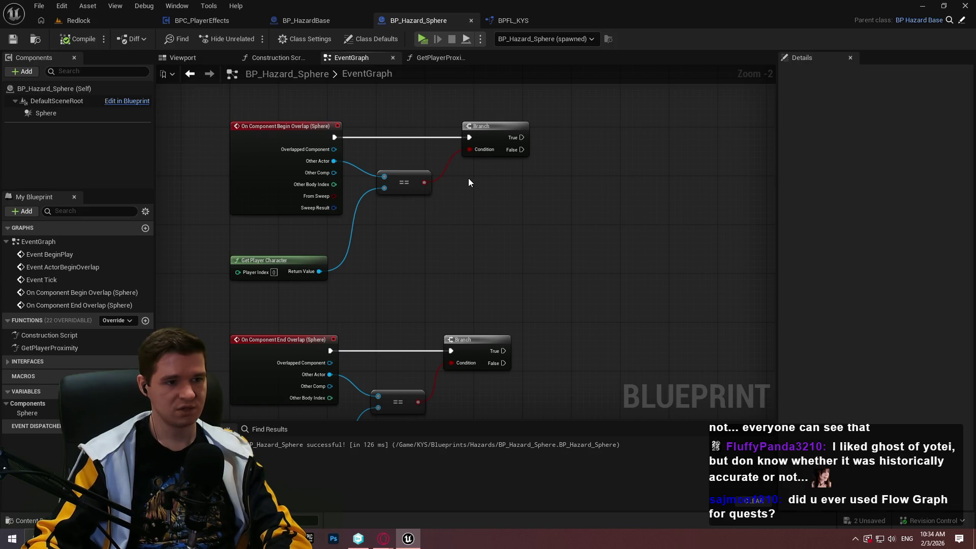
pyautogui.click(308, 23)
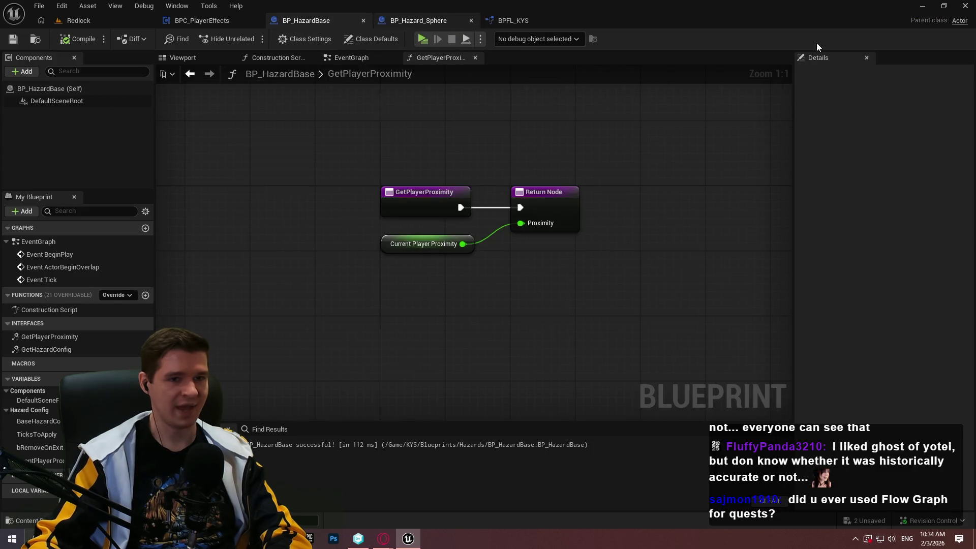
# Step: In BP_HazardBase's Class Defaults, turn off Start with Tick Enabled and save
pyautogui.click(342, 41)
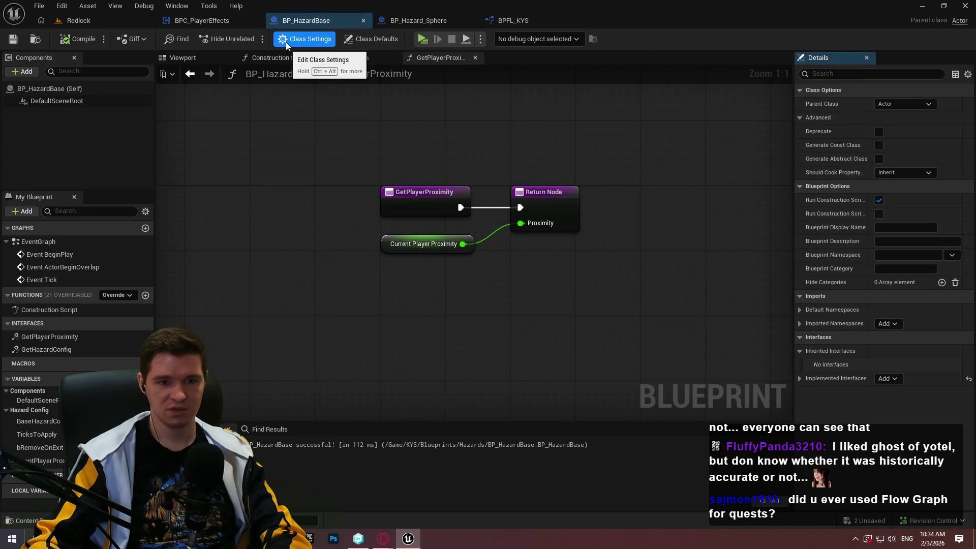
pyautogui.click(876, 131)
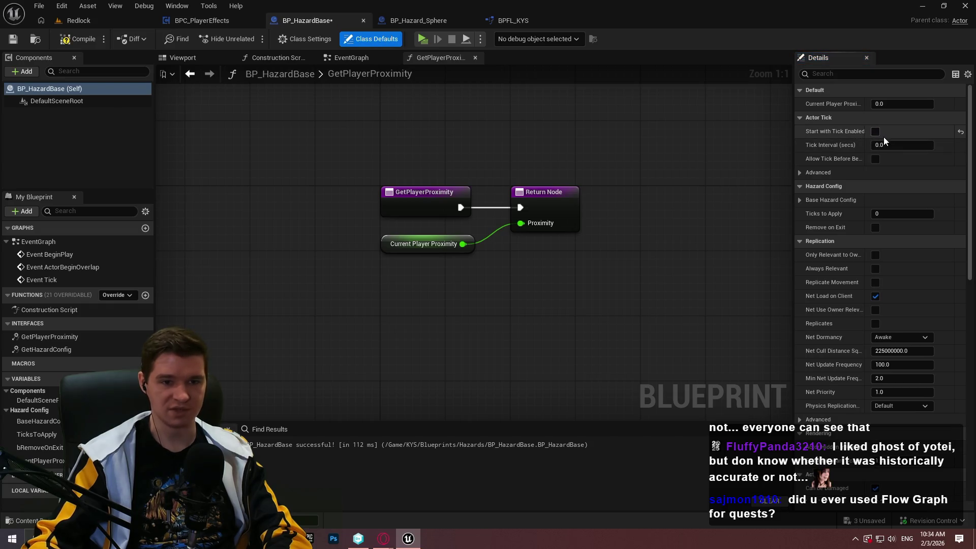
pyautogui.click(63, 41)
pyautogui.hotkey('ctrl', 's')
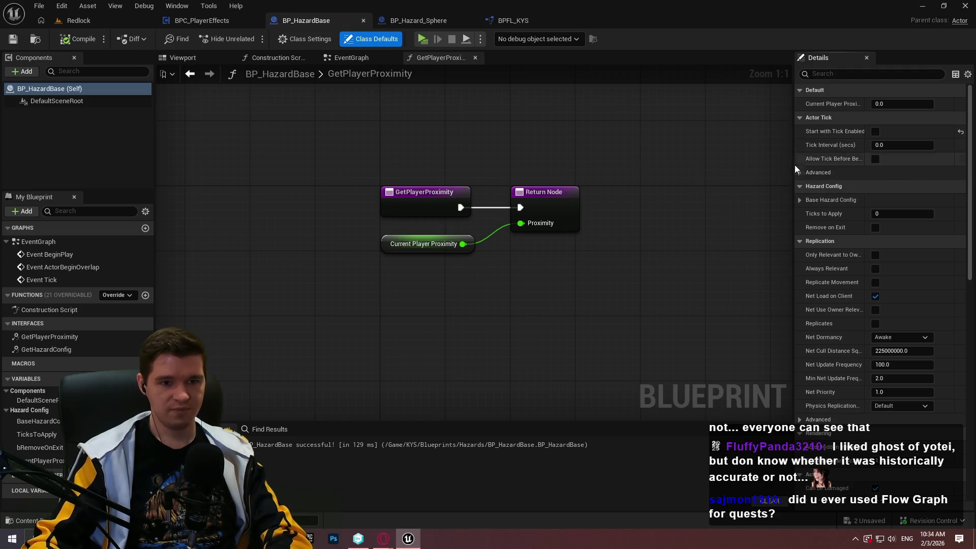
# Step: Set Tick Interval (secs) to 0.2, then compile and save the blueprint
pyautogui.click(883, 146)
pyautogui.click(882, 146)
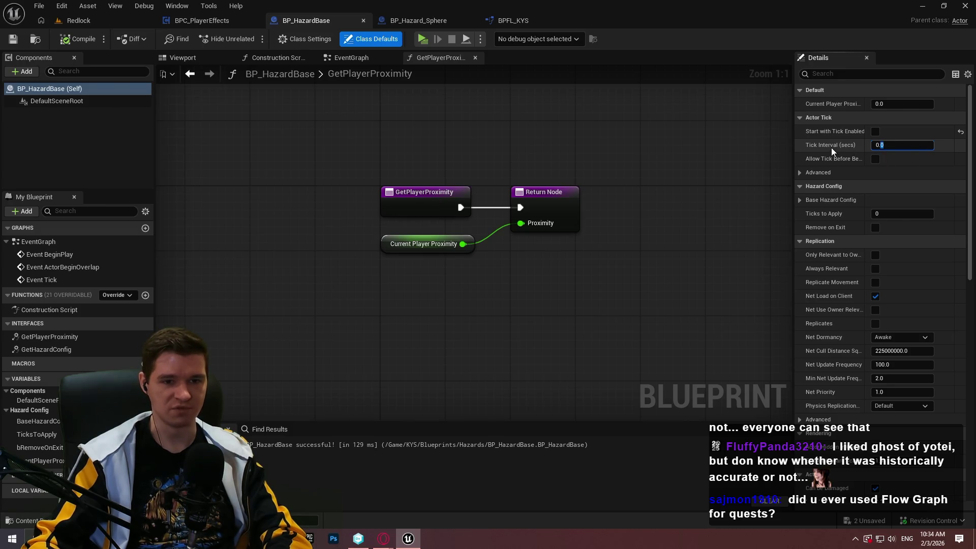
pyautogui.write('2')
pyautogui.press('Return')
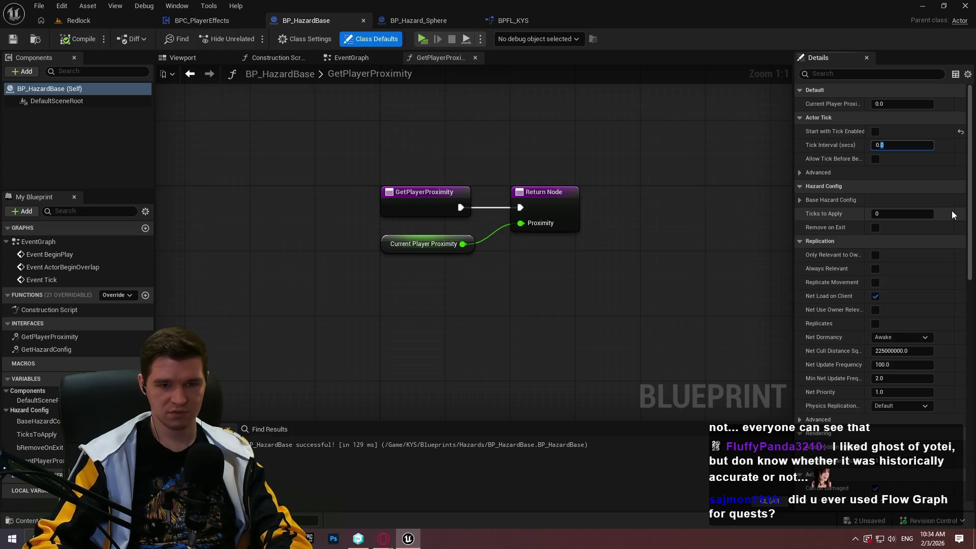
pyautogui.click(79, 39)
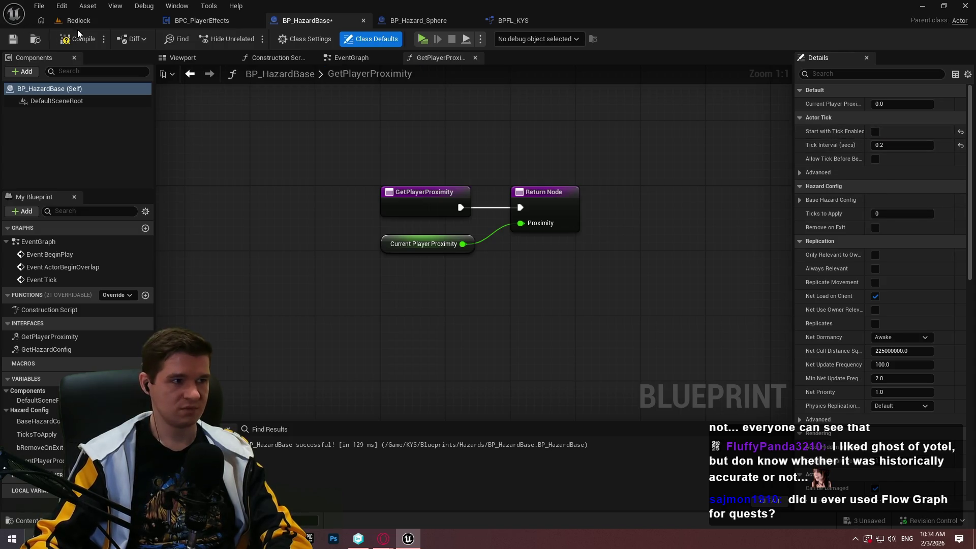
pyautogui.click(13, 39)
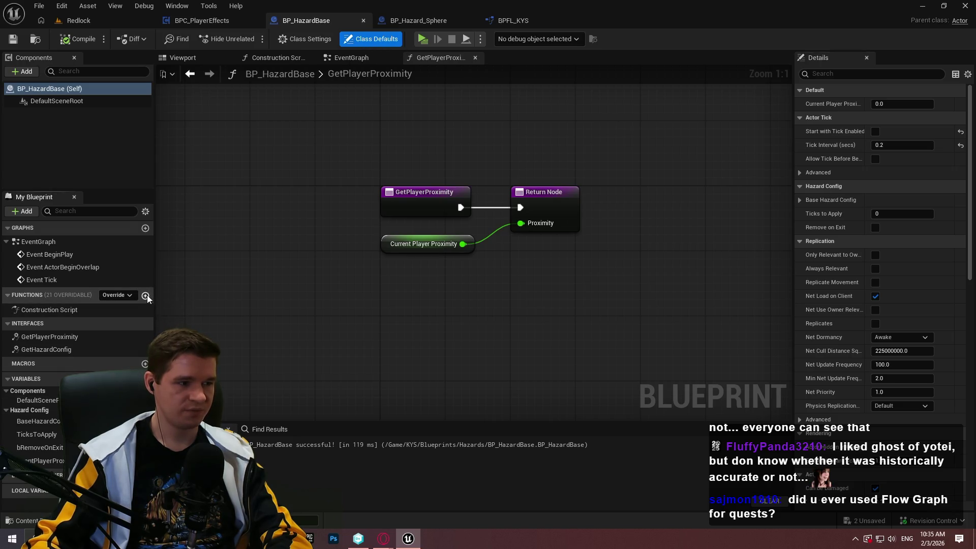
# Step: Add a new function named BeginPlayerOverlap to BP_HazardBase
pyautogui.click(145, 295)
pyautogui.write('O')
pyautogui.press('BackSpace')
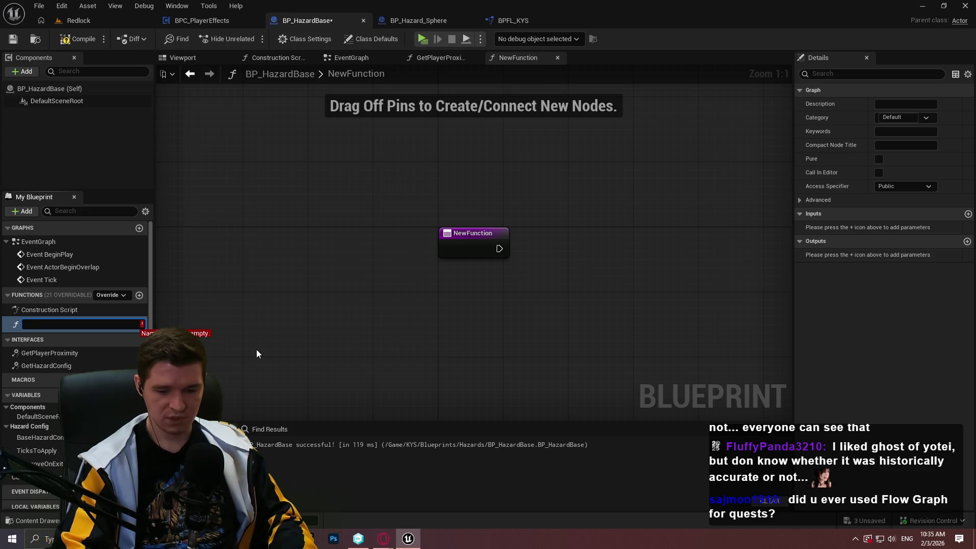
pyautogui.write('F')
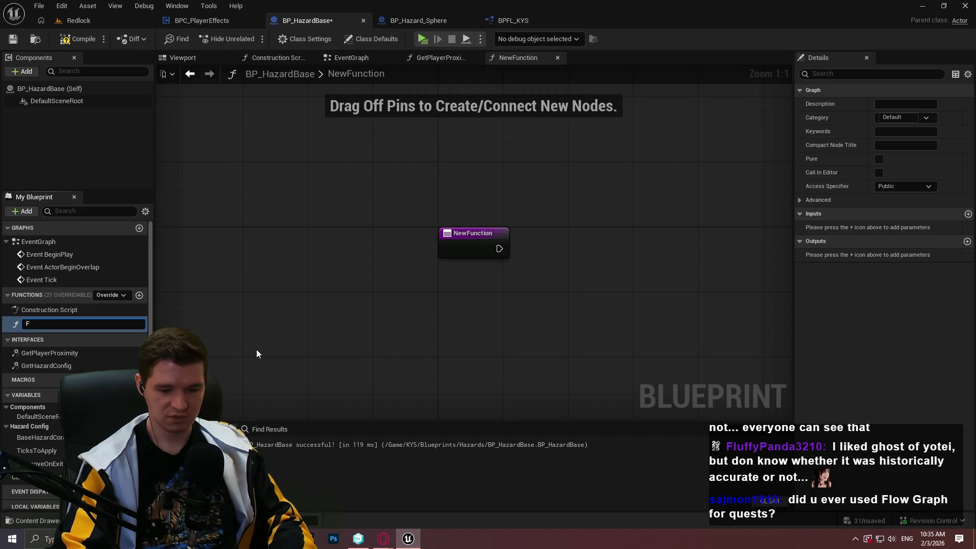
pyautogui.press('BackSpace')
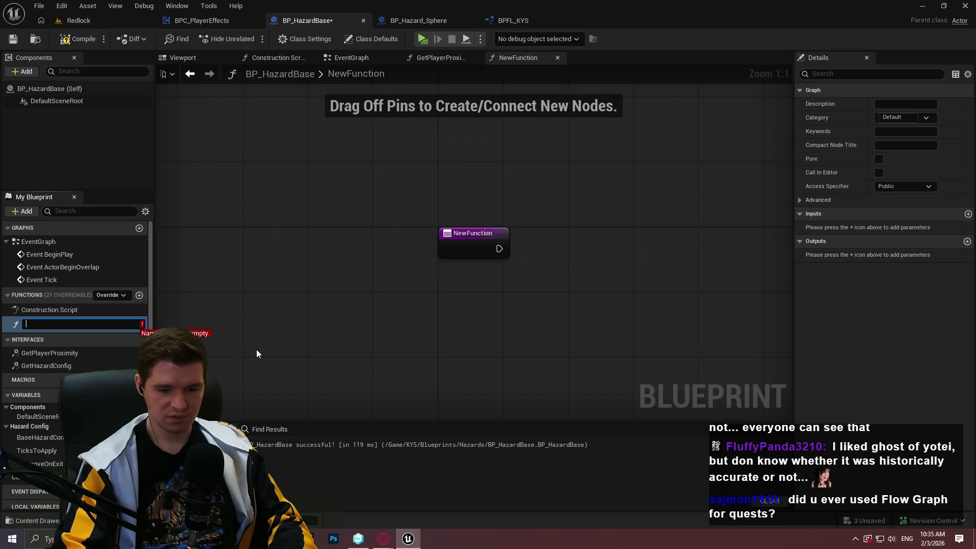
pyautogui.write('BeginPlayer')
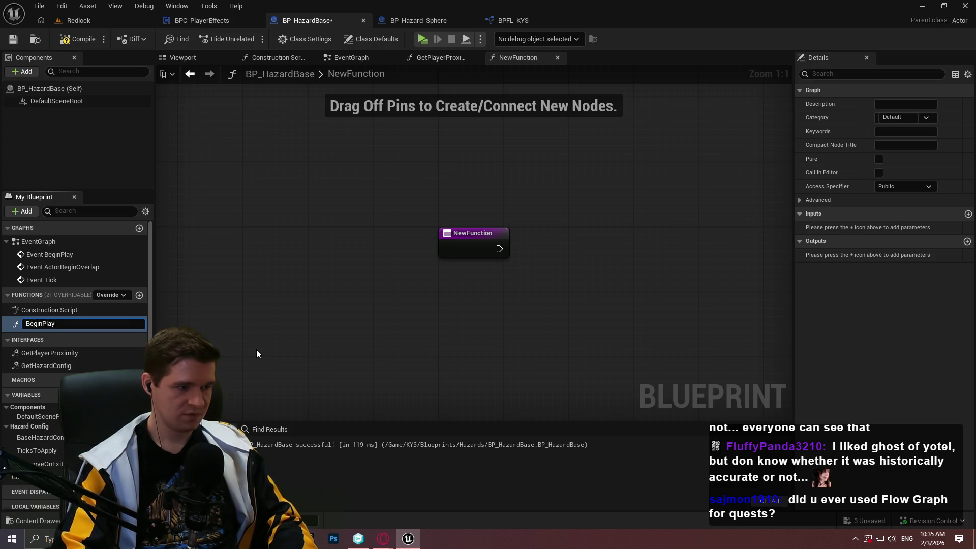
pyautogui.write('Overl')
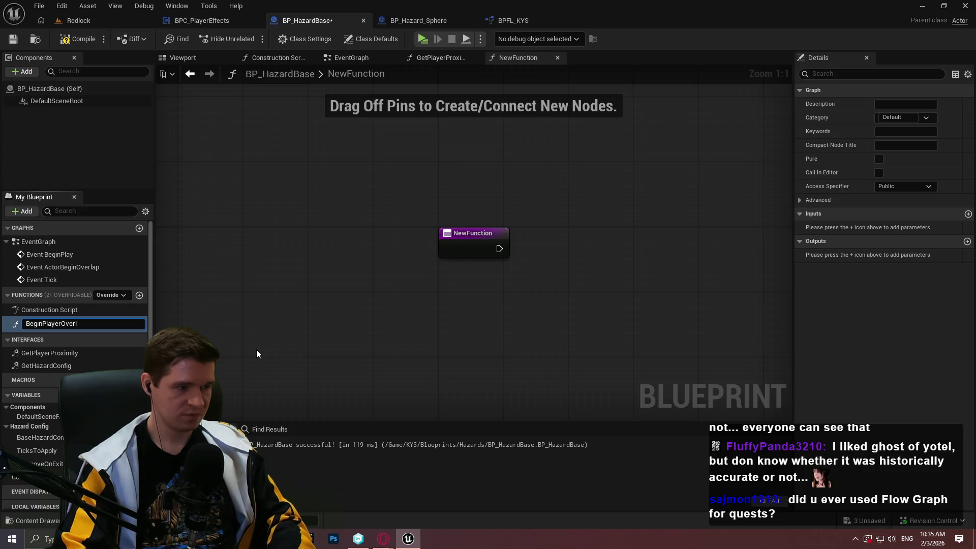
pyautogui.write('a')
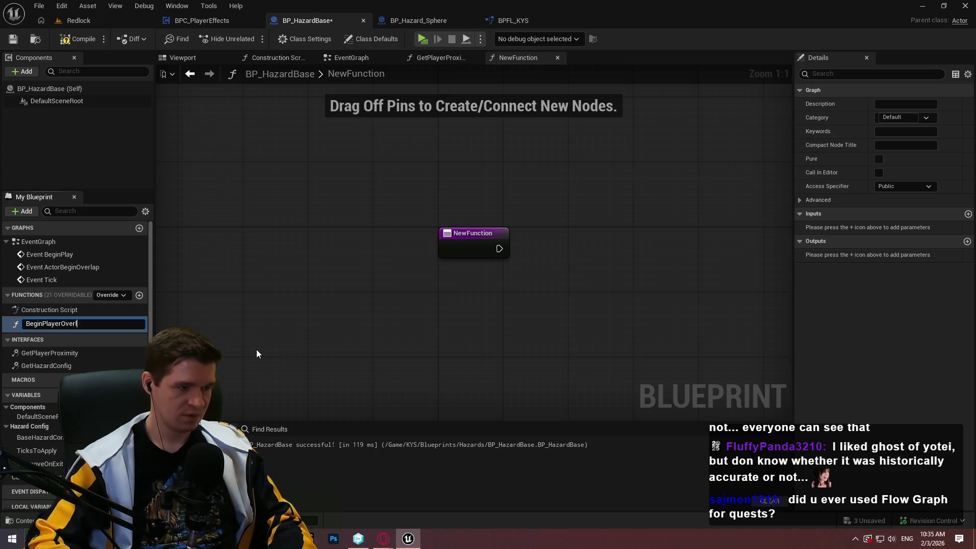
pyautogui.write('p')
pyautogui.press('Return')
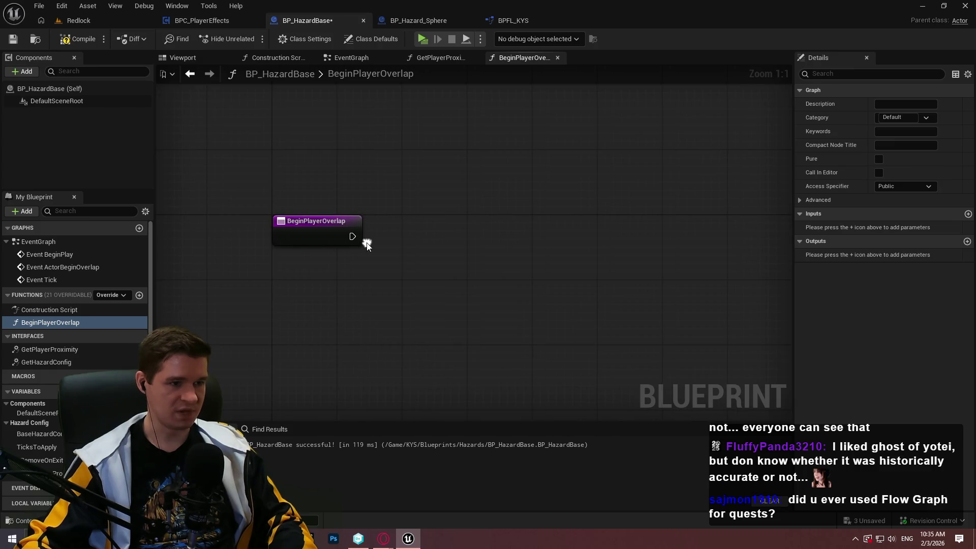
# Step: Wire BeginPlayerOverlap to Set Actor Tick Enabled with Enabled checked, then compile and save
pyautogui.rightClick(367, 242)
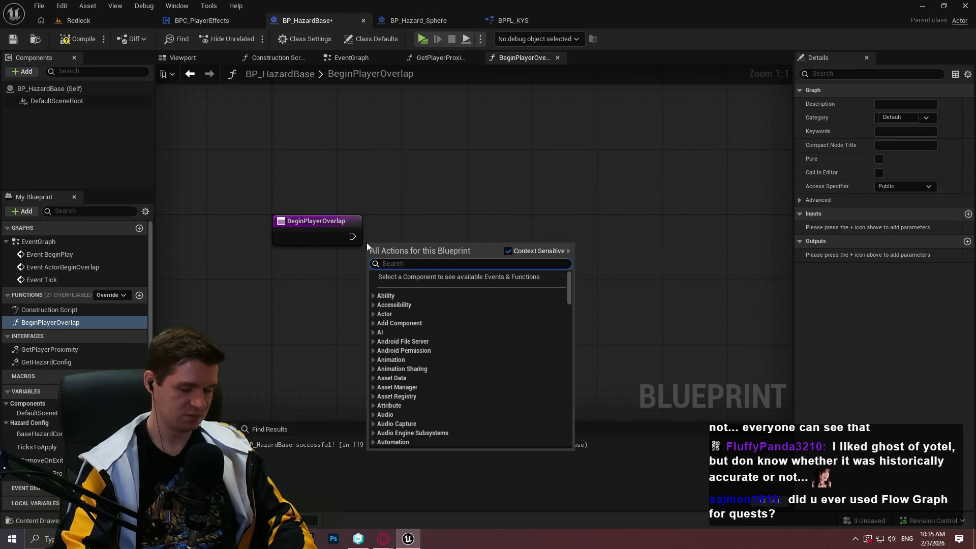
pyautogui.write('set tick en')
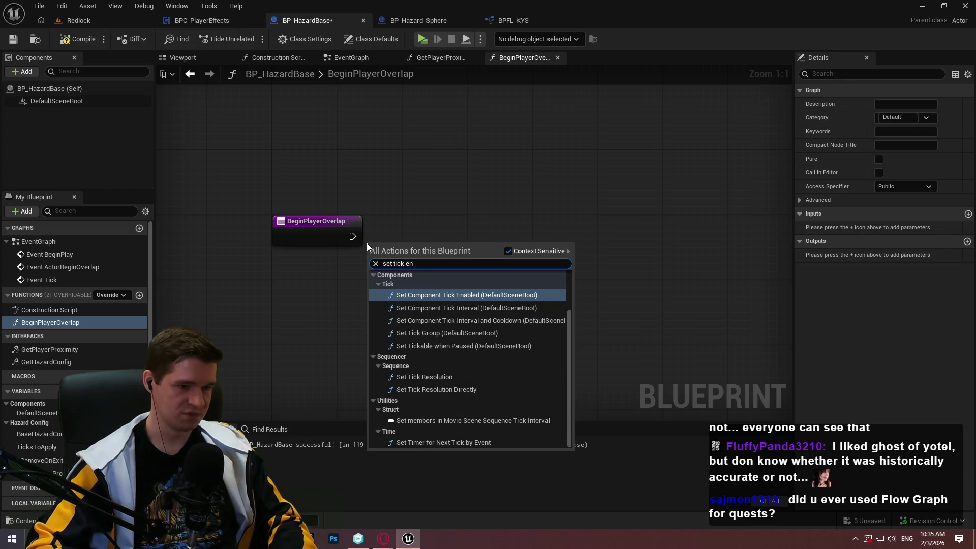
pyautogui.write('abled')
pyautogui.press('Return')
pyautogui.click(407, 303)
pyautogui.moveTo(370, 267)
pyautogui.mouseDown()
pyautogui.moveTo(352, 235)
pyautogui.moveTo(408, 213)
pyautogui.mouseUp()
pyautogui.click(84, 39)
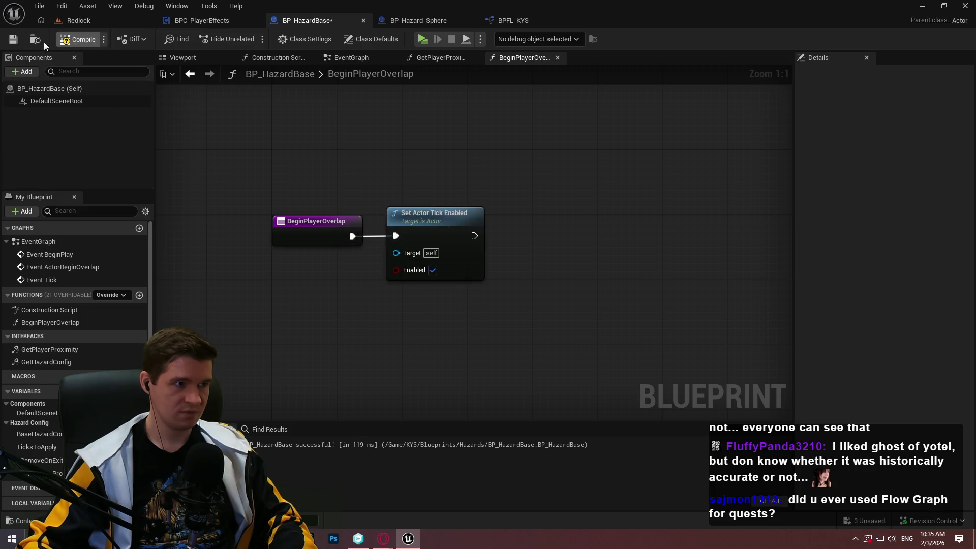
pyautogui.hotkey('ctrl', 's')
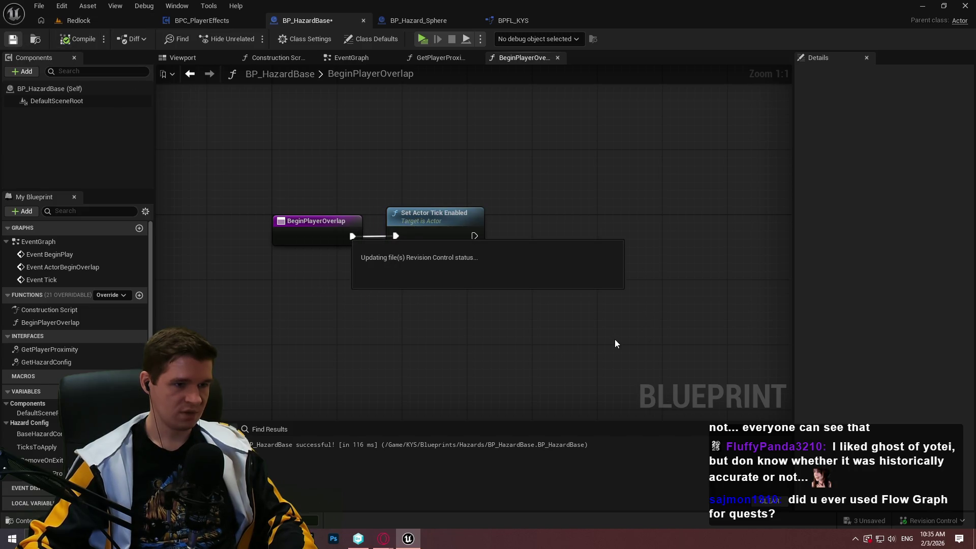
# Step: Add a Return Node after the Set Actor Tick Enabled node
pyautogui.moveTo(474, 235); pyautogui.dragTo(546, 240)
pyautogui.write('return')
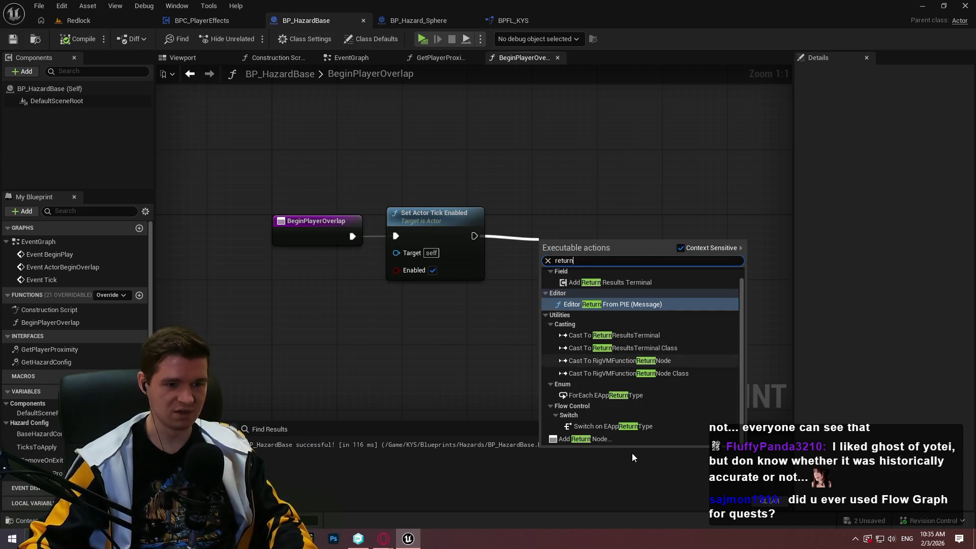
pyautogui.click(607, 439)
pyautogui.click(604, 324)
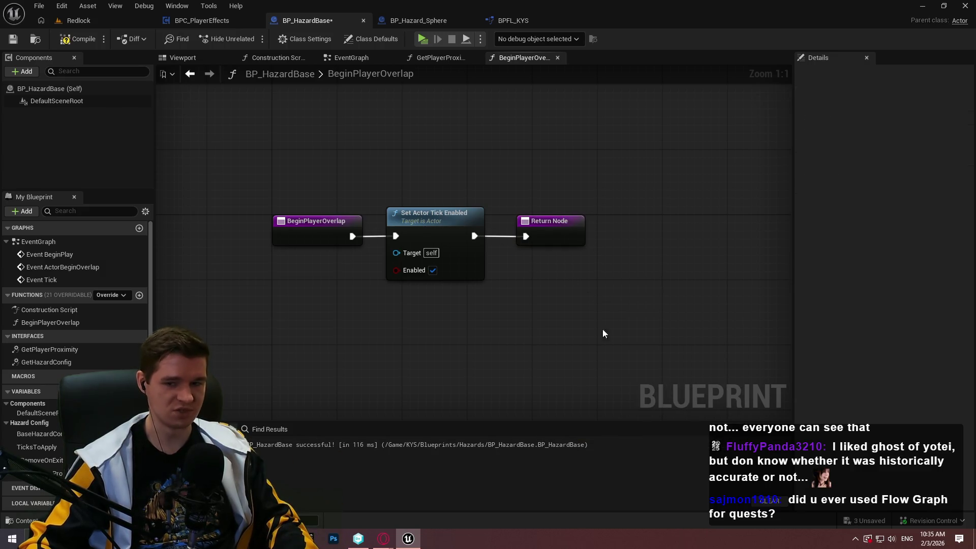
pyautogui.click(442, 275)
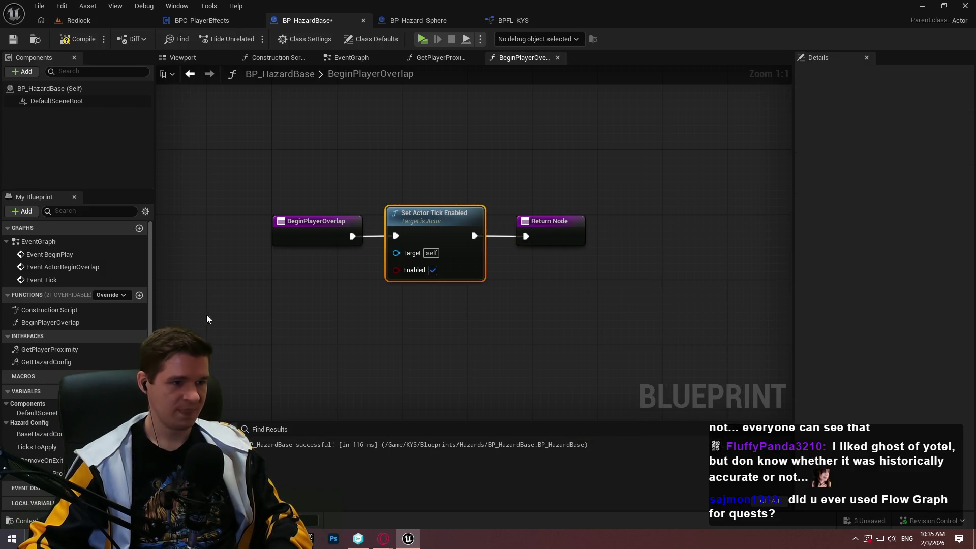
# Step: Duplicate BeginPlayerOverlap as EndPlayerOverlap with Enabled unchecked, then compile and save
pyautogui.rightClick(68, 325)
pyautogui.click(102, 403)
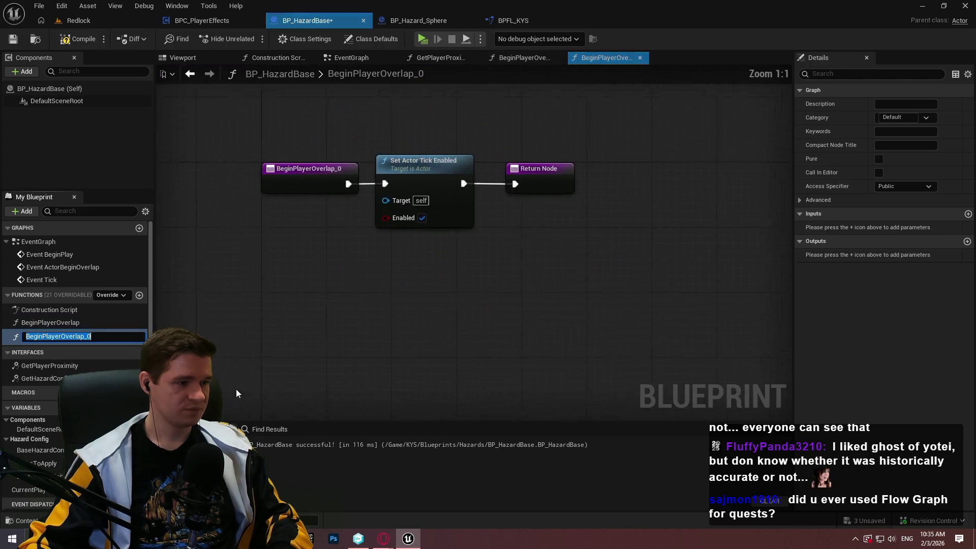
pyautogui.write('EndPlayerOverlap')
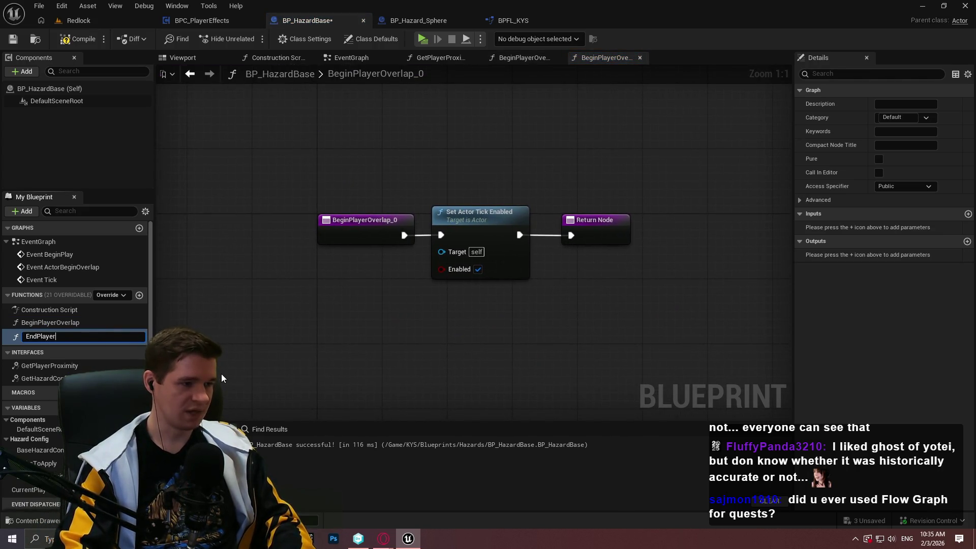
pyautogui.press('Return')
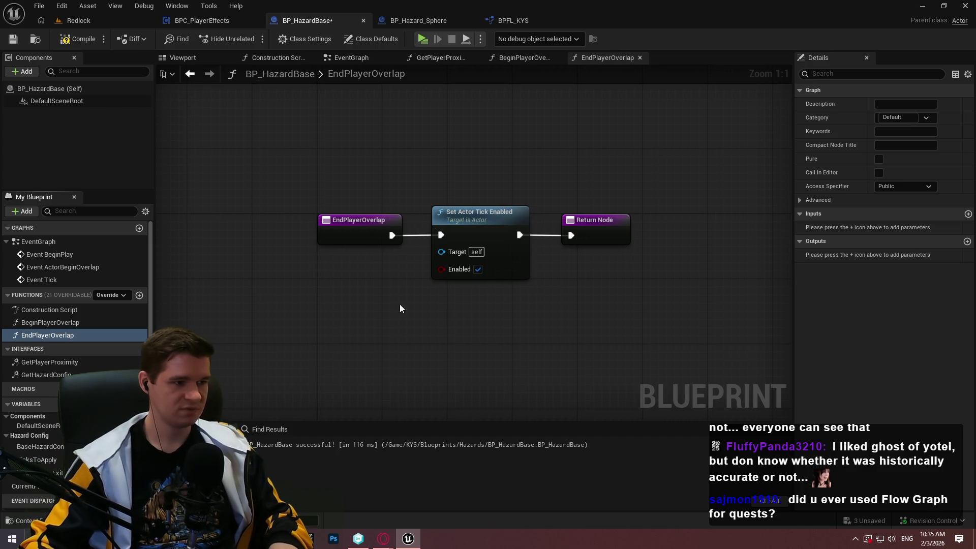
pyautogui.click(477, 269)
pyautogui.click(79, 39)
pyautogui.click(13, 39)
# Step: Review both overlap function graphs, then bring up BP_Hazard_Sphere
pyautogui.doubleClick(46, 323)
pyautogui.doubleClick(43, 331)
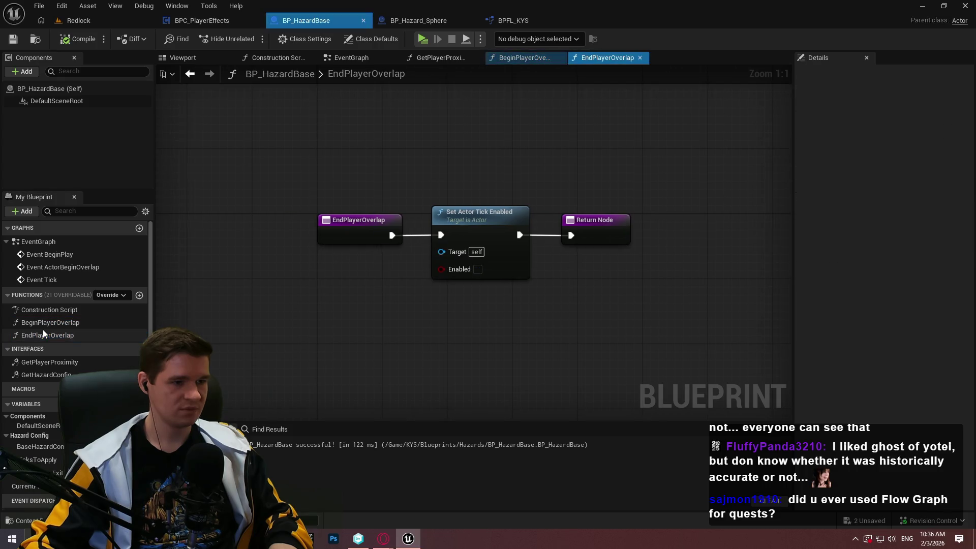
pyautogui.click(399, 21)
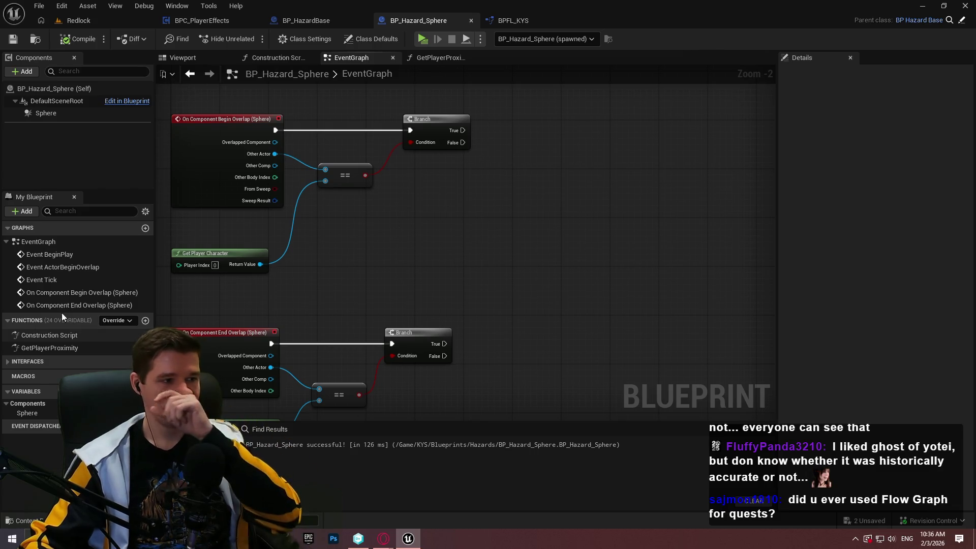
# Step: Place Begin Player Overlap and End Player Overlap call nodes in BP_Hazard_Sphere's EventGraph
pyautogui.rightClick(560, 181)
pyautogui.write('begin player')
pyautogui.press('Return')
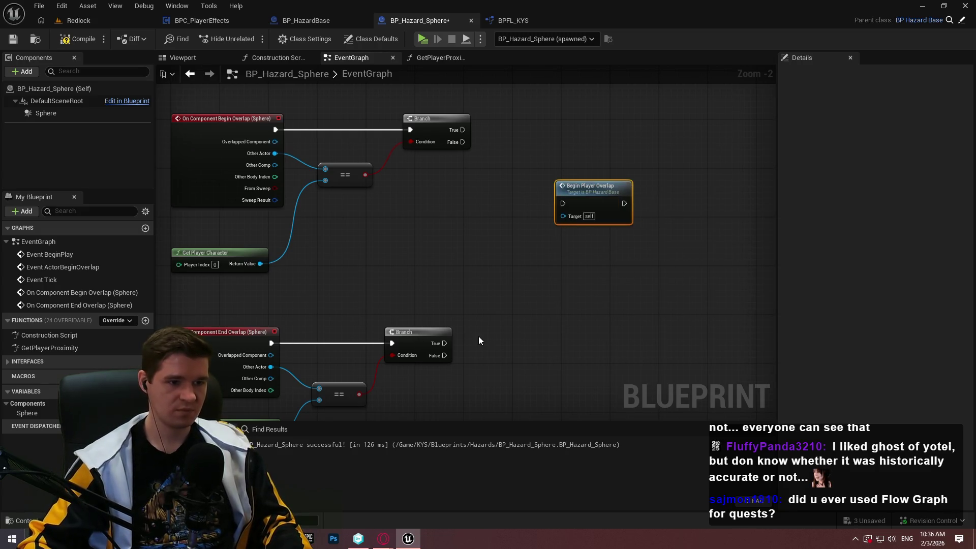
pyautogui.rightClick(485, 335)
pyautogui.write('endplayer')
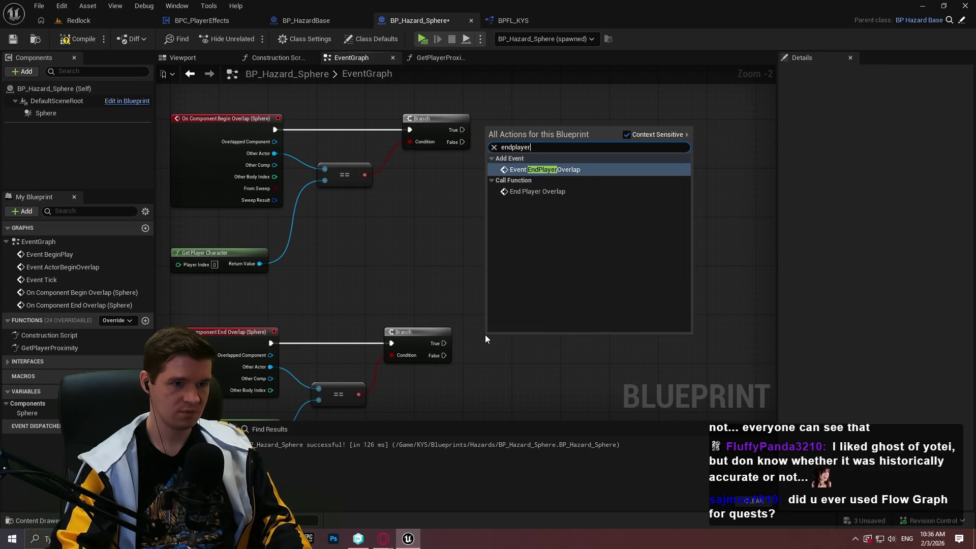
pyautogui.press('Return')
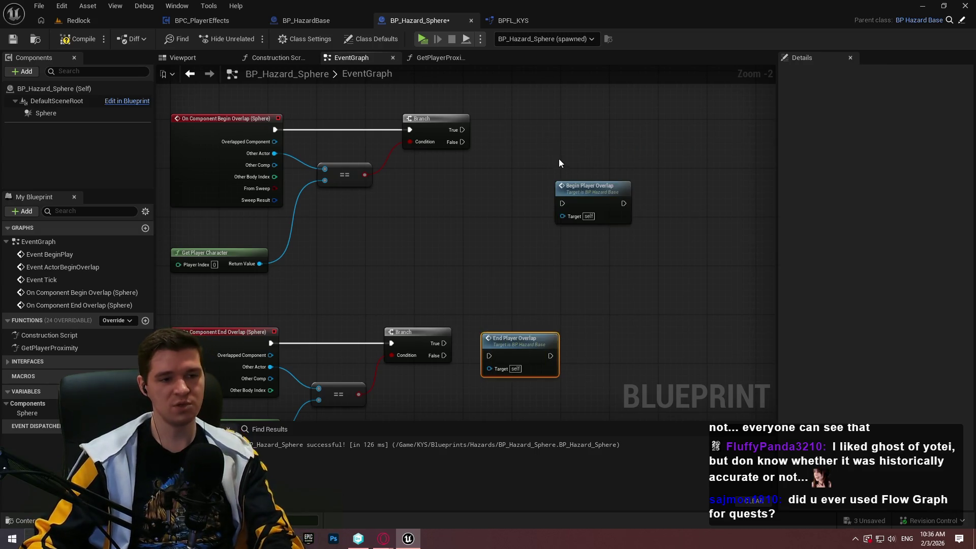
# Step: Connect each overlap Branch's True pin to its matching call, then compile and save
pyautogui.moveTo(562, 203); pyautogui.dragTo(463, 129)
pyautogui.moveTo(573, 187); pyautogui.dragTo(507, 114)
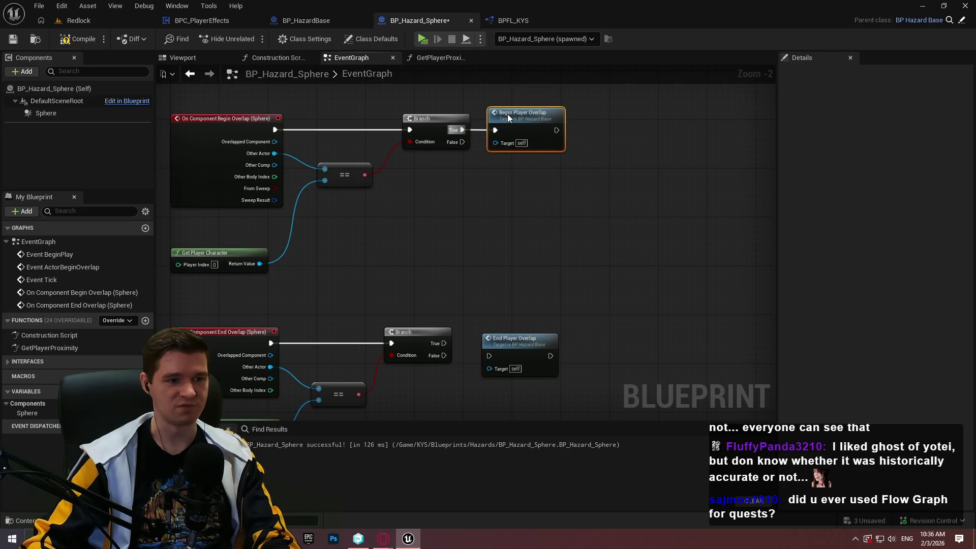
pyautogui.click(501, 228)
pyautogui.moveTo(490, 351); pyautogui.dragTo(444, 343)
pyautogui.moveTo(512, 366)
pyautogui.mouseDown()
pyautogui.moveTo(505, 348)
pyautogui.moveTo(500, 355)
pyautogui.mouseUp()
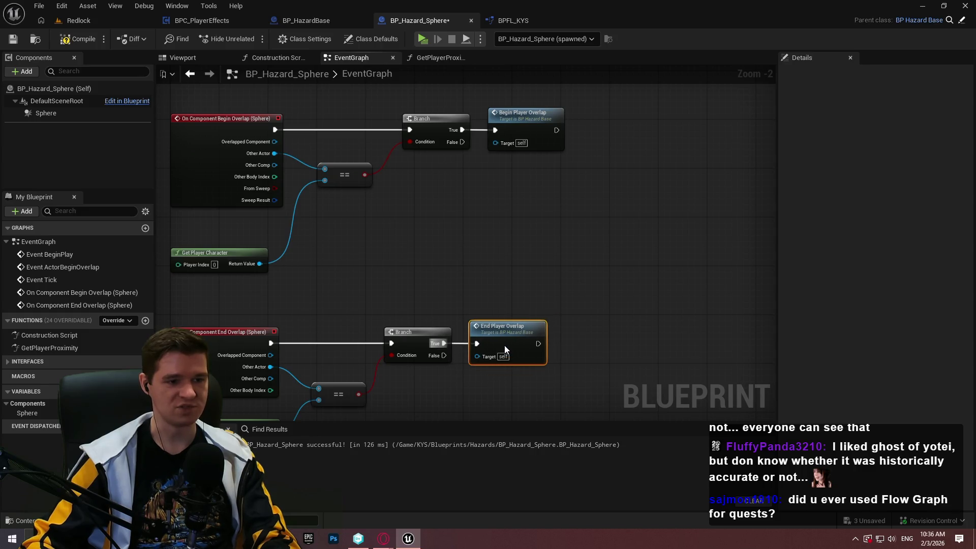
pyautogui.click(474, 284)
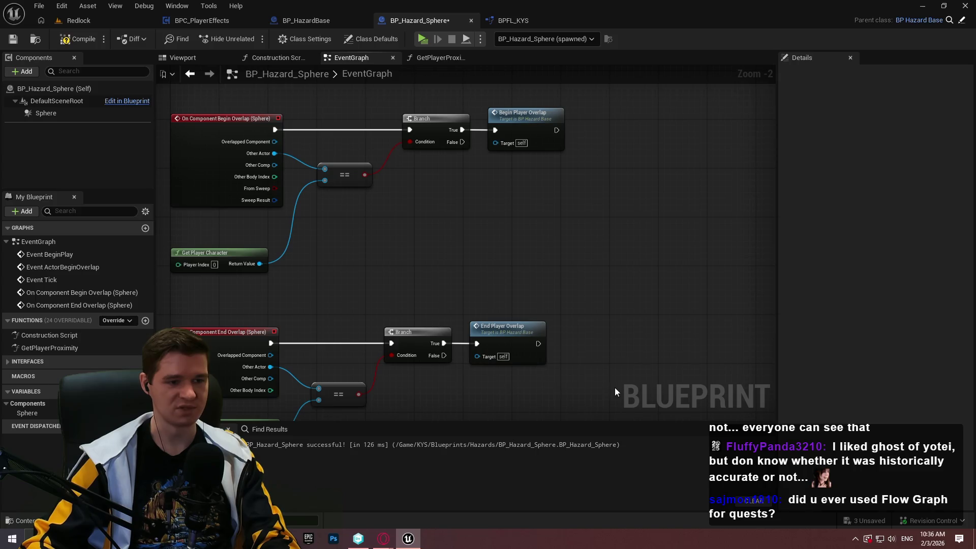
pyautogui.click(78, 39)
pyautogui.click(13, 40)
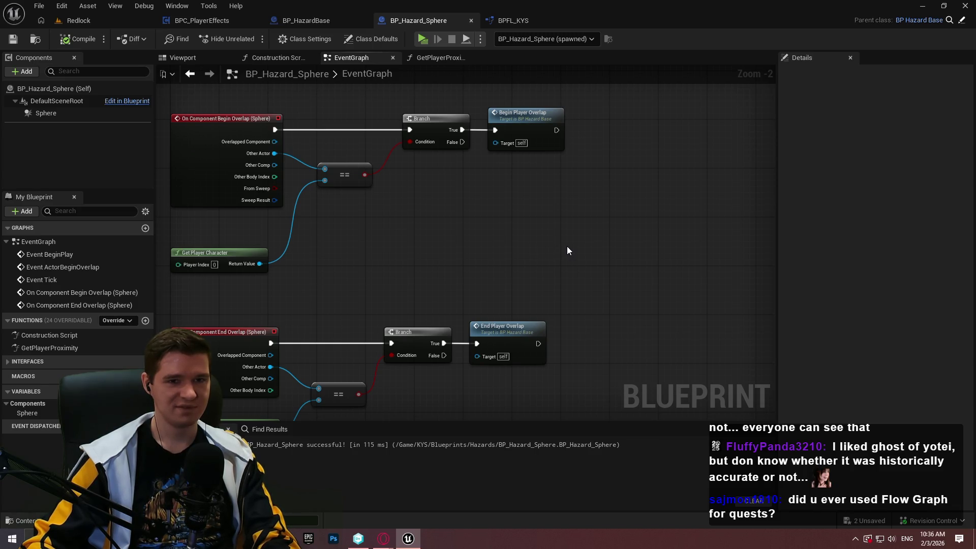
# Step: Tidy the begin and end overlap chains and Get Player Character, then compile and save
pyautogui.moveTo(567, 247); pyautogui.dragTo(564, 234)
pyautogui.scroll(-1, 562, 240)
pyautogui.moveTo(636, 239); pyautogui.dragTo(646, 148)
pyautogui.moveTo(335, 203)
pyautogui.mouseDown()
pyautogui.moveTo(278, 217)
pyautogui.moveTo(274, 272)
pyautogui.mouseUp()
pyautogui.click(378, 227)
pyautogui.moveTo(387, 151); pyautogui.dragTo(349, 313)
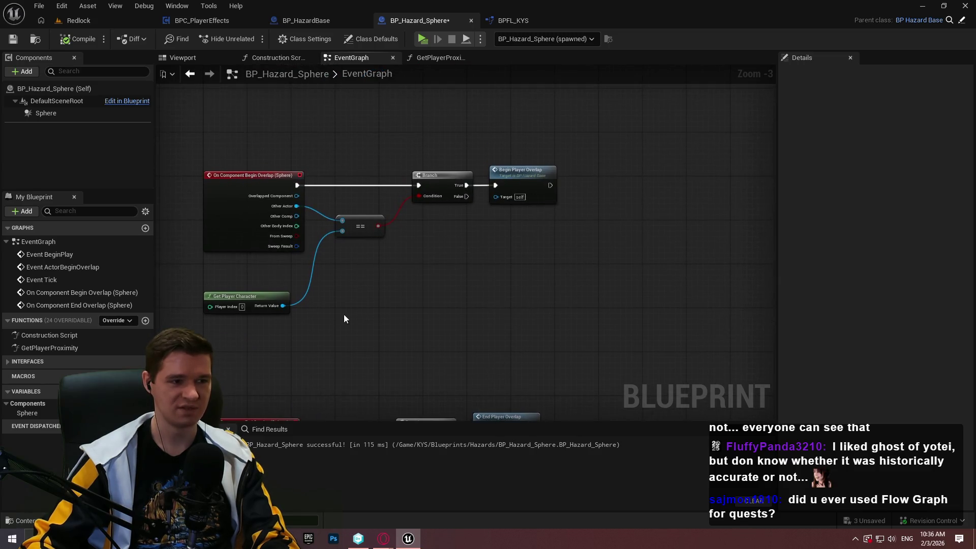
pyautogui.scroll(3, 254, 303)
pyautogui.moveTo(251, 311); pyautogui.dragTo(267, 272)
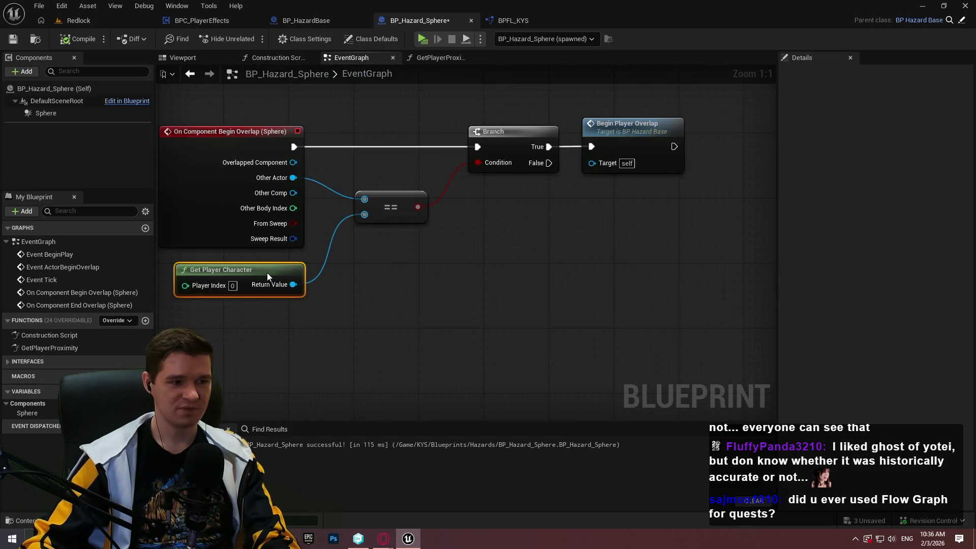
pyautogui.click(514, 244)
pyautogui.moveTo(626, 227)
pyautogui.mouseDown()
pyautogui.moveTo(533, 249)
pyautogui.moveTo(529, 209)
pyautogui.mouseUp()
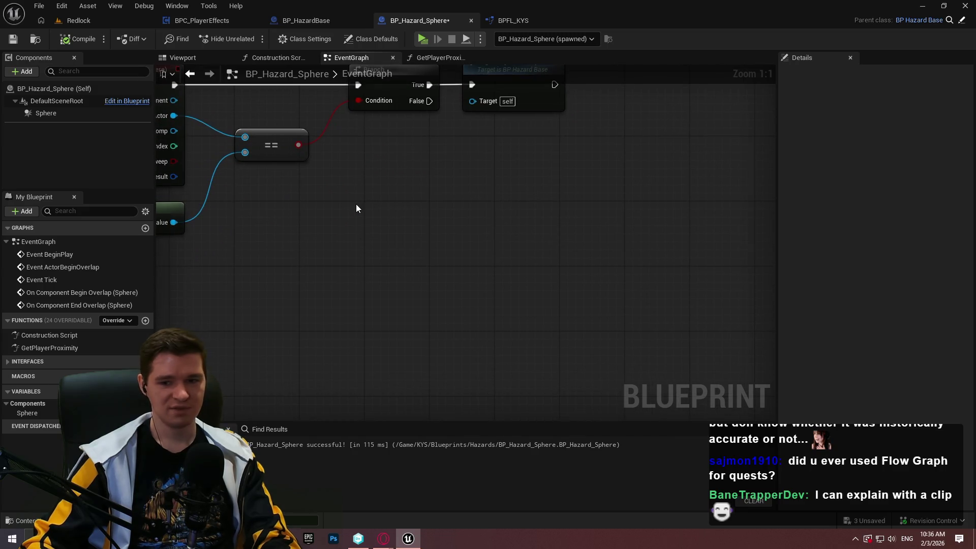
pyautogui.click(88, 42)
pyautogui.click(13, 39)
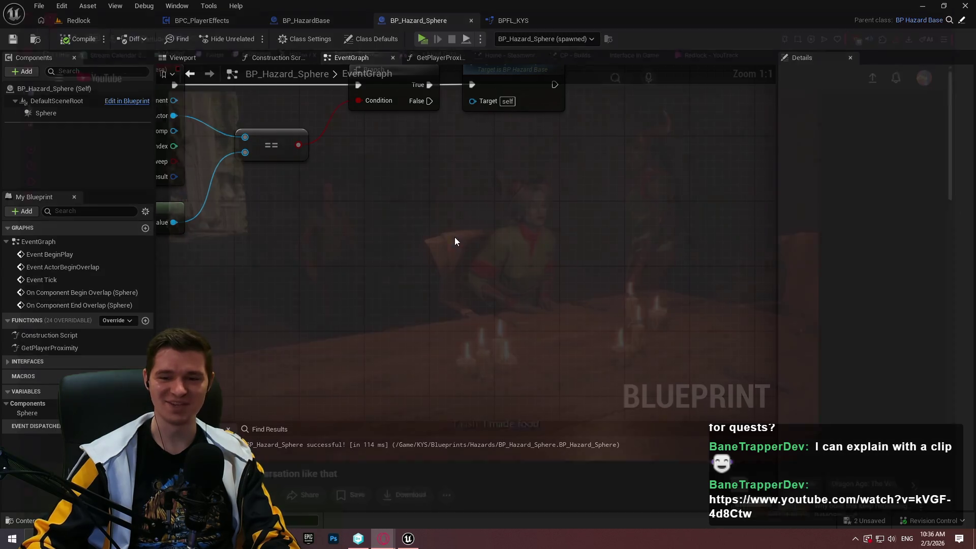
pyautogui.hotkey('alt', 'Tab')
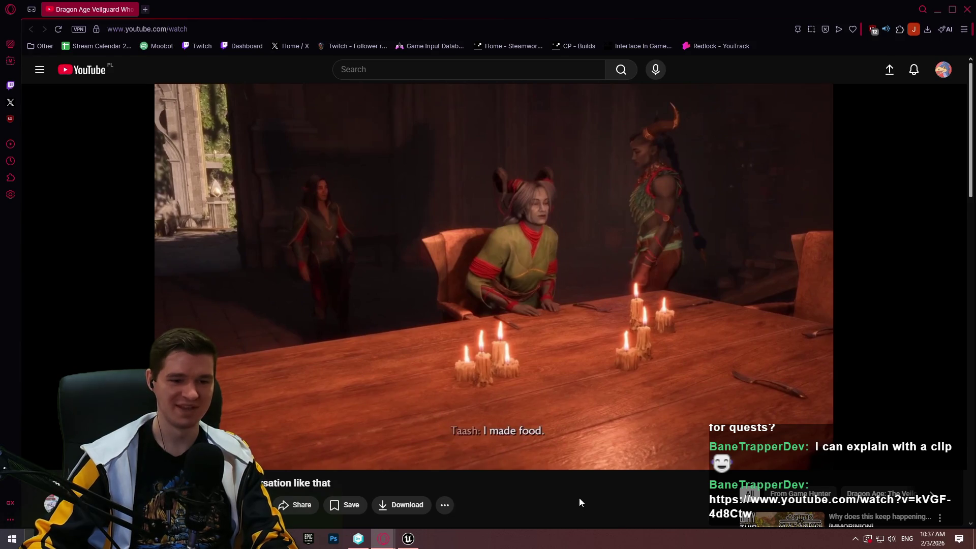
pyautogui.moveTo(565, 454)
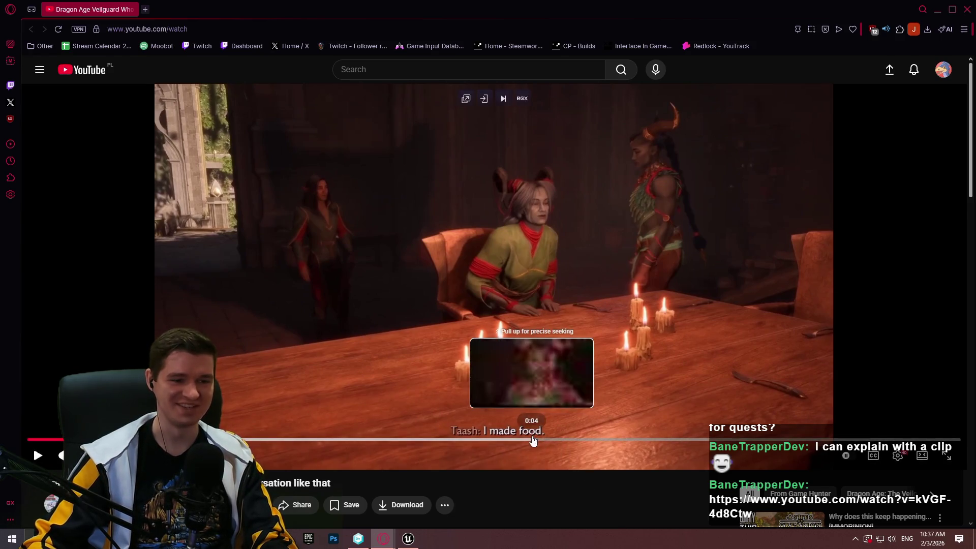
pyautogui.press('space')
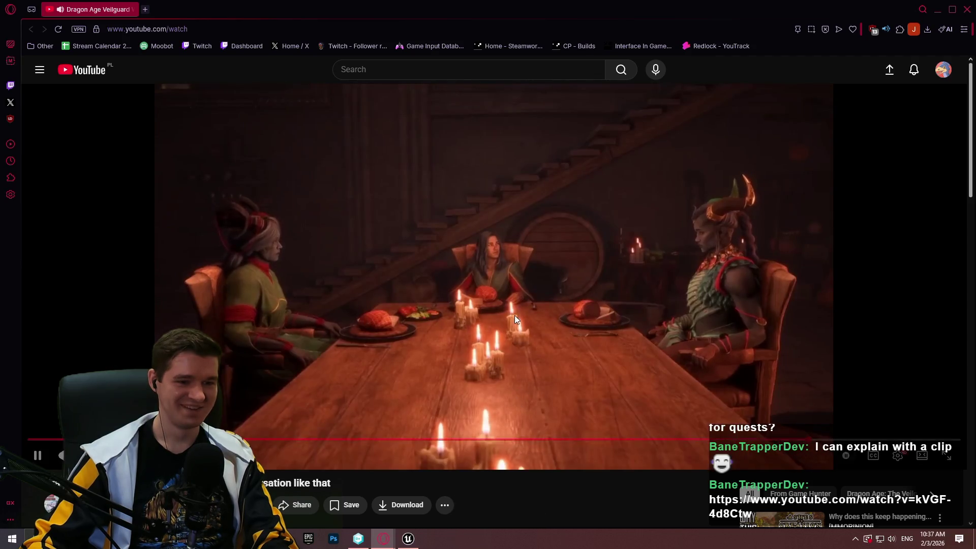
pyautogui.click(507, 315)
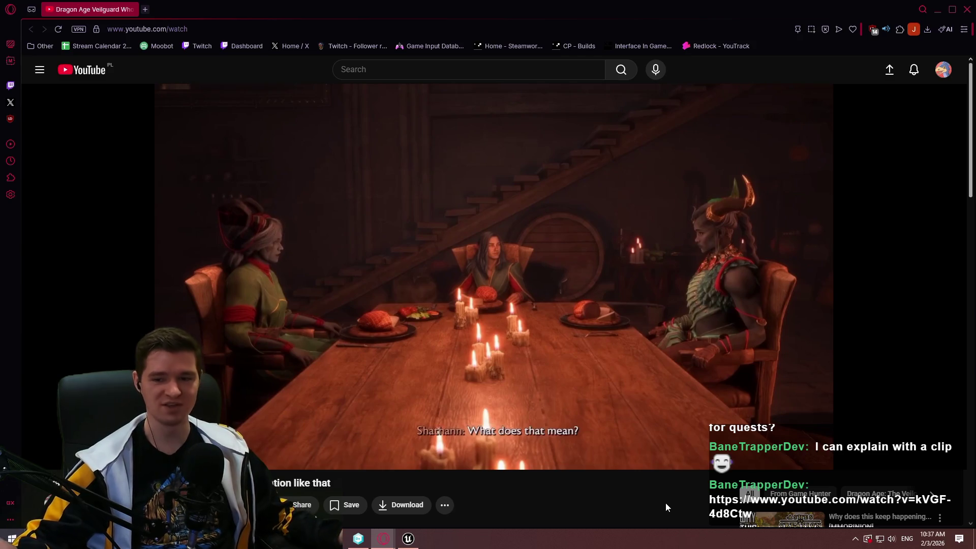
pyautogui.click(966, 9)
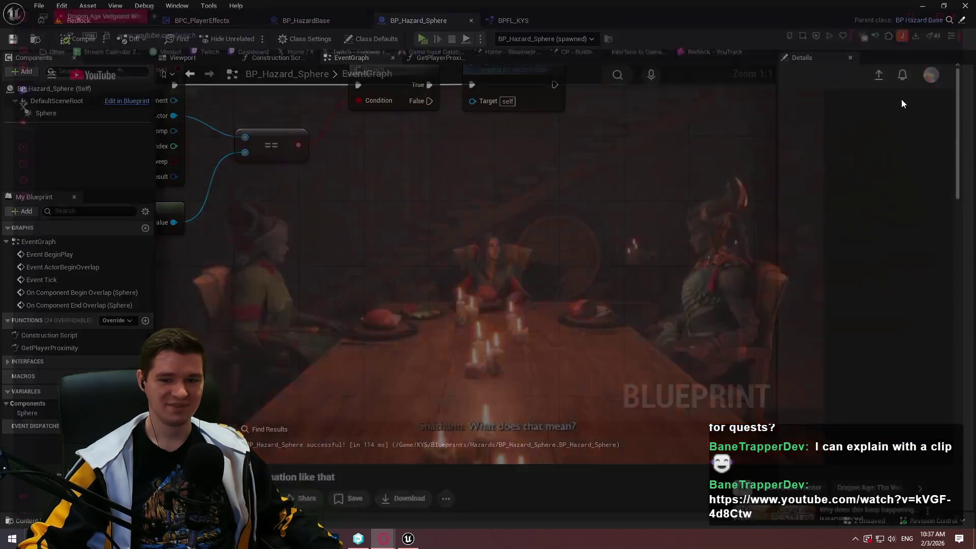
# Step: Check the find results, BP_HazardBase and BPC_PlayerEffects, return to BP_Hazard_Sphere, then the design notes
pyautogui.moveTo(475, 160); pyautogui.dragTo(574, 241)
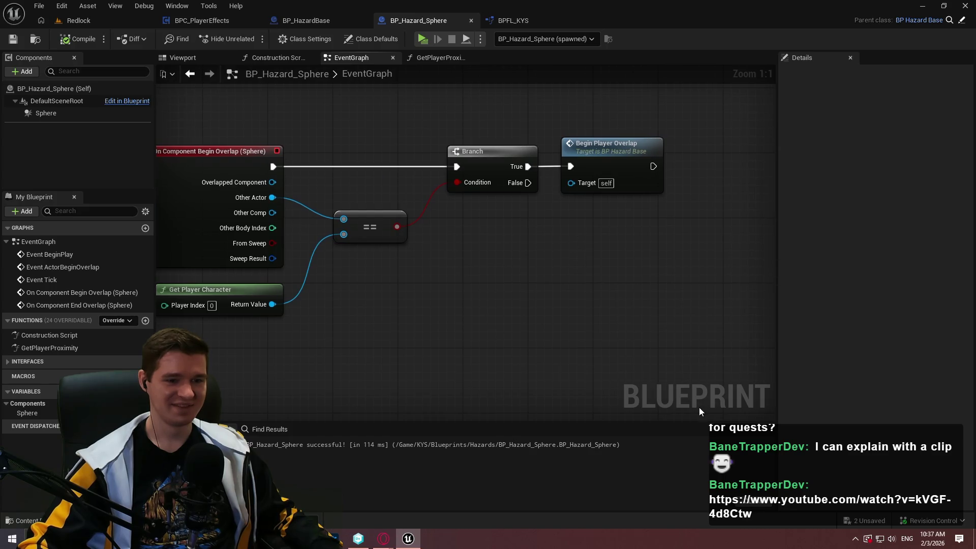
pyautogui.moveTo(687, 421); pyautogui.dragTo(686, 400)
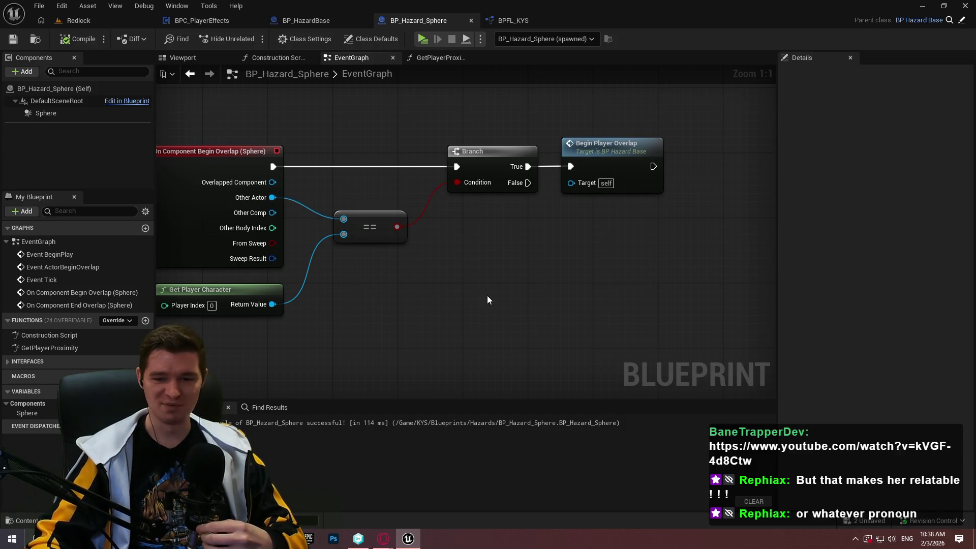
pyautogui.scroll(-3, 559, 242)
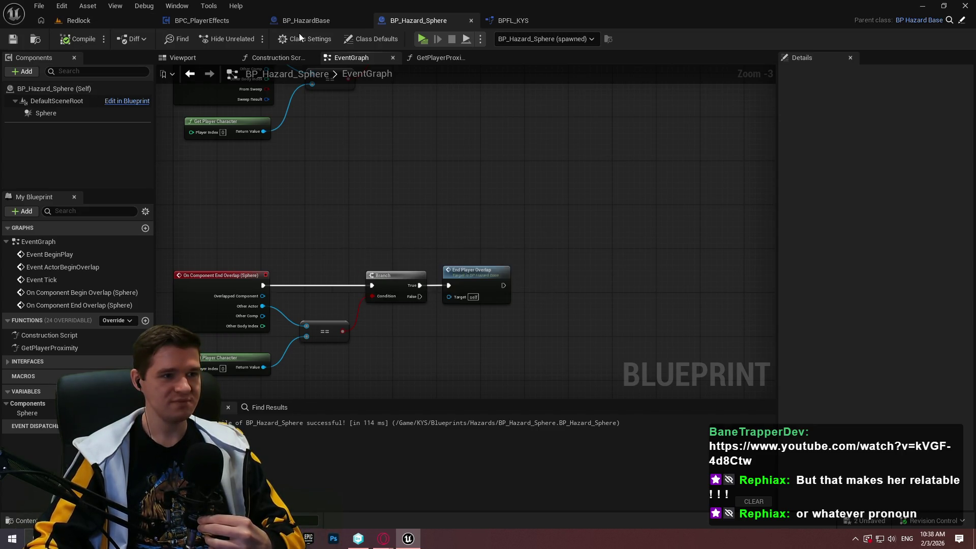
pyautogui.click(324, 22)
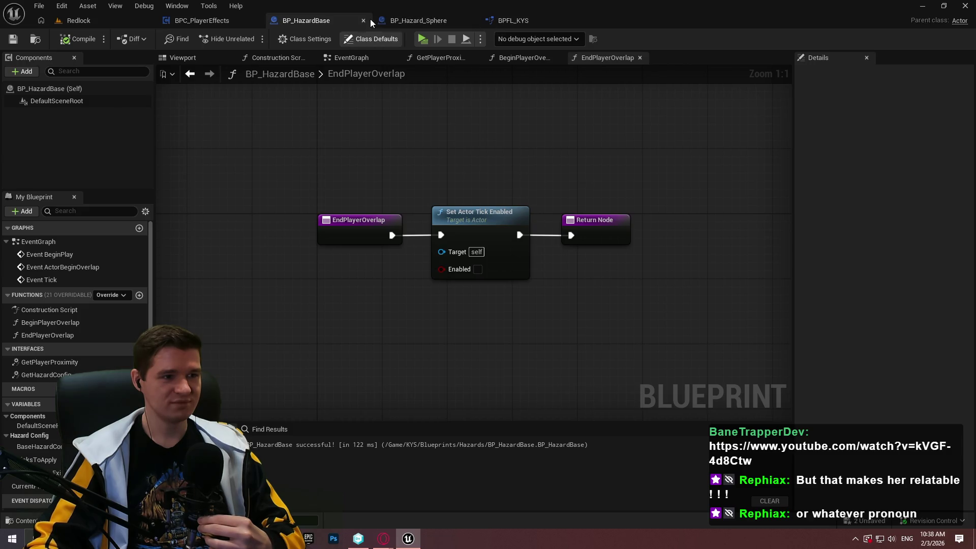
pyautogui.click(251, 22)
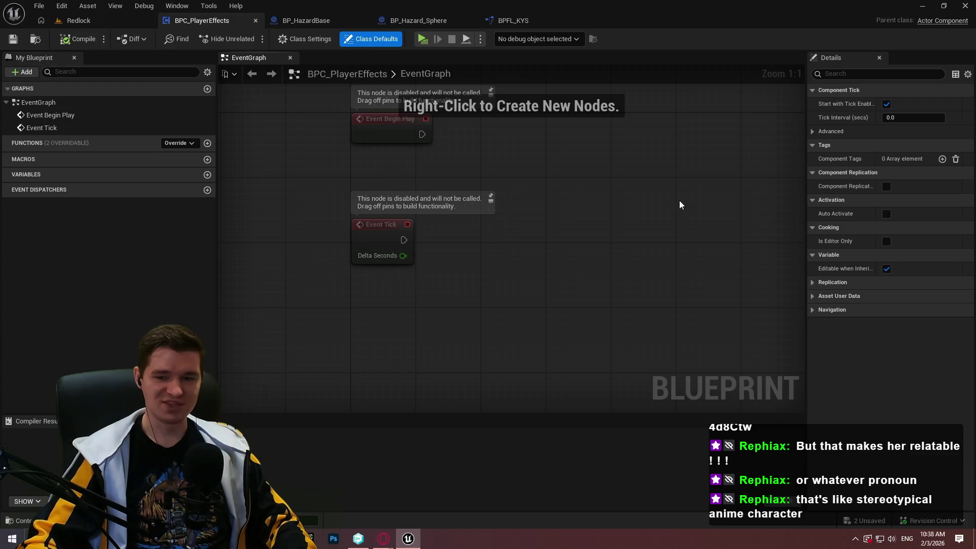
pyautogui.moveTo(625, 174)
pyautogui.mouseDown()
pyautogui.moveTo(614, 227)
pyautogui.moveTo(599, 233)
pyautogui.moveTo(470, 203)
pyautogui.moveTo(484, 257)
pyautogui.mouseUp()
pyautogui.click(418, 20)
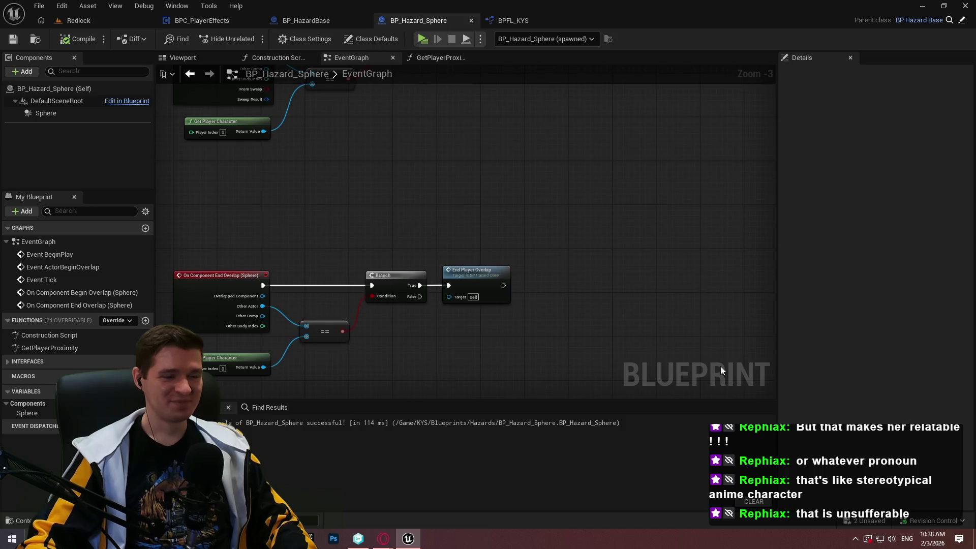
pyautogui.hotkey('alt', 'Tab')
pyautogui.scroll(-4, 484, 283)
pyautogui.scroll(5, 484, 283)
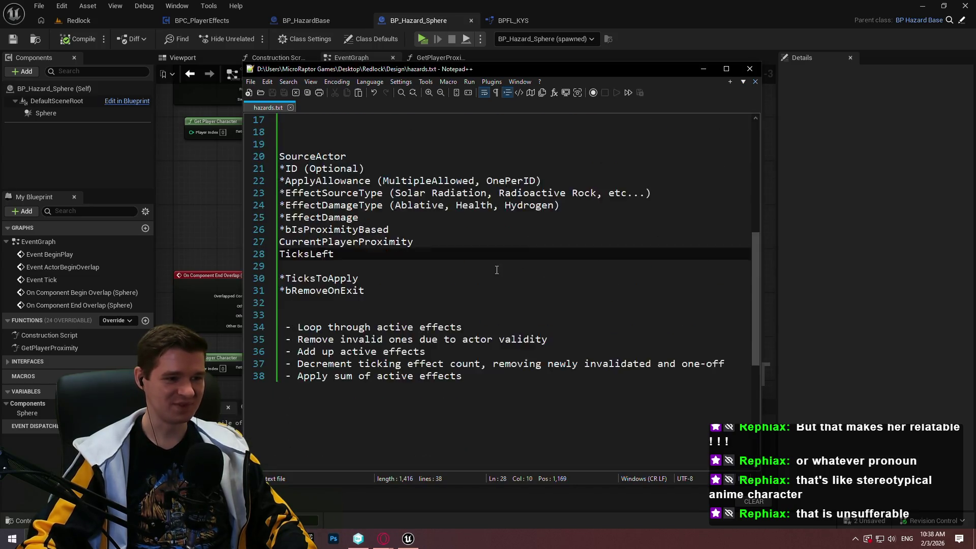
pyautogui.scroll(3, 483, 283)
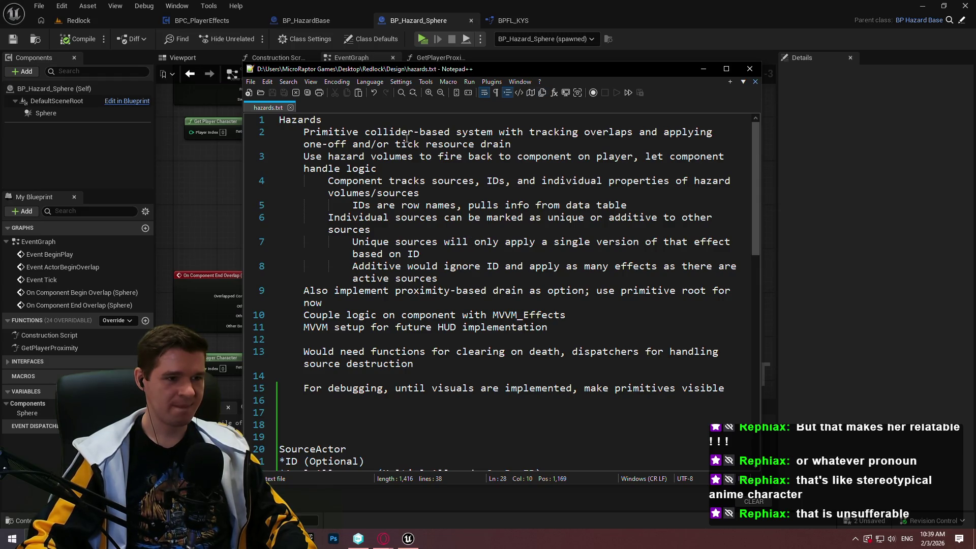
pyautogui.click(544, 140)
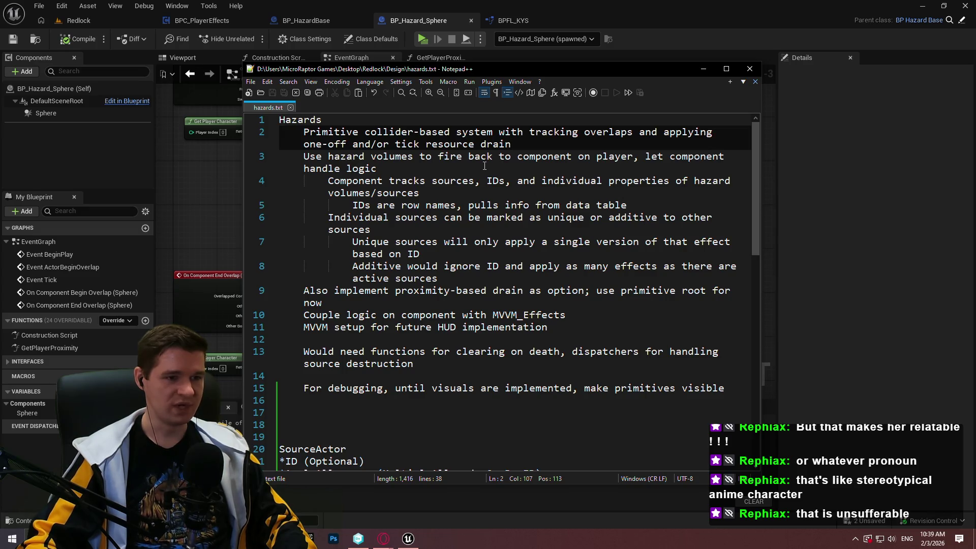
pyautogui.click(828, 241)
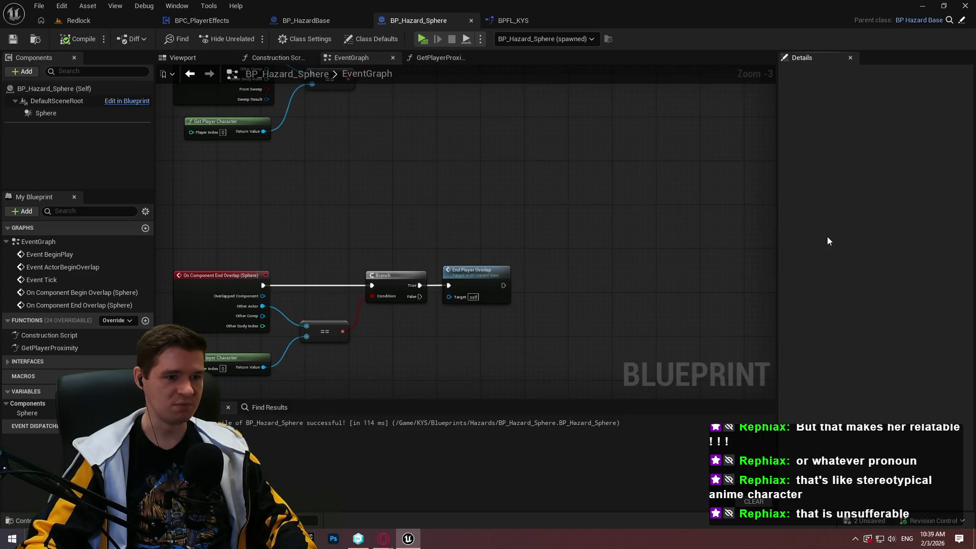
# Step: Add a Get Player Effects Component node inside BeginPlayerOverlap and compile BP_HazardBase
pyautogui.moveTo(580, 261); pyautogui.dragTo(551, 361)
pyautogui.scroll(3, 573, 199)
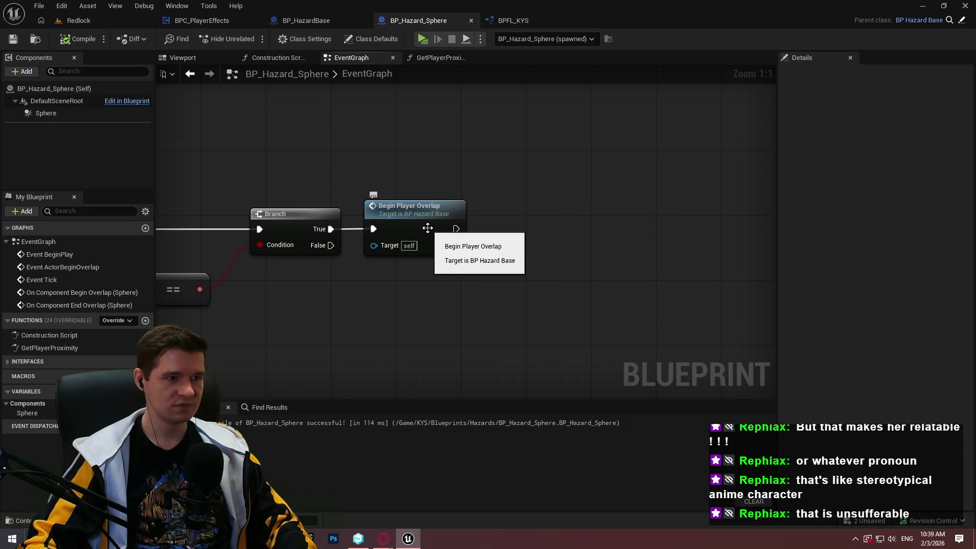
pyautogui.doubleClick(428, 228)
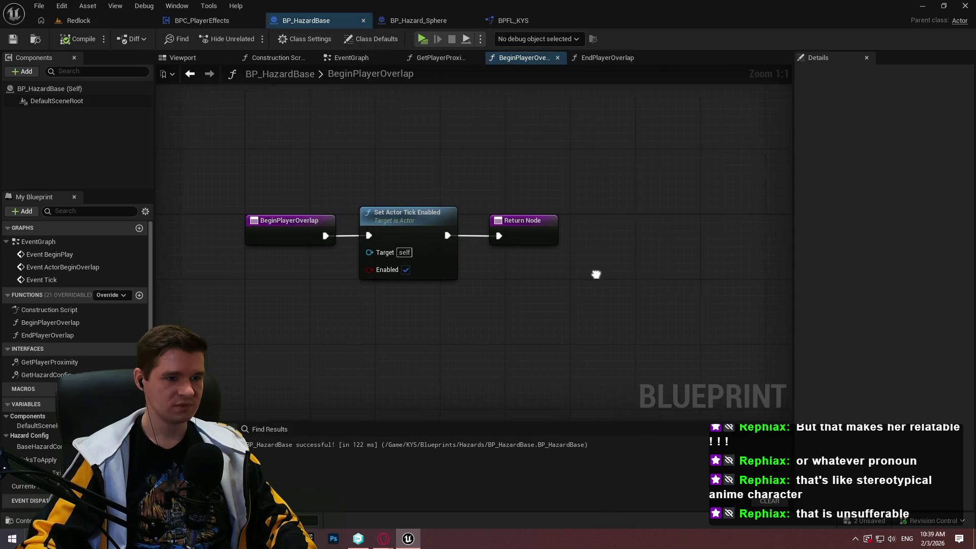
pyautogui.rightClick(386, 336)
pyautogui.write('playereff')
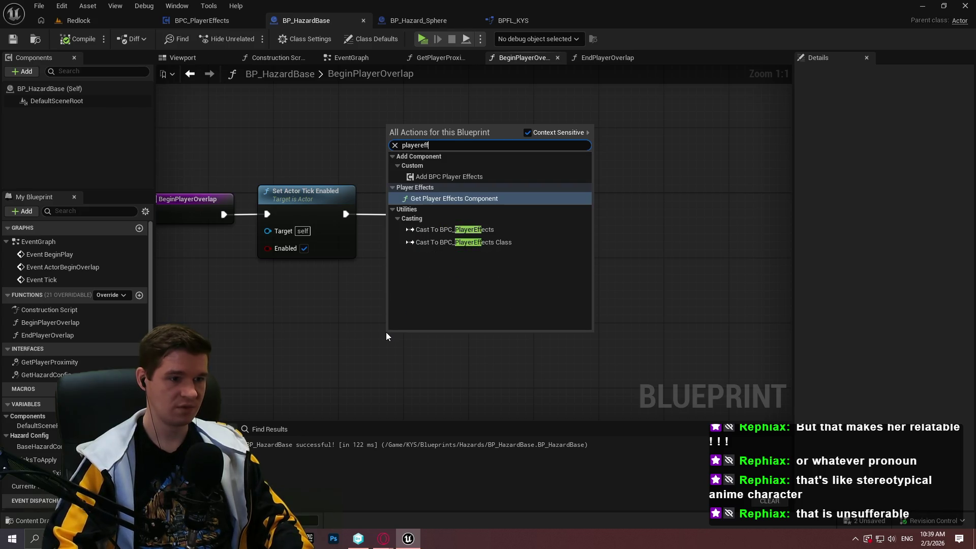
pyautogui.press('Return')
pyautogui.moveTo(386, 331); pyautogui.dragTo(281, 325)
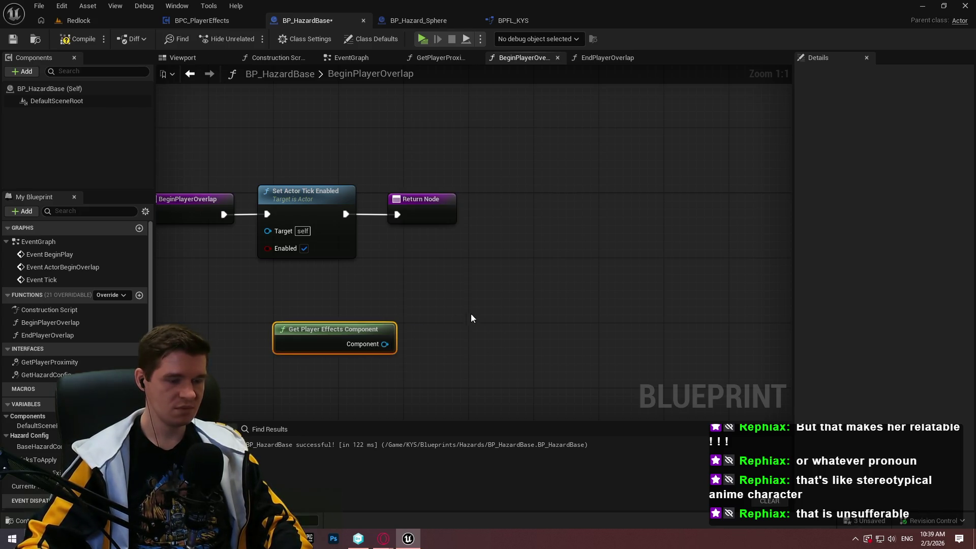
pyautogui.click(68, 44)
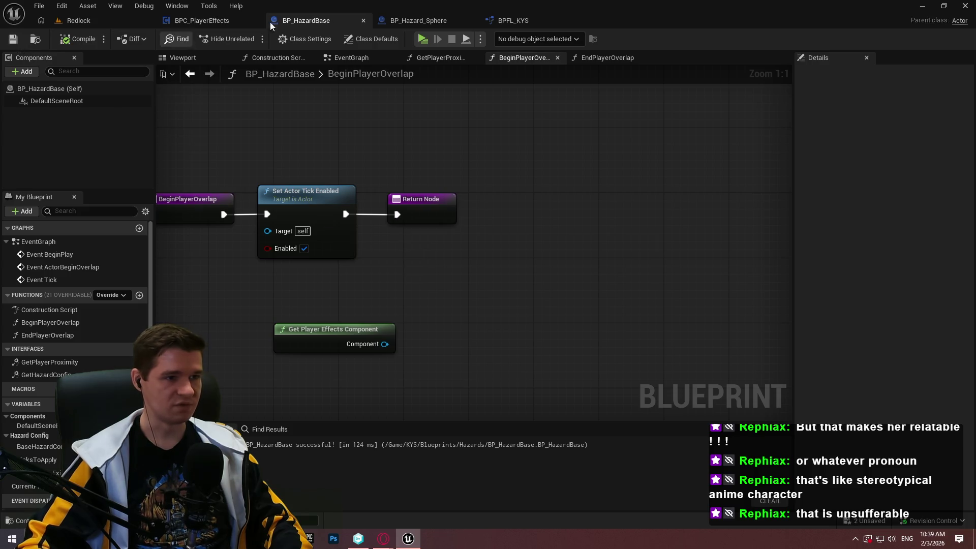
pyautogui.click(199, 25)
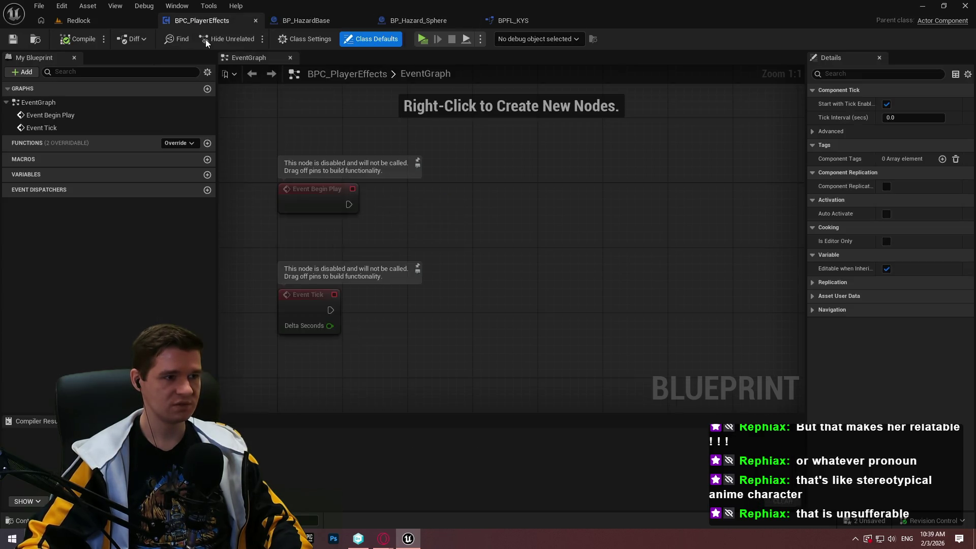
# Step: Add a function named InitializeEffect to BPC_PlayerEffects
pyautogui.click(208, 144)
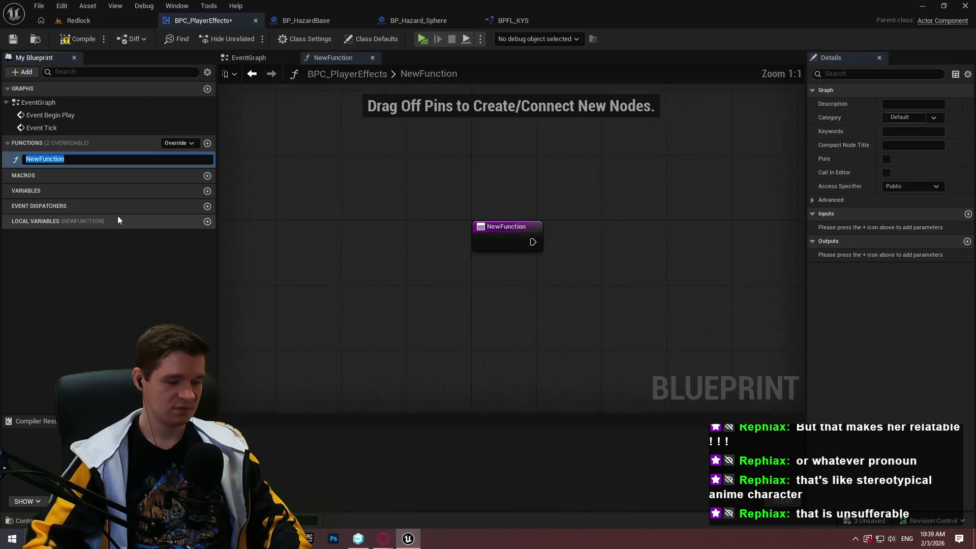
pyautogui.write('InitializeEffec')
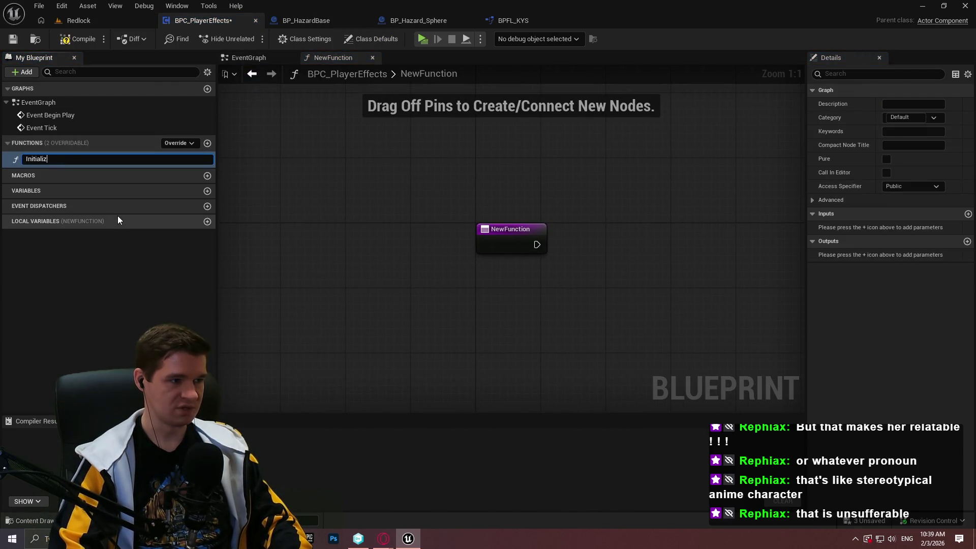
pyautogui.write('t')
pyautogui.press('Return')
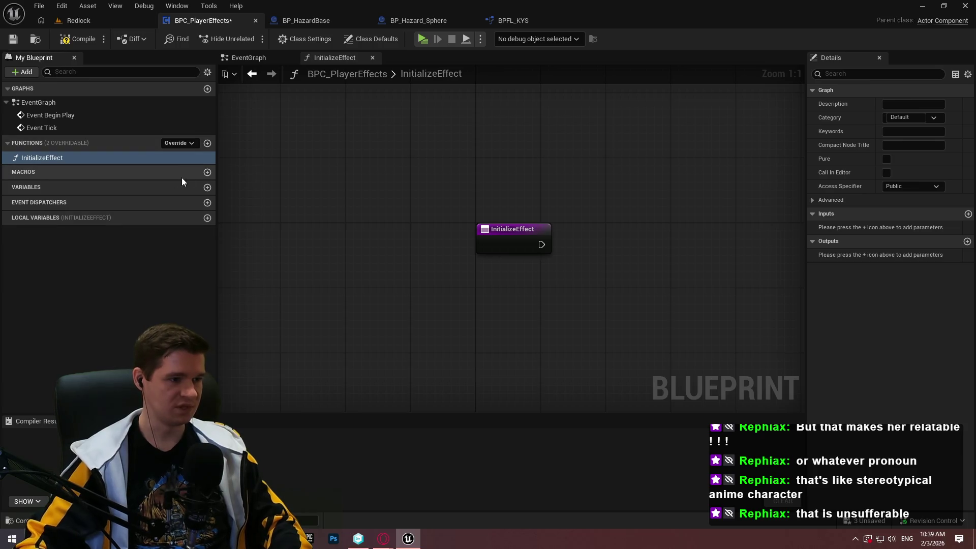
# Step: Add a CurrentEffects variable of type ST Hazard Config and compile
pyautogui.click(208, 188)
pyautogui.write('Cu')
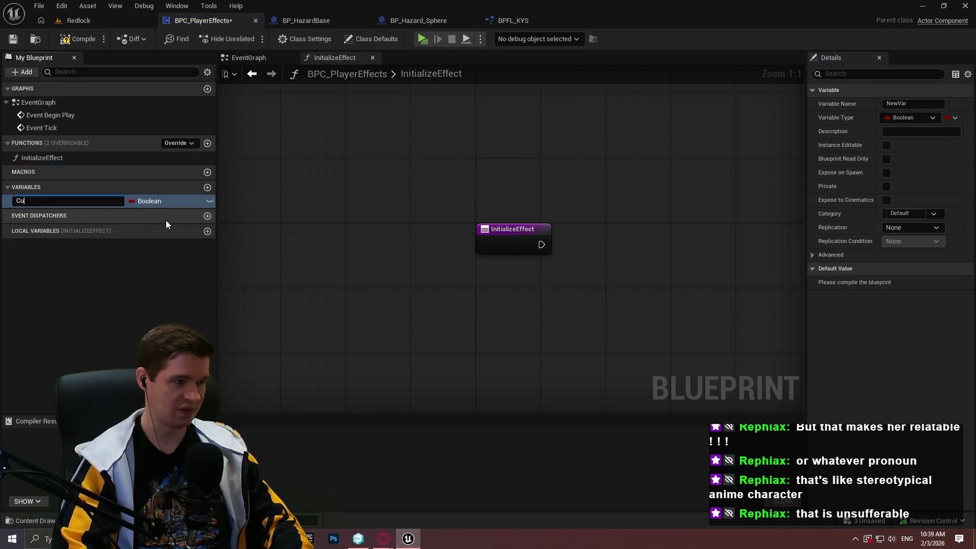
pyautogui.write('rrentEffects')
pyautogui.press('Return')
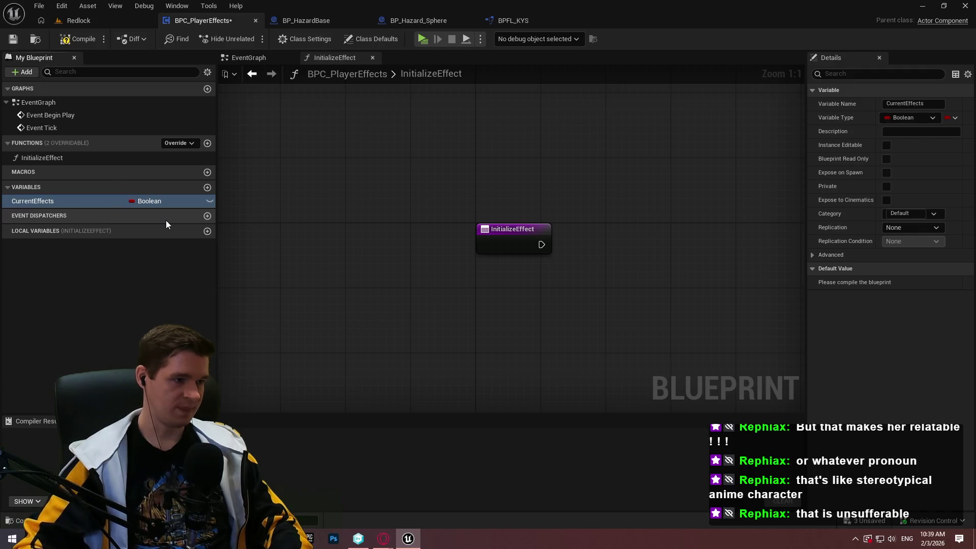
pyautogui.click(144, 202)
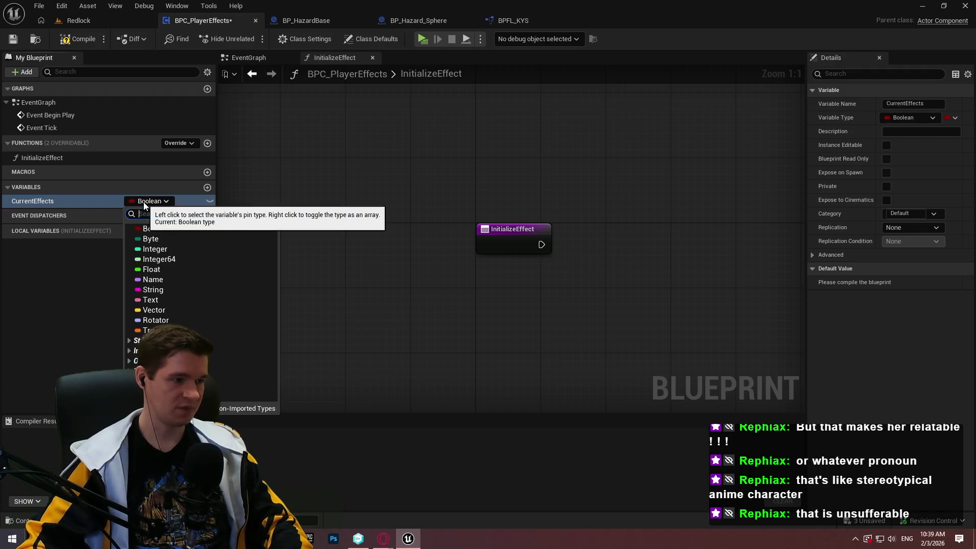
pyautogui.write('hazar')
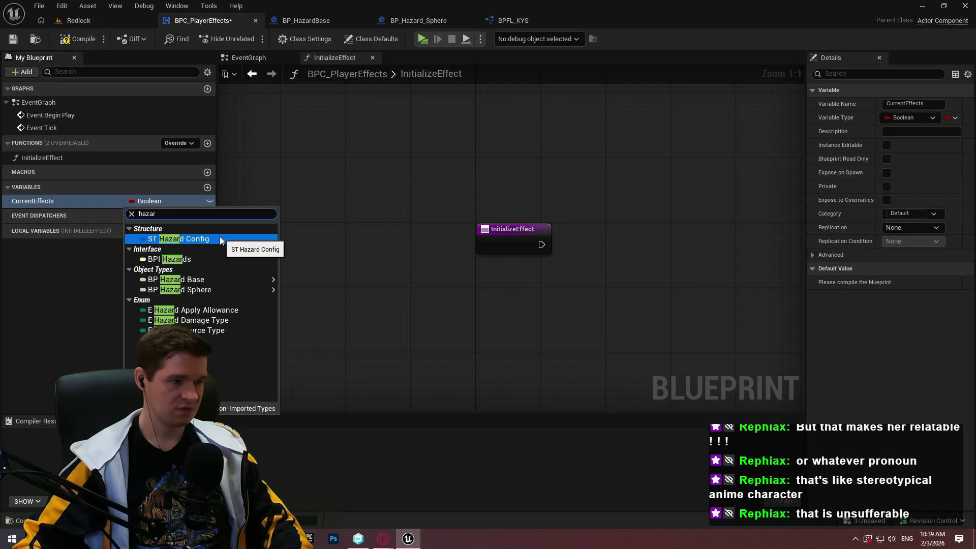
pyautogui.click(219, 239)
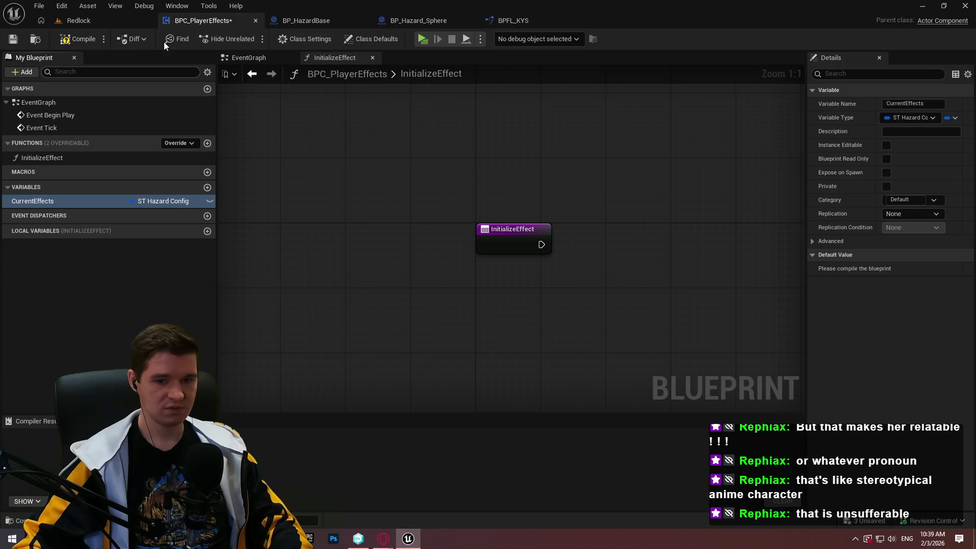
pyautogui.click(77, 39)
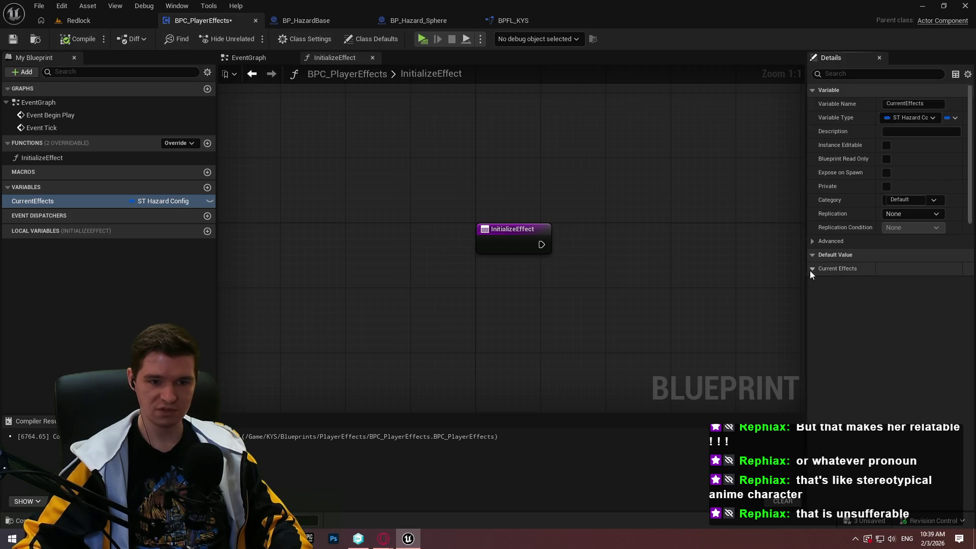
pyautogui.click(811, 271)
pyautogui.moveTo(806, 270); pyautogui.dragTo(766, 270)
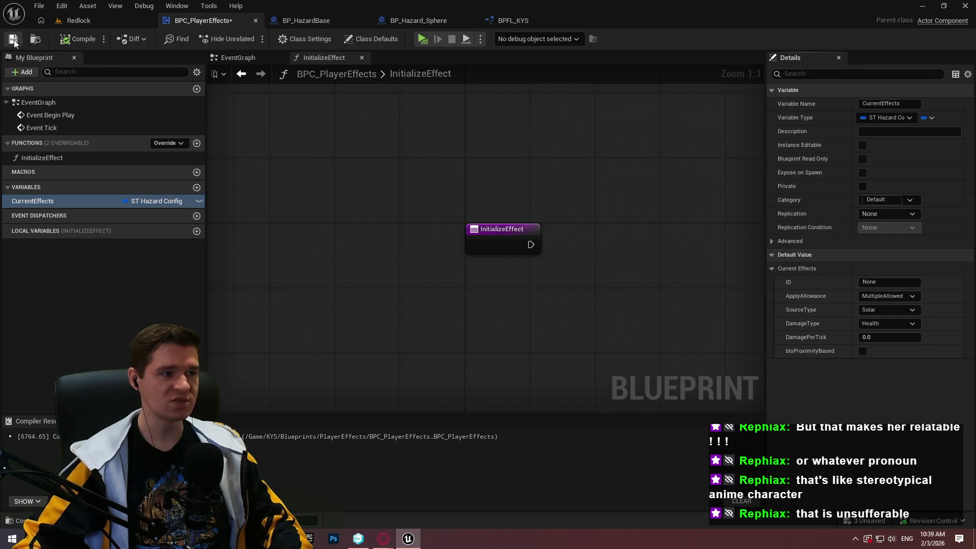
pyautogui.hotkey('alt', 'Tab')
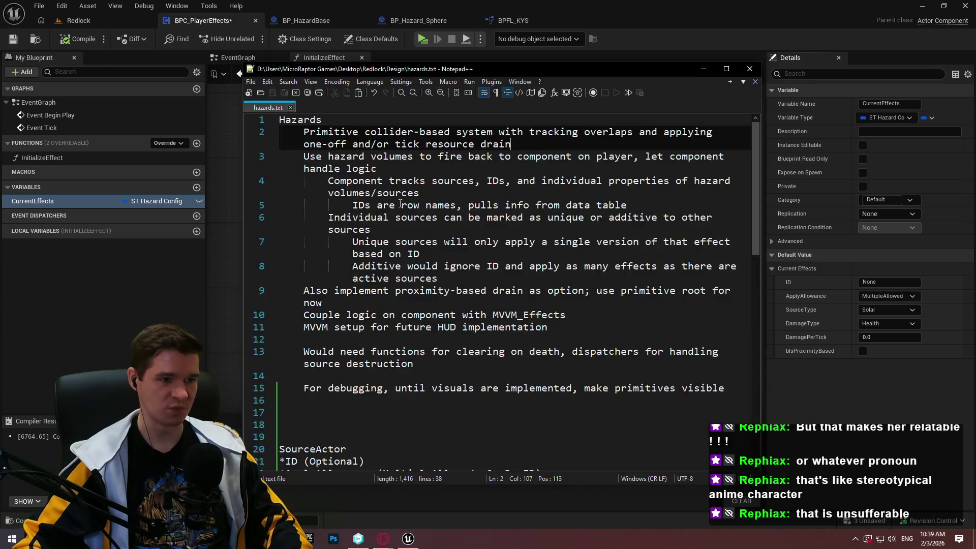
pyautogui.scroll(-4, 394, 218)
pyautogui.click(371, 389)
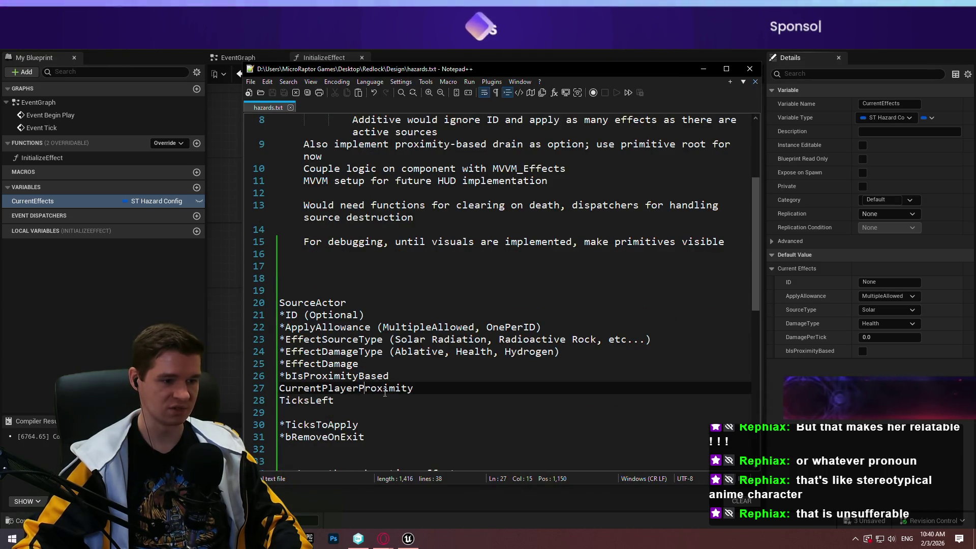
pyautogui.click(373, 400)
pyautogui.scroll(-3, 351, 305)
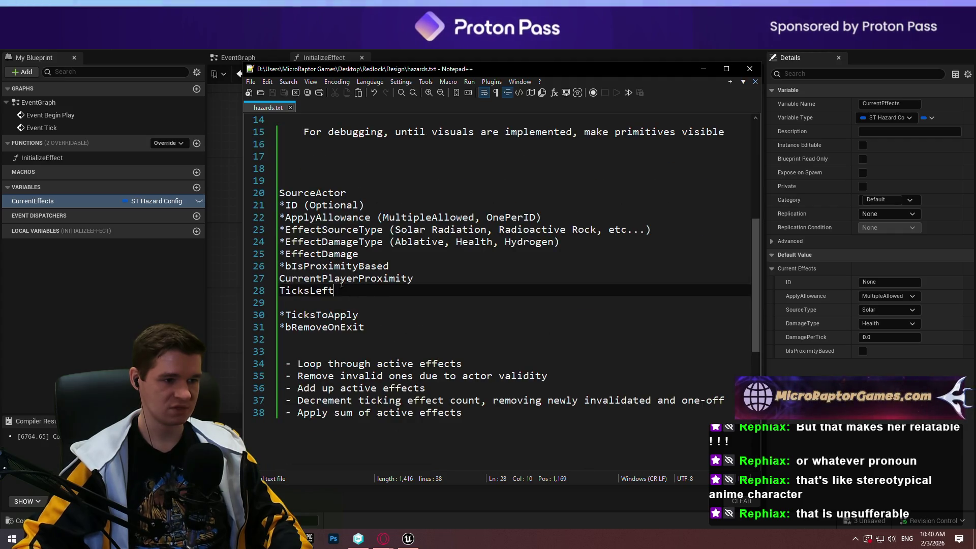
pyautogui.hotkey('shift', 'Up')
pyautogui.hotkey('shift', 'Up')
pyautogui.hotkey('shift', 'Down')
pyautogui.hotkey('shift', 'Down')
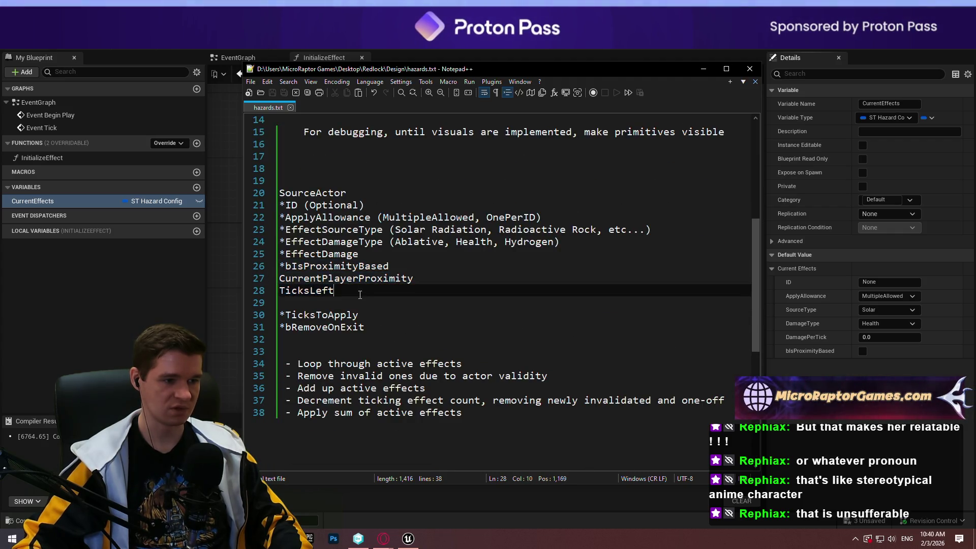
pyautogui.click(62, 303)
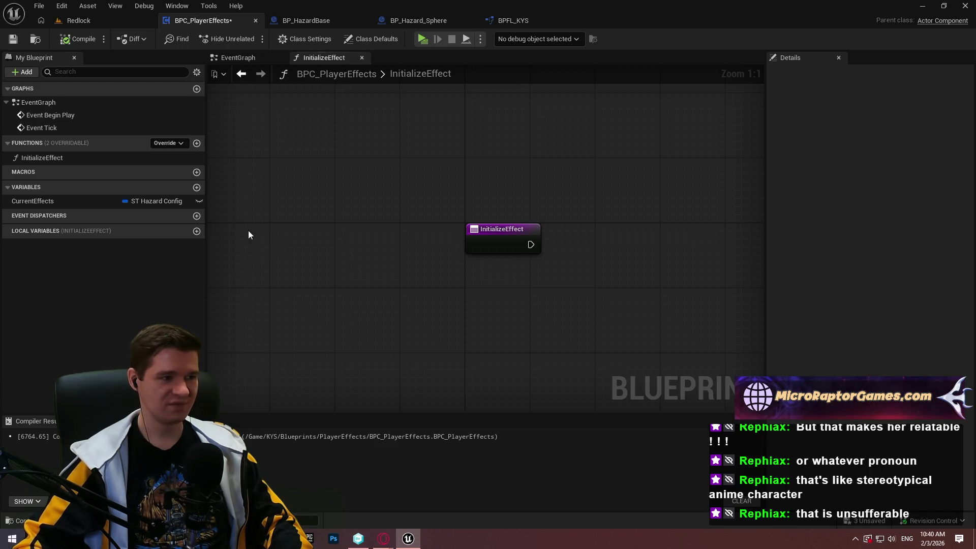
# Step: Save BPC_PlayerEffects, briefly viewing the Redlock level before returning to it
pyautogui.click(13, 40)
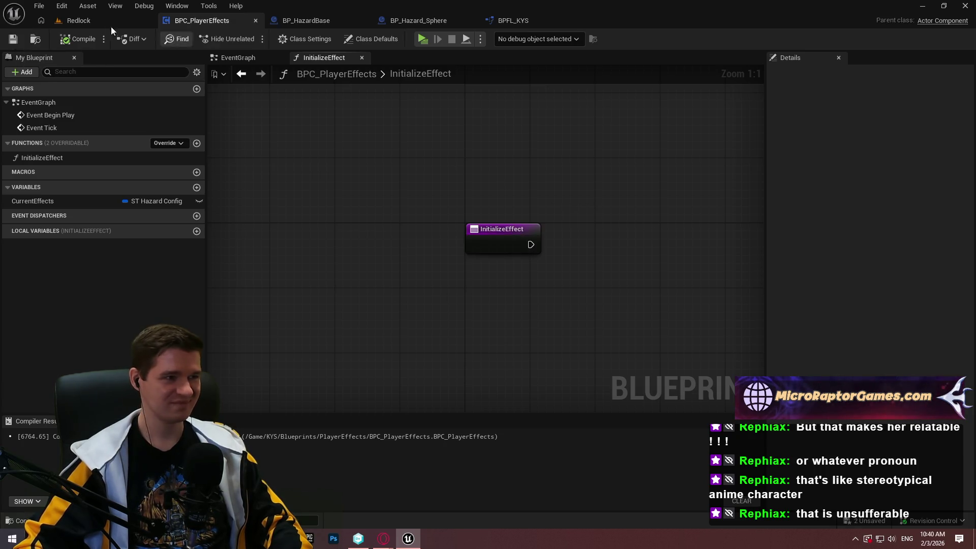
pyautogui.click(76, 21)
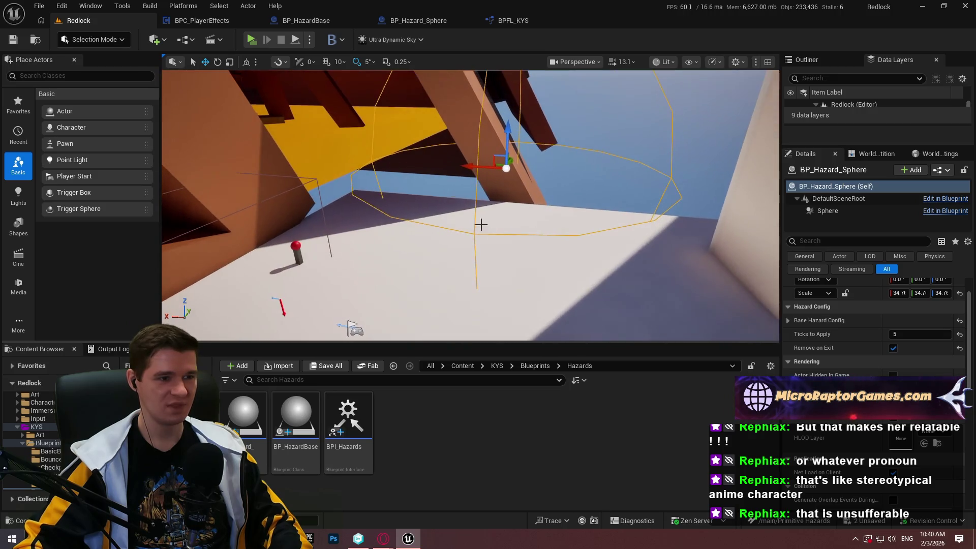
pyautogui.click(212, 25)
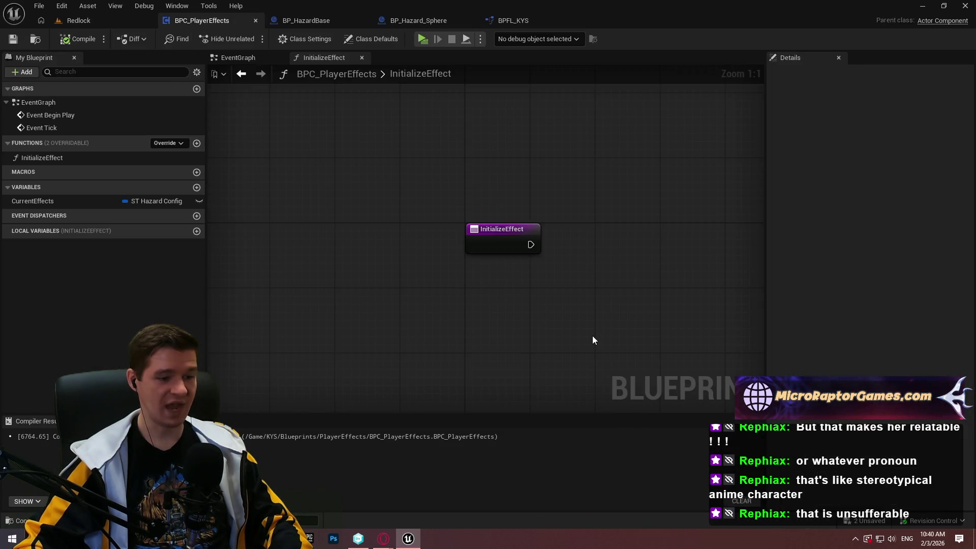
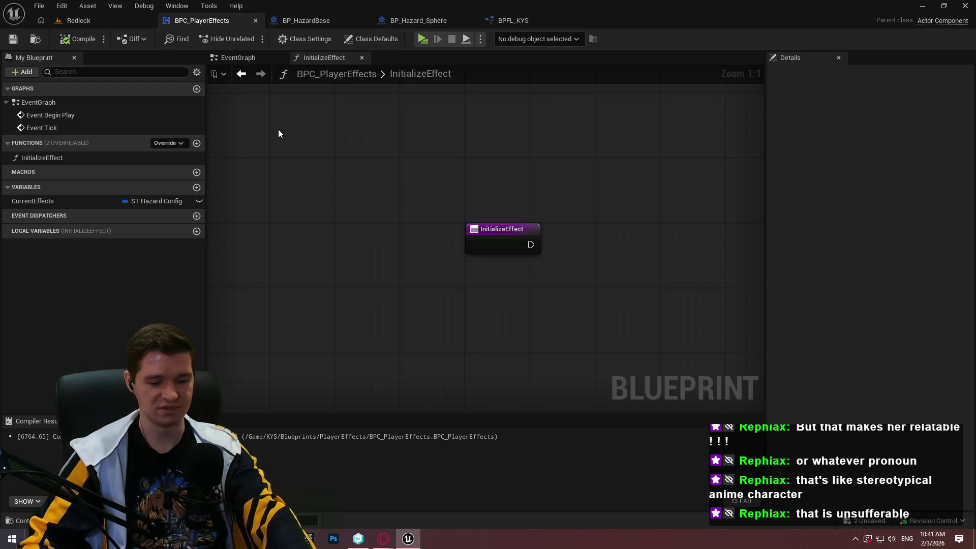
# Step: Return to the level editor and browse to the KYS Data > Hazards content folder
pyautogui.click(106, 20)
pyautogui.click(496, 366)
pyautogui.click(417, 437)
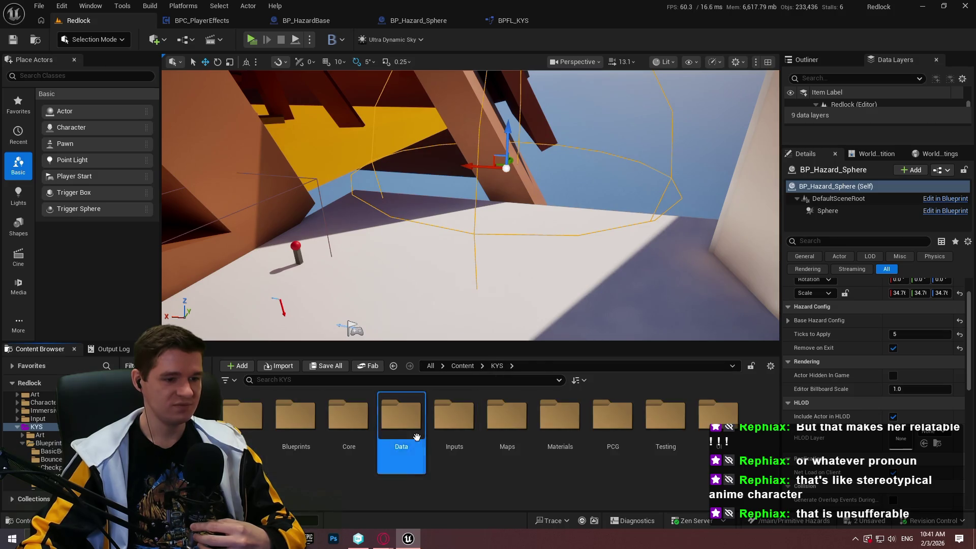
pyautogui.doubleClick(416, 437)
pyautogui.doubleClick(349, 415)
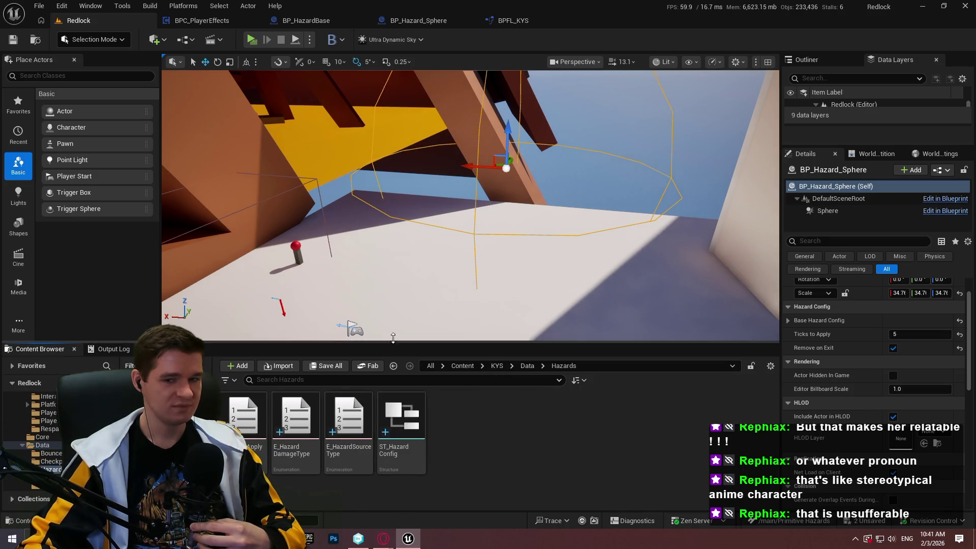
pyautogui.moveTo(394, 341); pyautogui.dragTo(394, 237)
# Step: Create a default-named structure in Hazards by mistake, then delete it
pyautogui.rightClick(434, 312)
pyautogui.moveTo(478, 340)
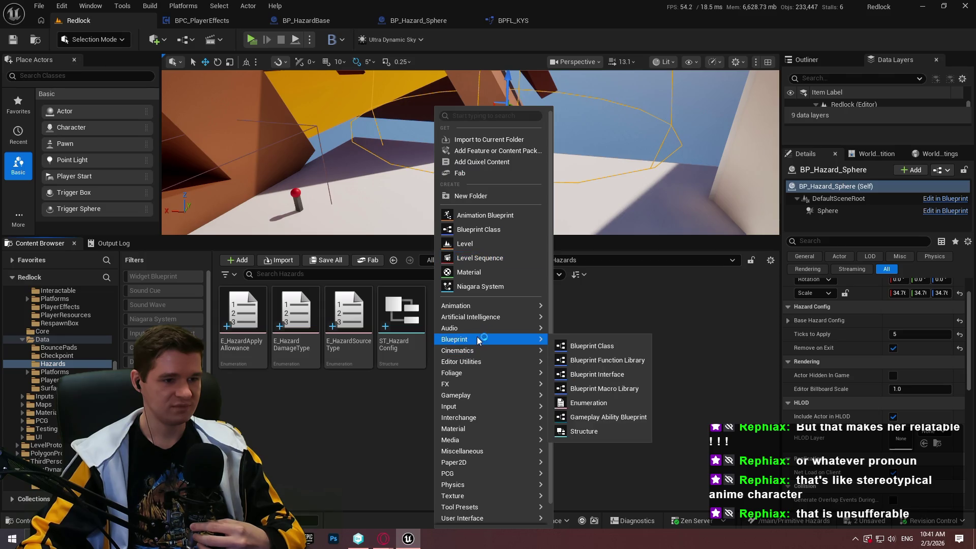
pyautogui.click(584, 431)
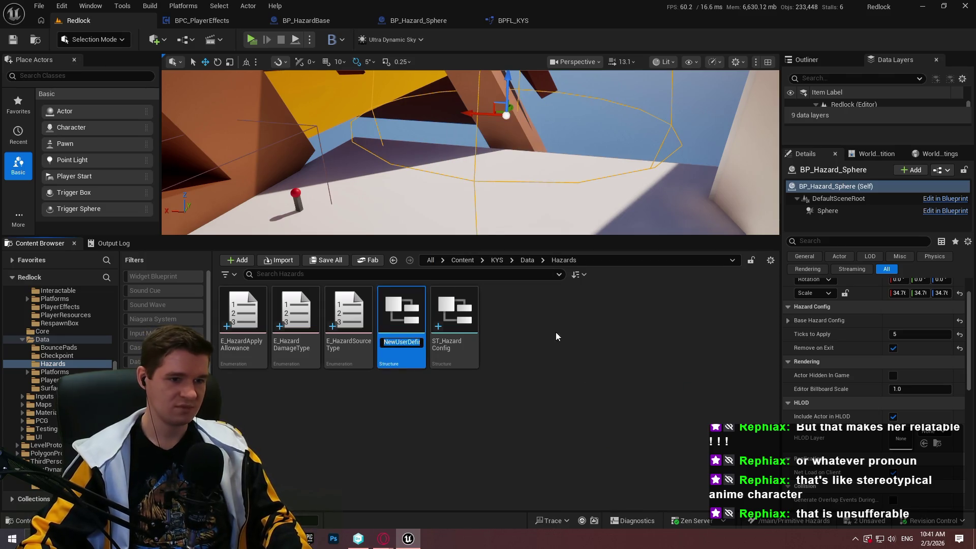
pyautogui.press('Return')
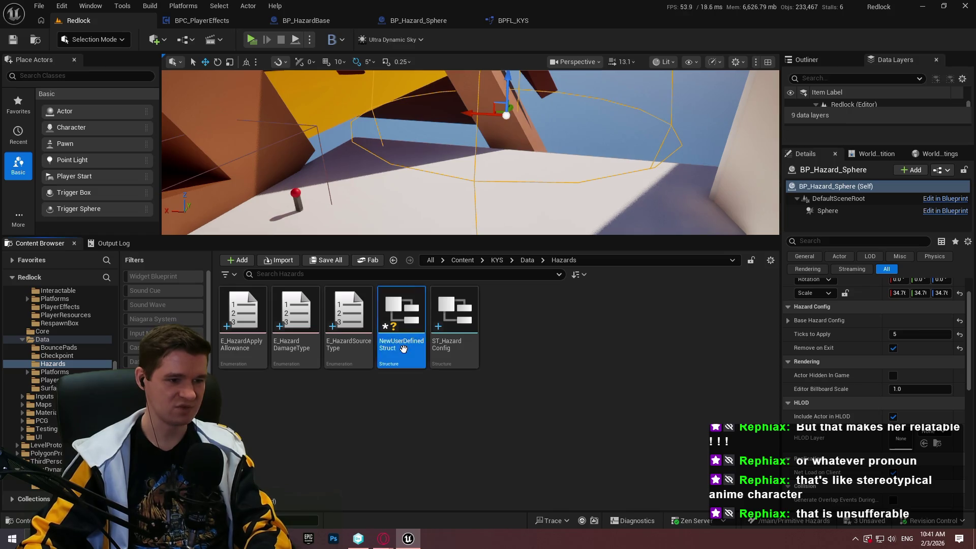
pyautogui.press('Delete')
pyautogui.click(429, 432)
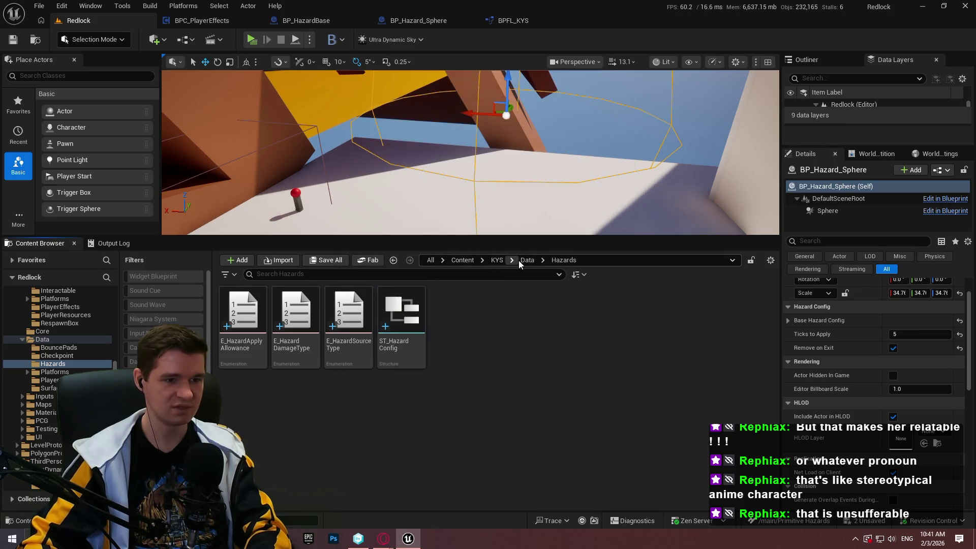
# Step: Move up to Data, open PlayerEffects, and add a structure named ST_PlayerEffect there
pyautogui.click(522, 260)
pyautogui.doubleClick(453, 310)
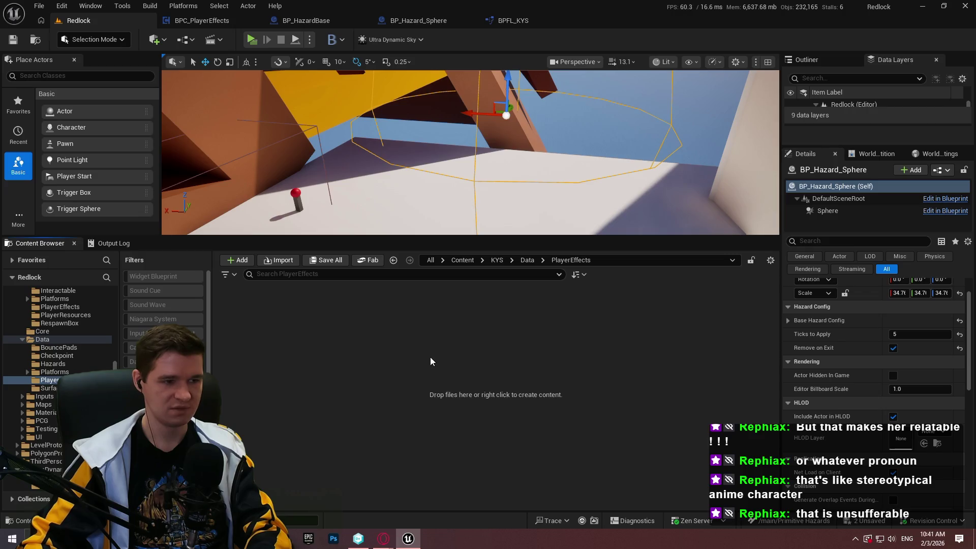
pyautogui.rightClick(430, 362)
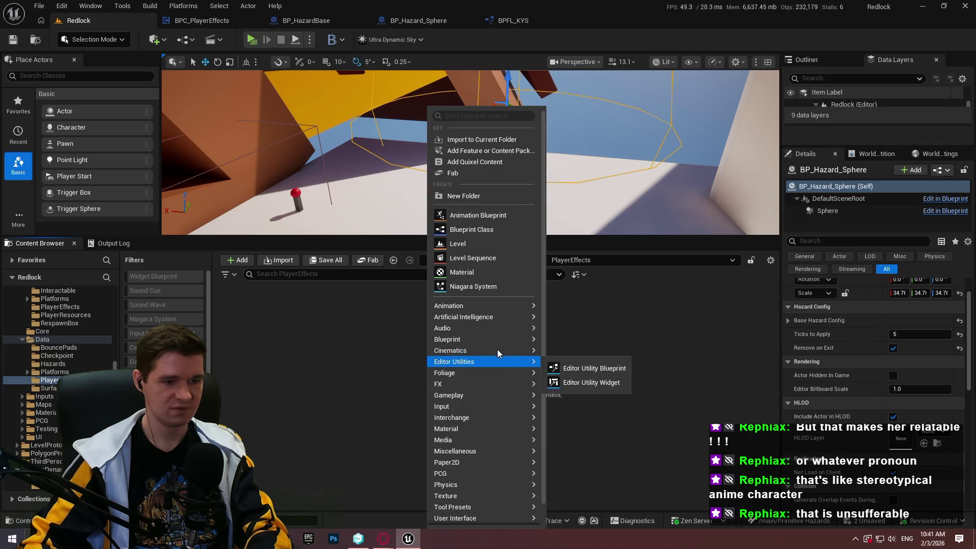
pyautogui.moveTo(508, 339)
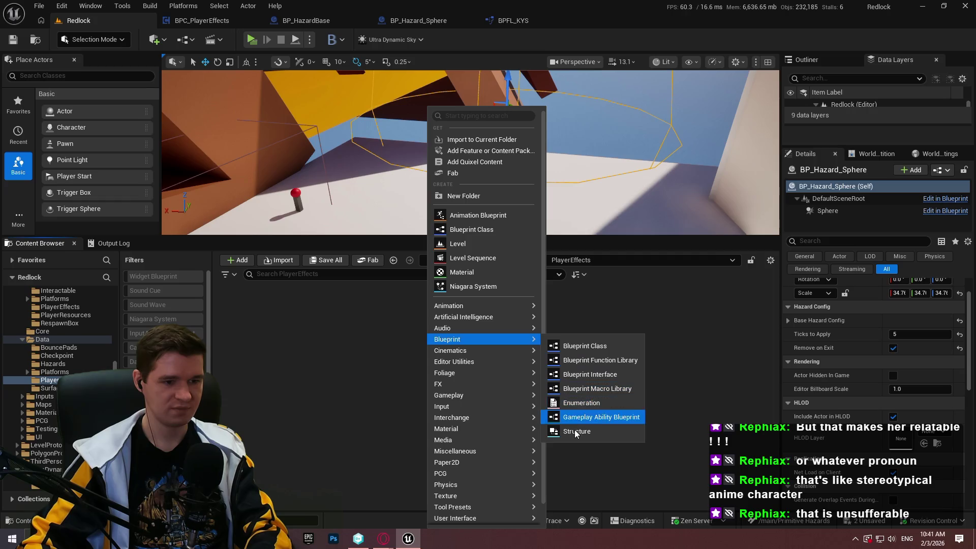
pyautogui.click(575, 430)
pyautogui.write('ST_PlayerE')
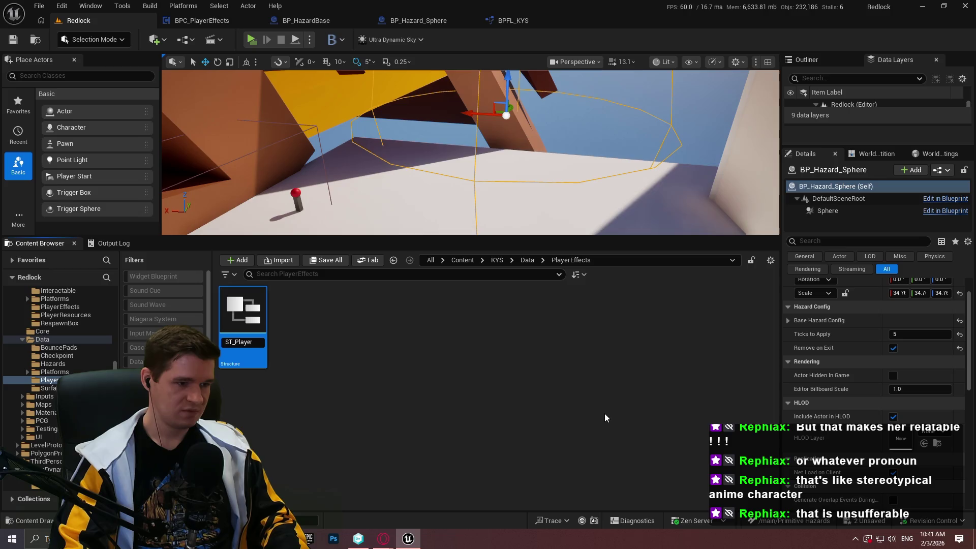
pyautogui.write('ffect')
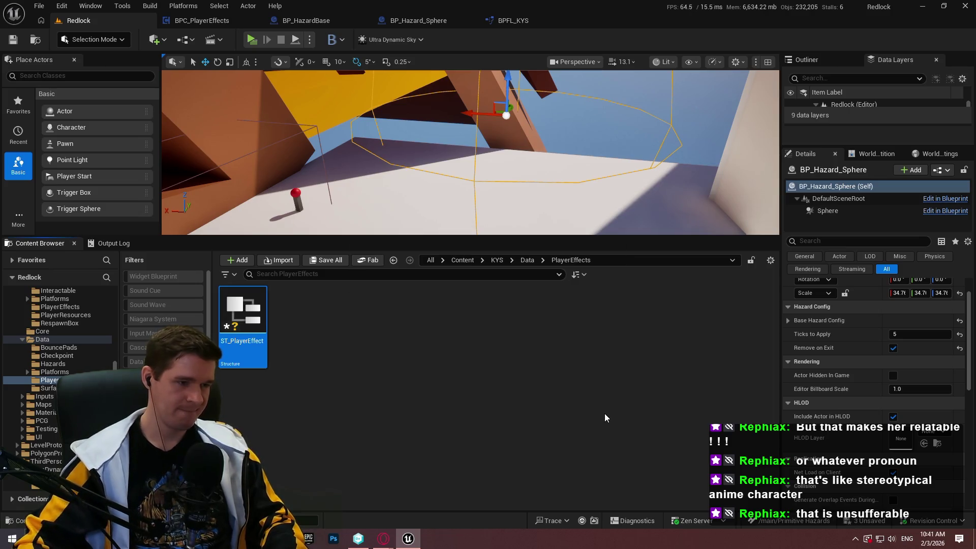
pyautogui.click(270, 345)
# Step: Open ST_PlayerEffect and make the first member SourceActor of type Actor
pyautogui.doubleClick(254, 325)
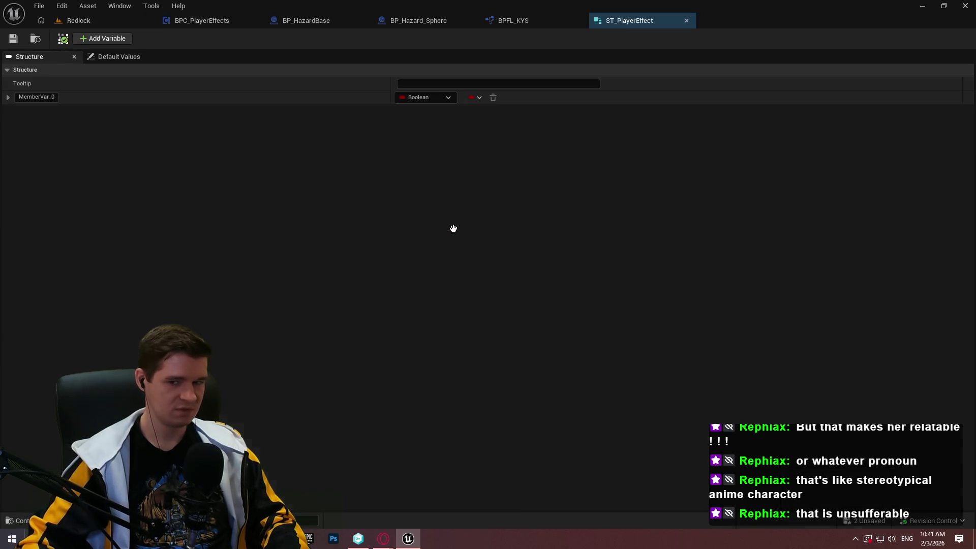
pyautogui.hotkey('alt', 'Tab')
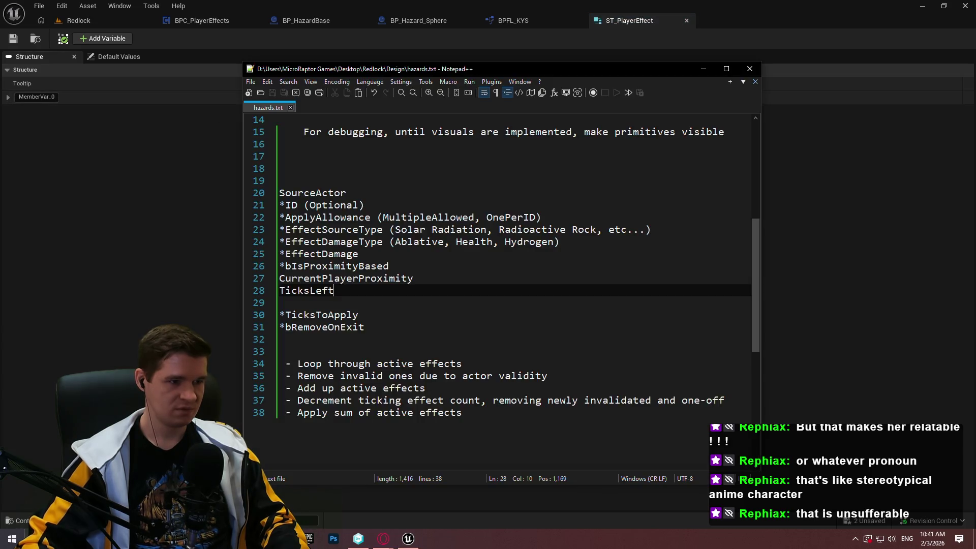
pyautogui.hotkey('alt', 'Tab')
pyautogui.click(417, 100)
pyautogui.write('a')
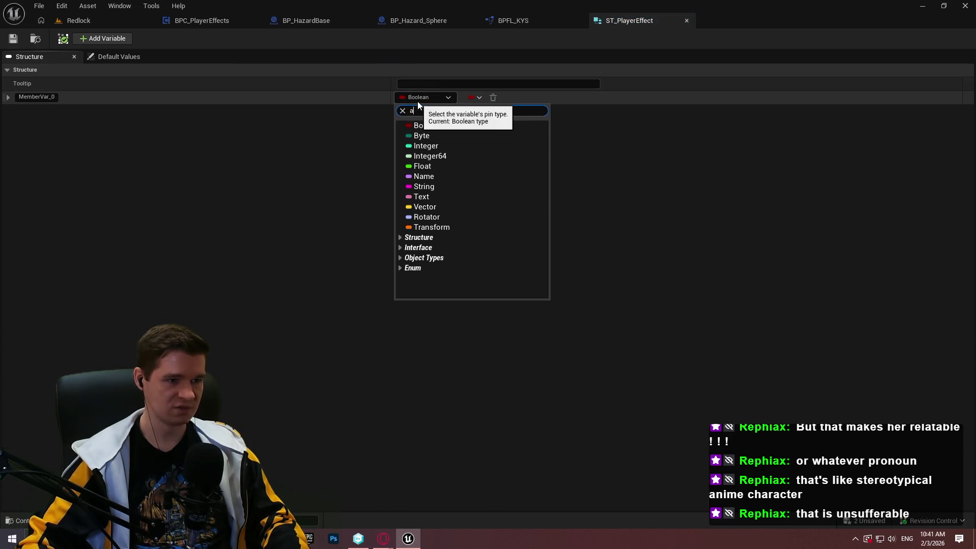
pyautogui.write('ct')
pyautogui.moveTo(506, 220)
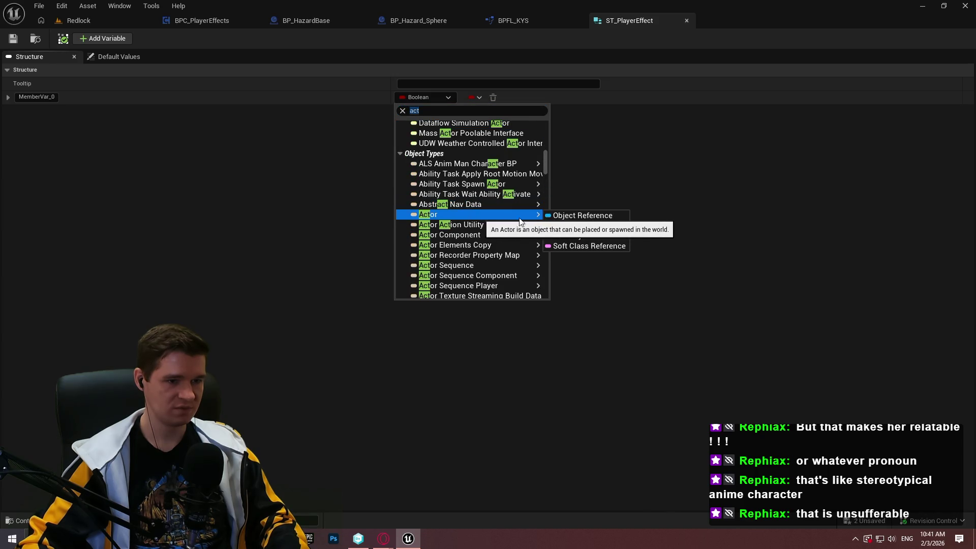
pyautogui.click(583, 216)
pyautogui.click(37, 97)
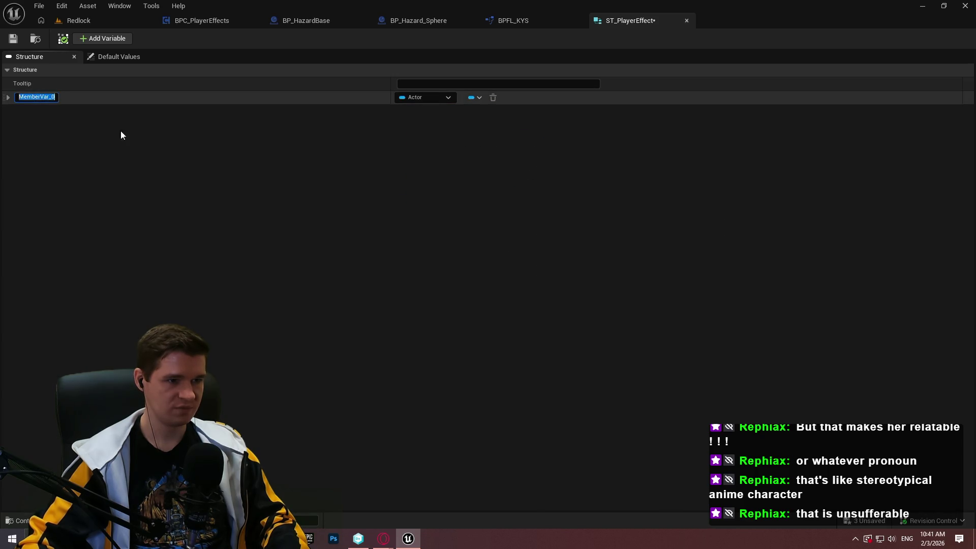
pyautogui.write('SourceActor')
pyautogui.press('Return')
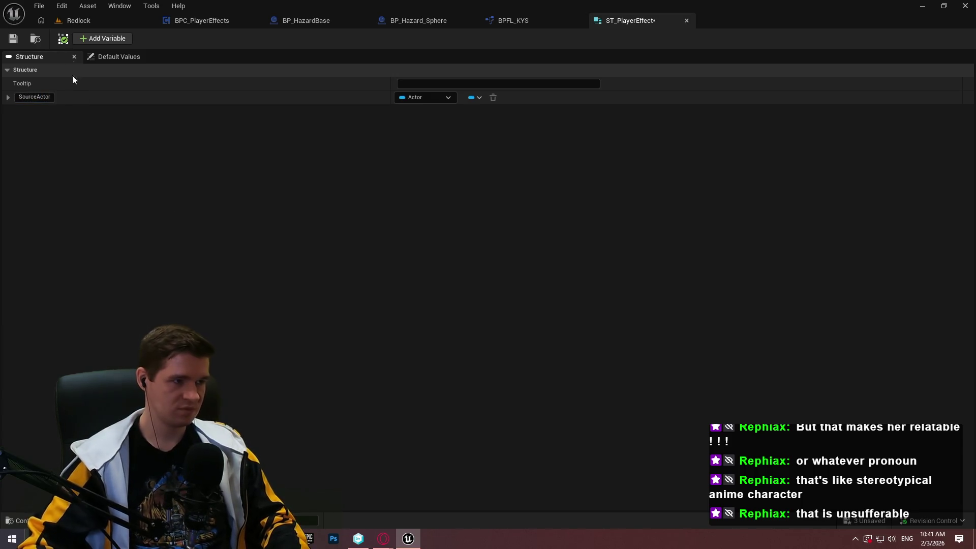
# Step: Add a second member named HazardData of type ST_HazardConfig
pyautogui.click(105, 40)
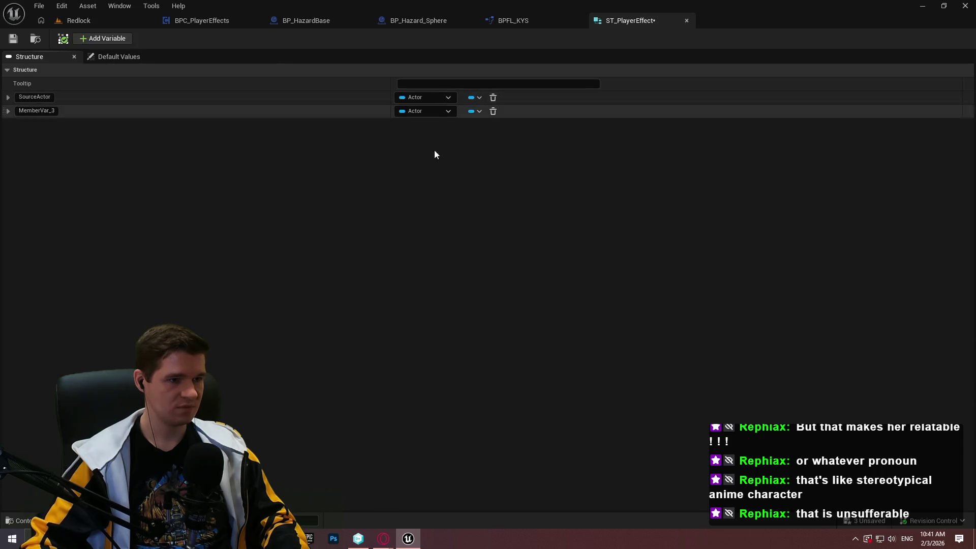
pyautogui.click(435, 111)
pyautogui.write('ob')
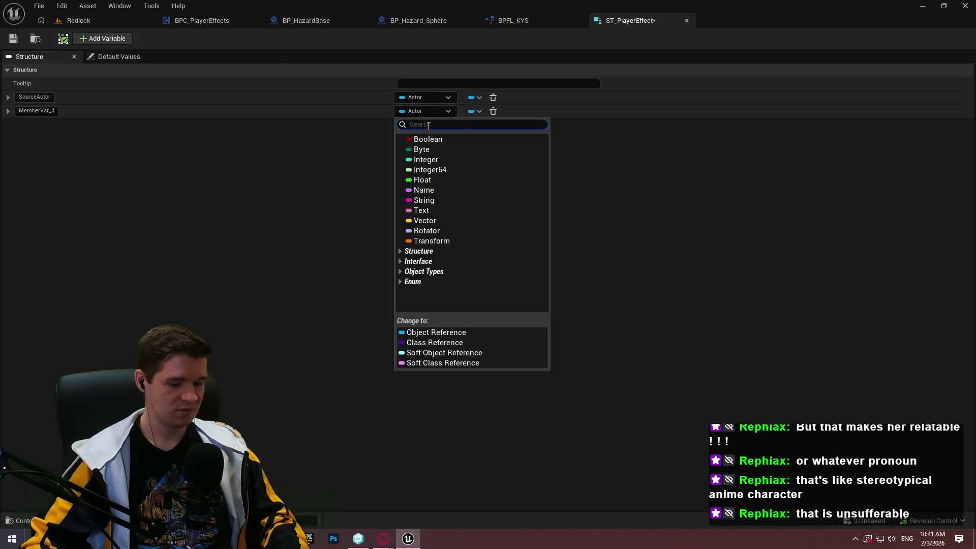
pyautogui.press('BackSpace')
pyautogui.press('BackSpace')
pyautogui.write('hazard')
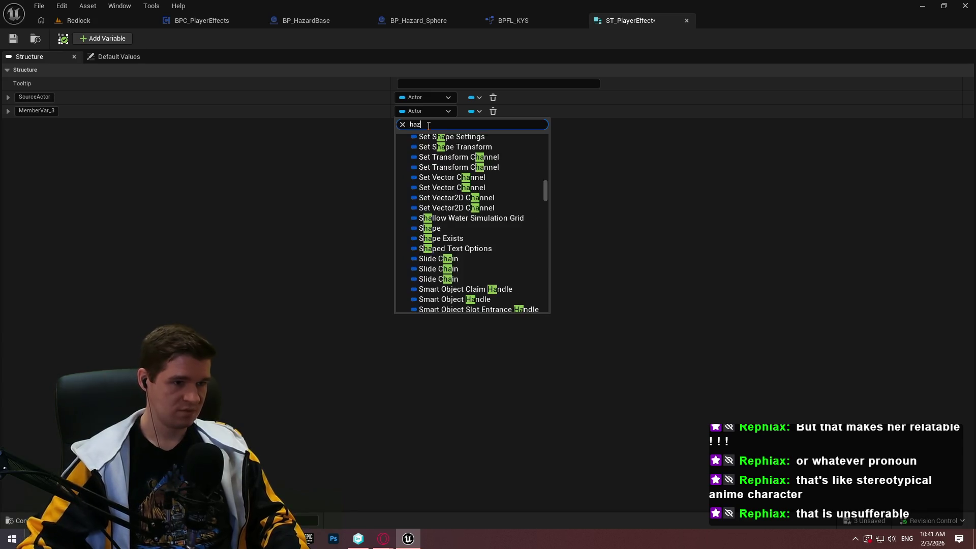
pyautogui.click(460, 154)
pyautogui.click(36, 110)
pyautogui.click(40, 110)
pyautogui.press('BackSpace')
pyautogui.write('Ha')
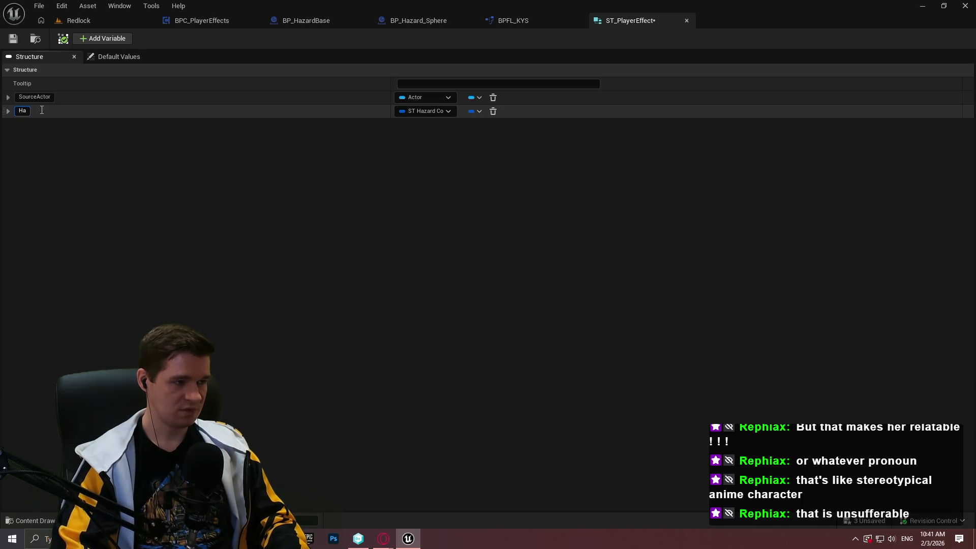
pyautogui.write('zardData')
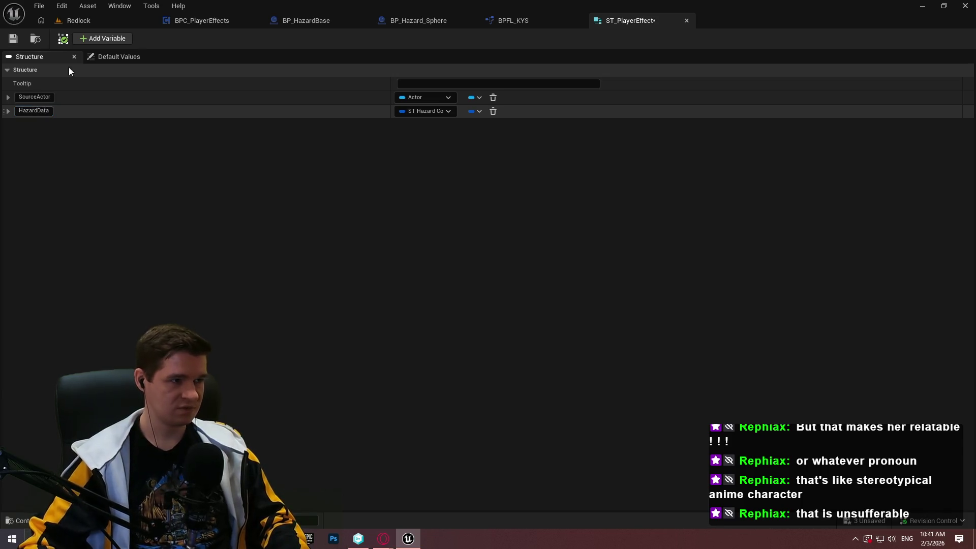
pyautogui.click(104, 39)
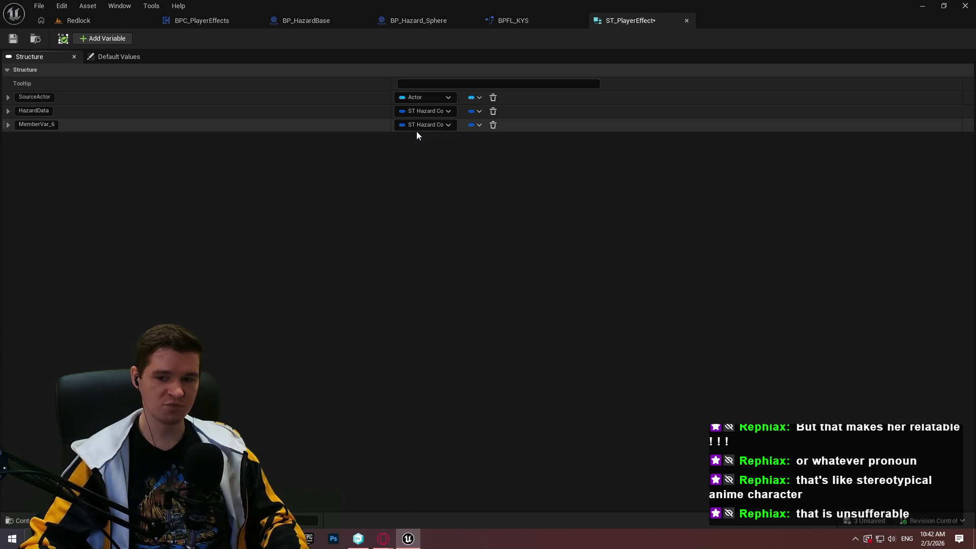
# Step: Add a third Integer member named TicksLeft and save the structure
pyautogui.hotkey('alt', 'Tab')
pyautogui.moveTo(412, 283); pyautogui.dragTo(226, 273)
pyautogui.hotkey('alt', 'Tab')
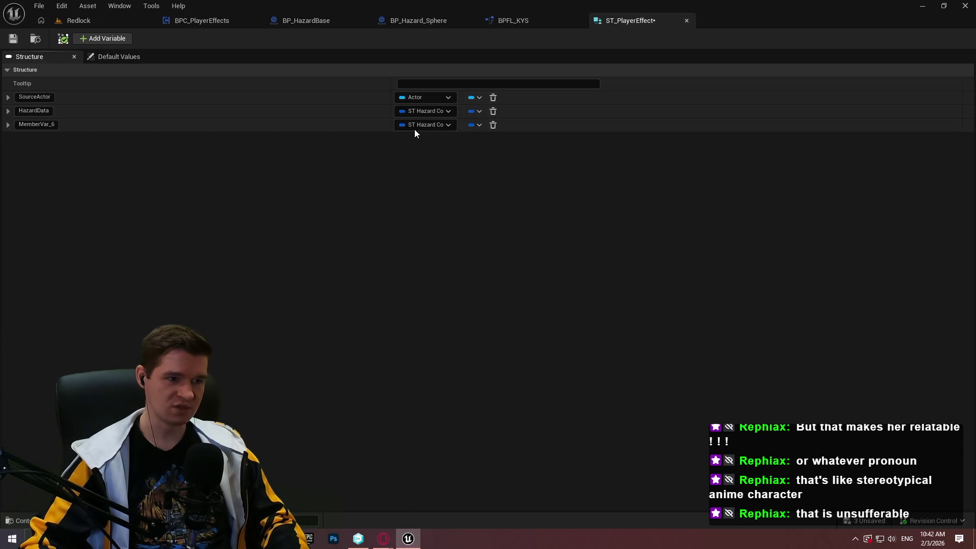
pyautogui.click(414, 126)
pyautogui.click(425, 173)
pyautogui.click(60, 127)
pyautogui.write('TicksLeft')
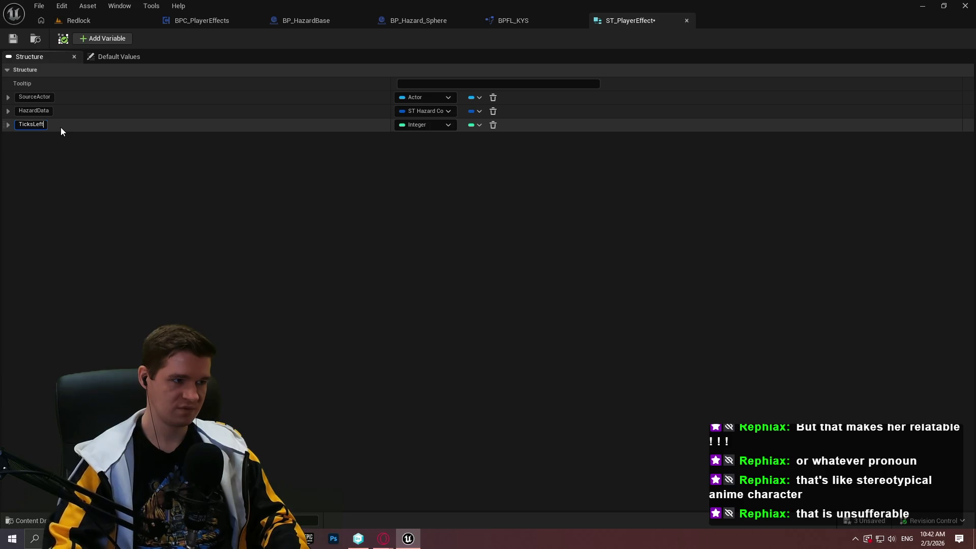
pyautogui.press('Return')
pyautogui.click(13, 39)
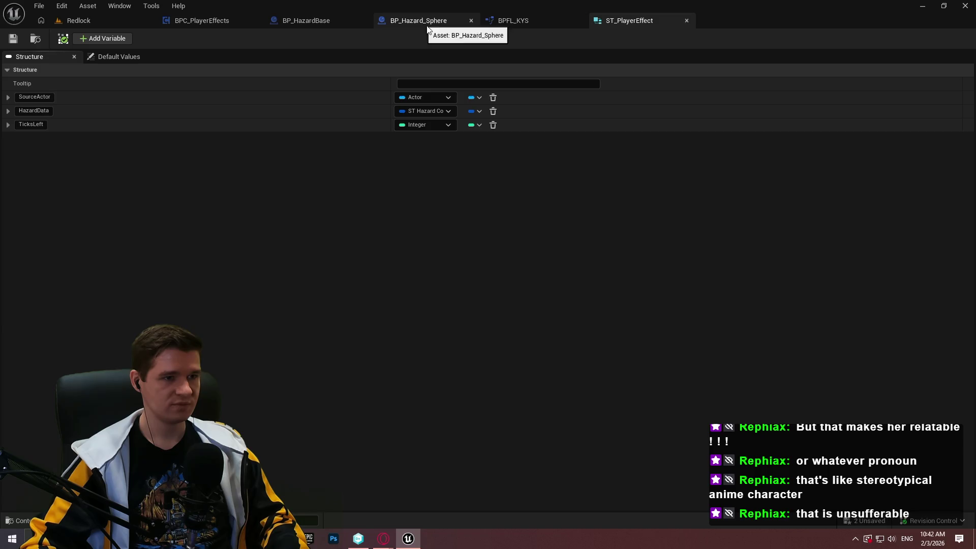
pyautogui.click(322, 23)
# Step: In BPC_PlayerEffects, change the CurrentEffects variable type to ST_PlayerEffect
pyautogui.click(218, 21)
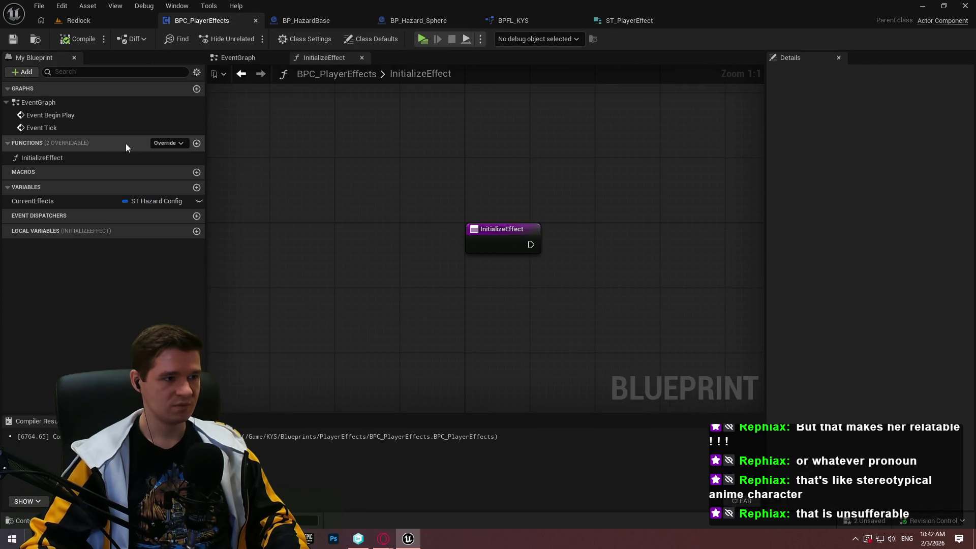
pyautogui.click(165, 202)
pyautogui.write('p')
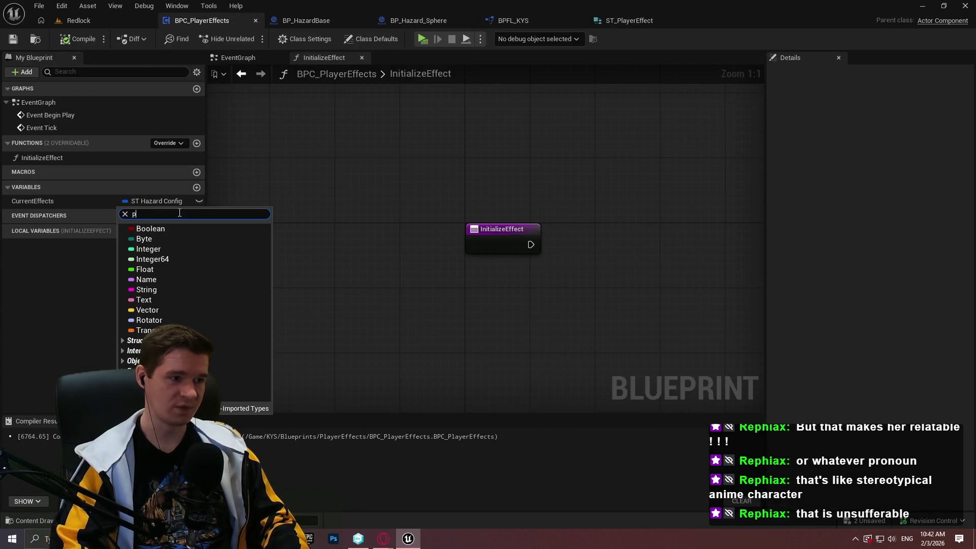
pyautogui.write('effect')
pyautogui.click(181, 239)
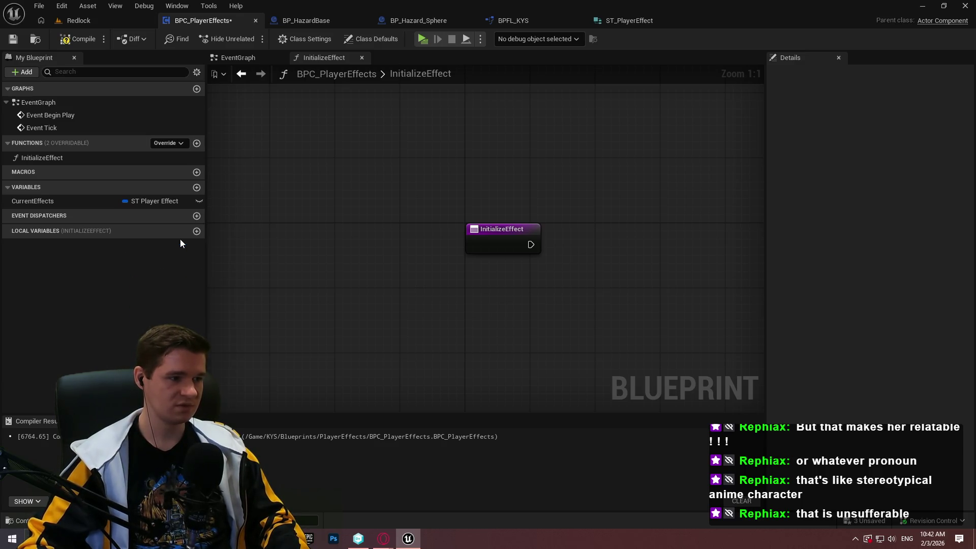
# Step: Make CurrentEffects an array, inspect a temporary default element, then remove it
pyautogui.click(28, 201)
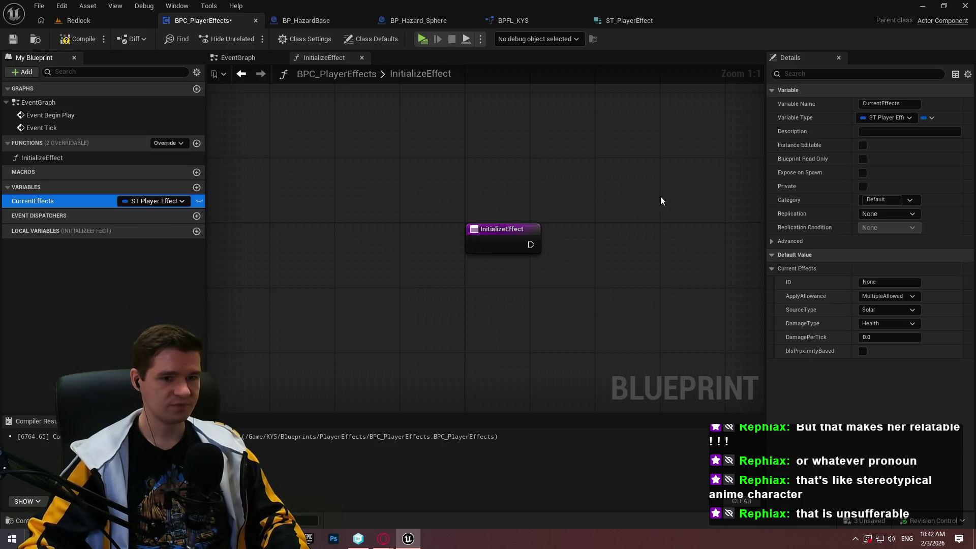
pyautogui.click(931, 118)
pyautogui.click(917, 140)
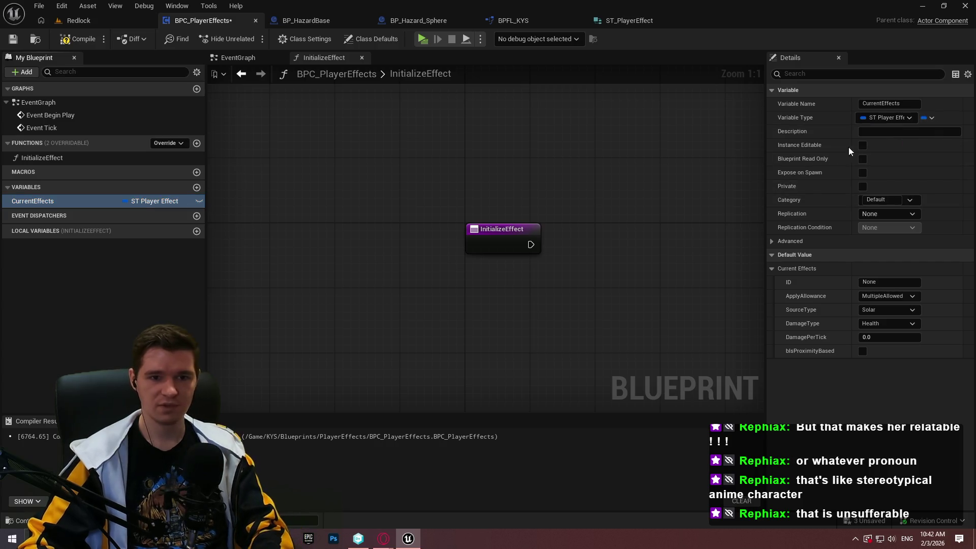
pyautogui.click(72, 274)
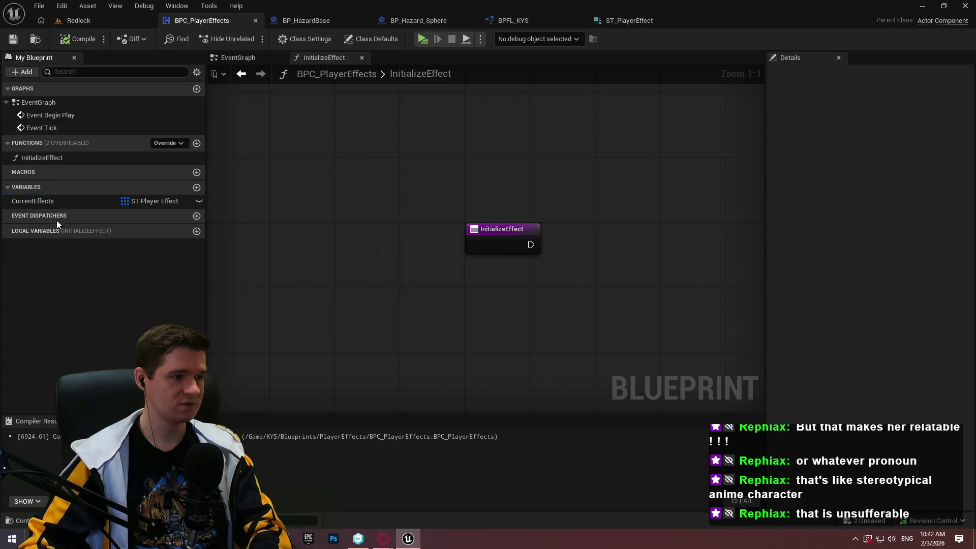
pyautogui.click(46, 199)
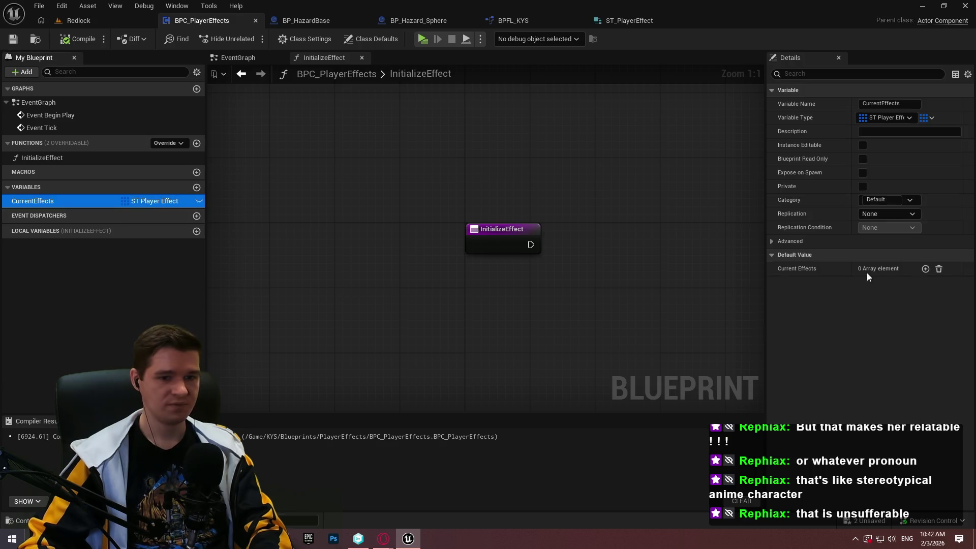
pyautogui.click(925, 269)
pyautogui.click(789, 311)
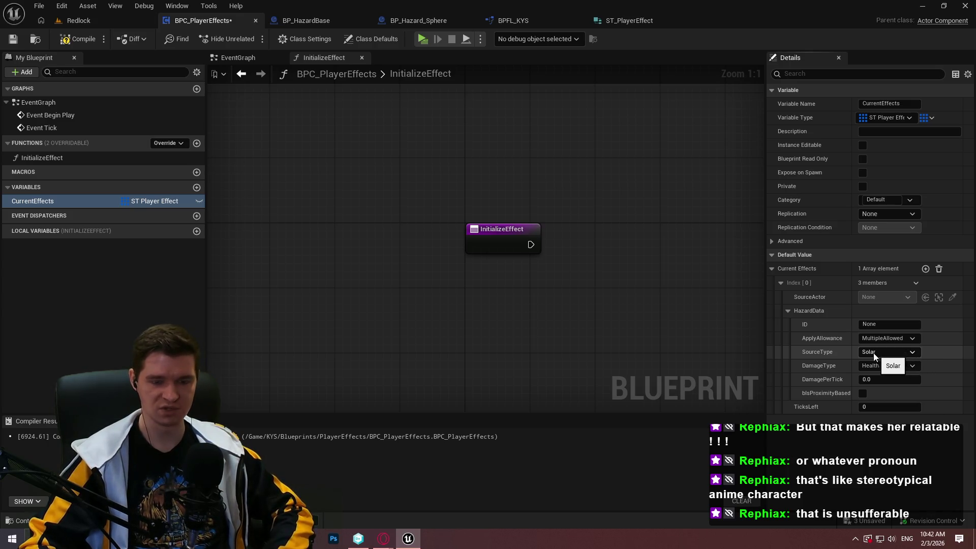
pyautogui.click(939, 269)
pyautogui.click(166, 290)
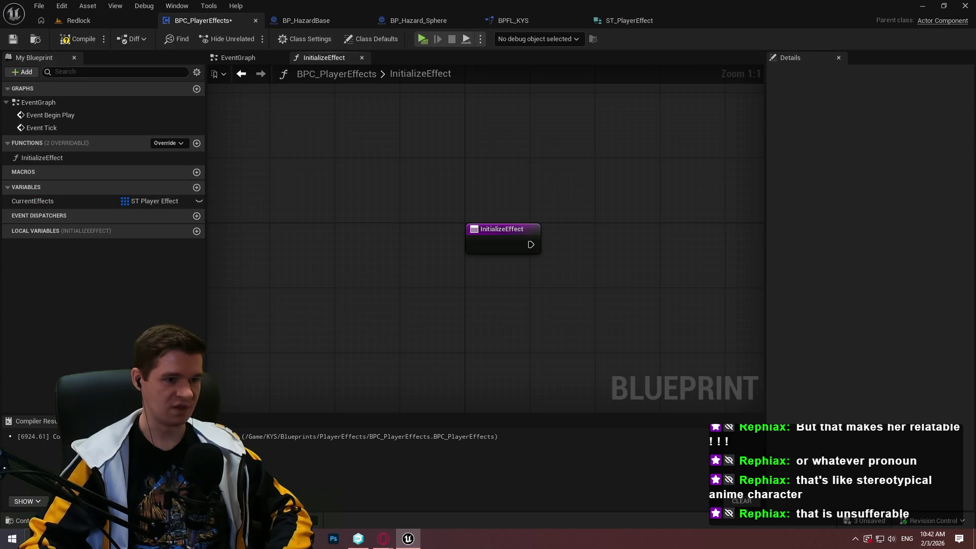
# Step: Place a CurrentEffects getter in the InitializeEffect graph and keep the default array empty
pyautogui.moveTo(51, 201); pyautogui.dragTo(314, 278)
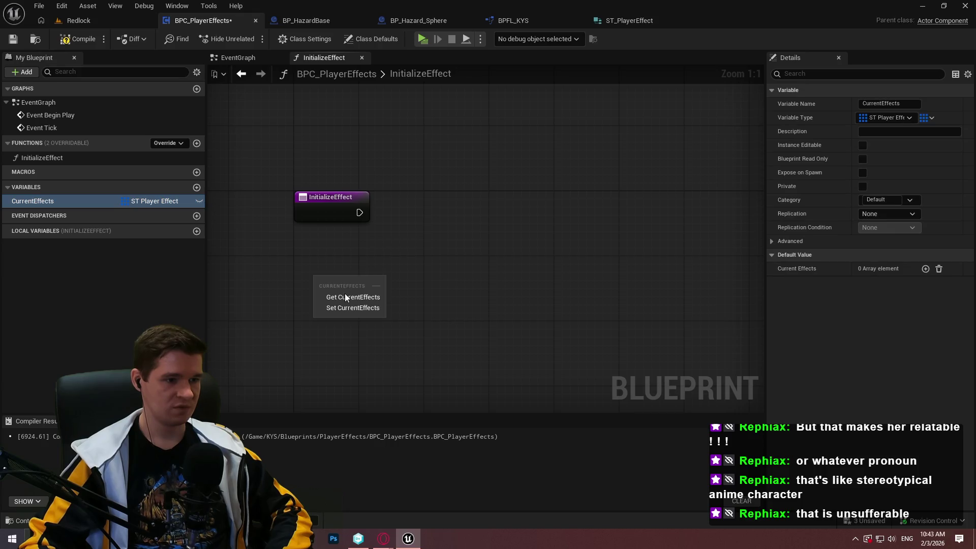
pyautogui.click(345, 297)
pyautogui.click(331, 198)
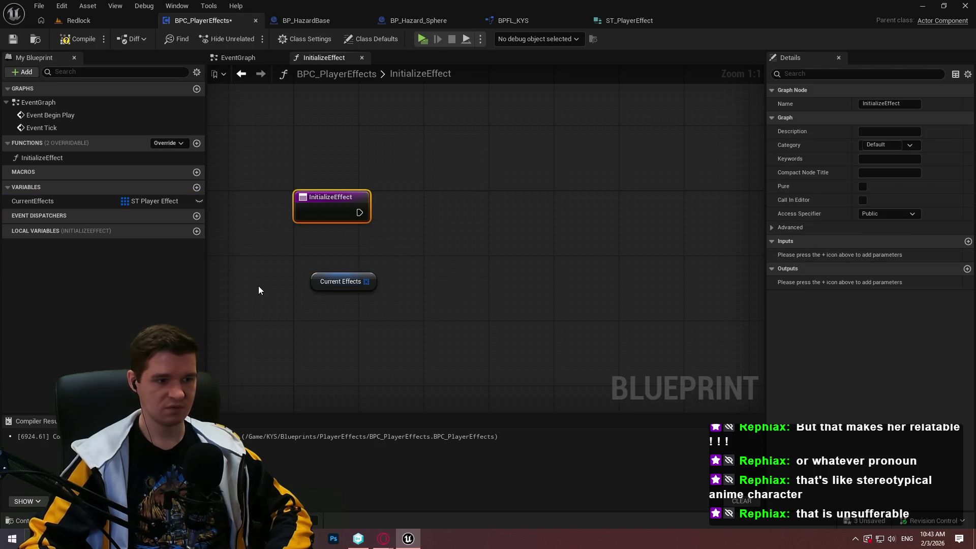
pyautogui.click(73, 206)
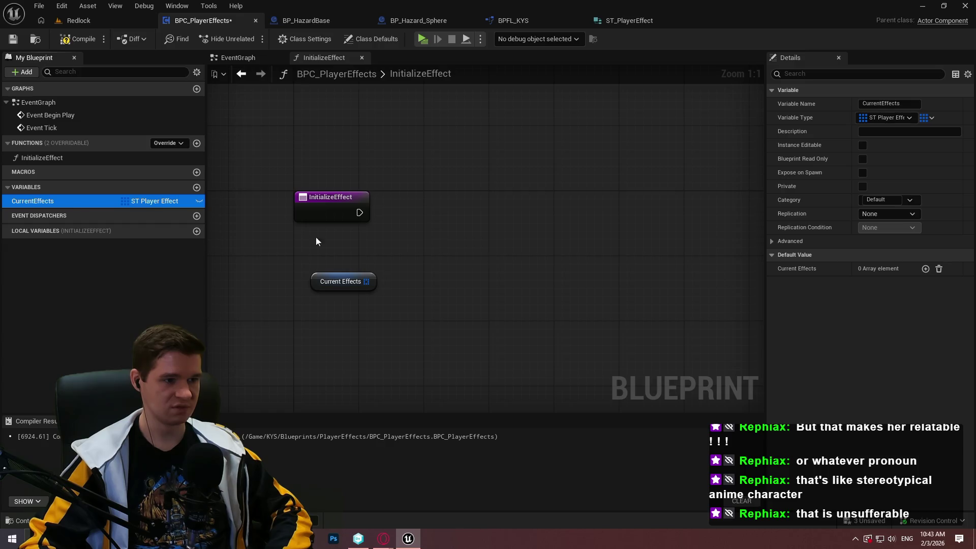
pyautogui.click(925, 268)
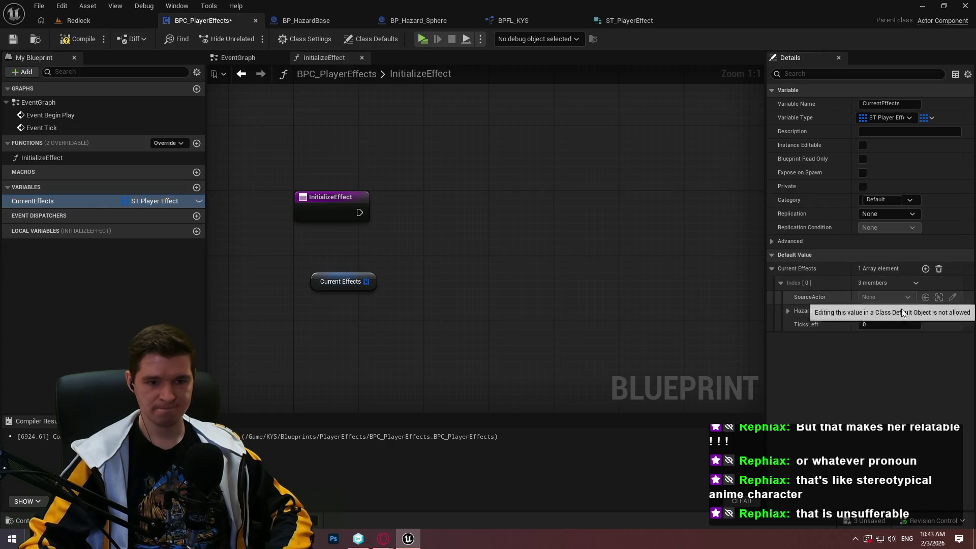
pyautogui.click(939, 270)
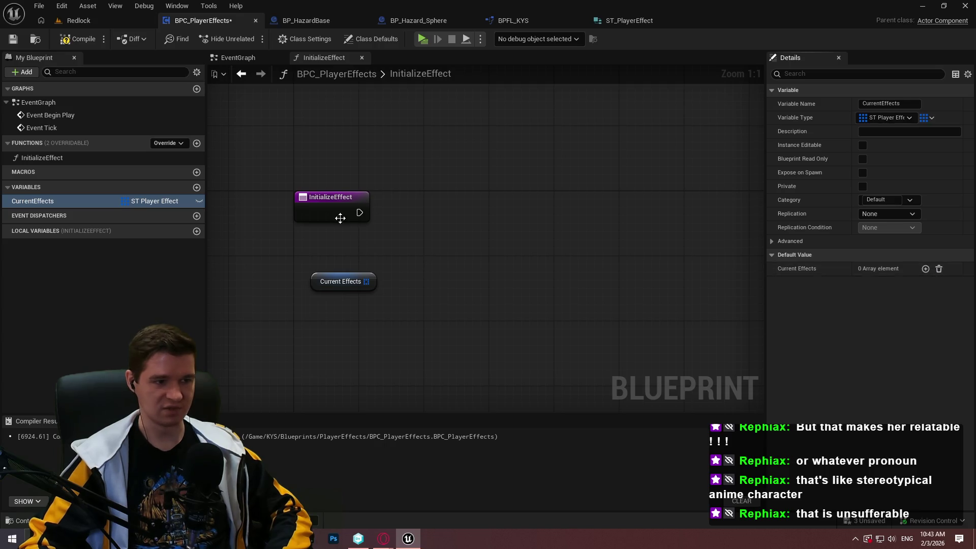
# Step: Add two inputs to InitializeEffect, the first named Source of type Actor
pyautogui.click(340, 215)
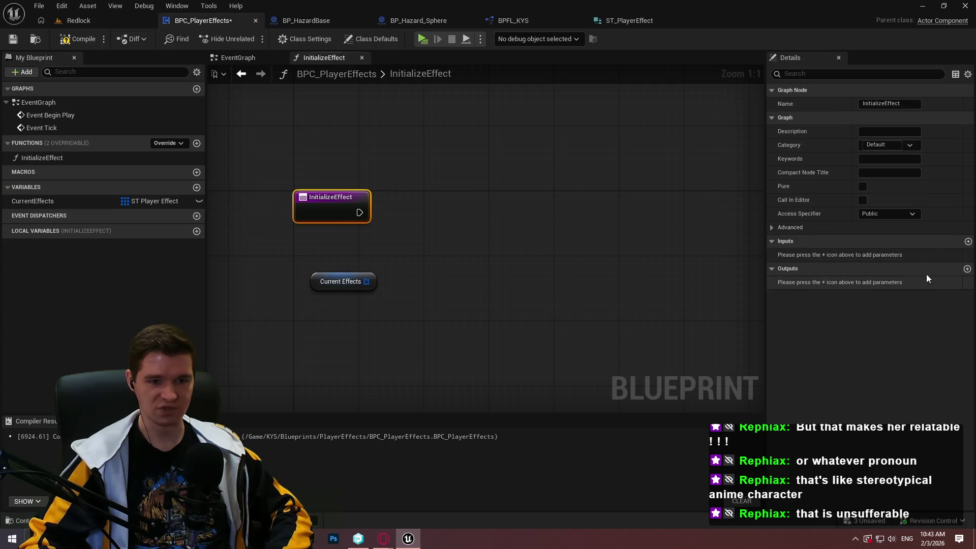
pyautogui.click(968, 241)
pyautogui.click(968, 241)
pyautogui.click(892, 255)
pyautogui.write('actor')
pyautogui.moveTo(873, 375)
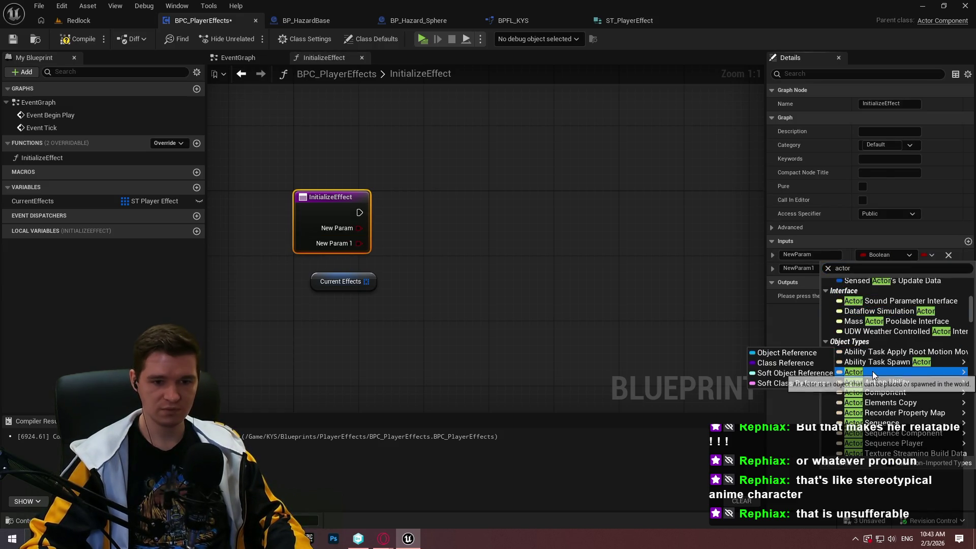
pyautogui.click(812, 353)
pyautogui.write('Source')
pyautogui.press('Return')
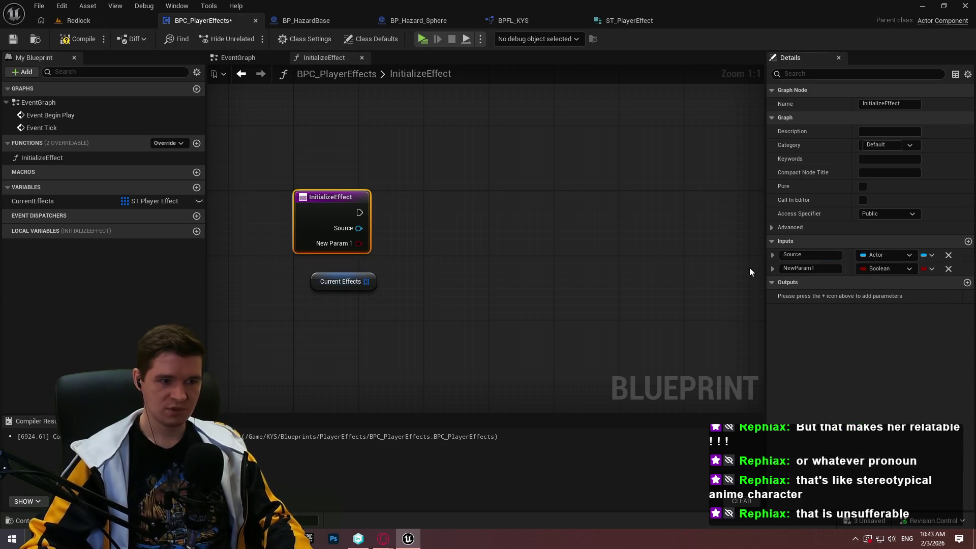
# Step: Name the second input HazardData and set its type to the ST_HazardConfig struct
pyautogui.click(832, 269)
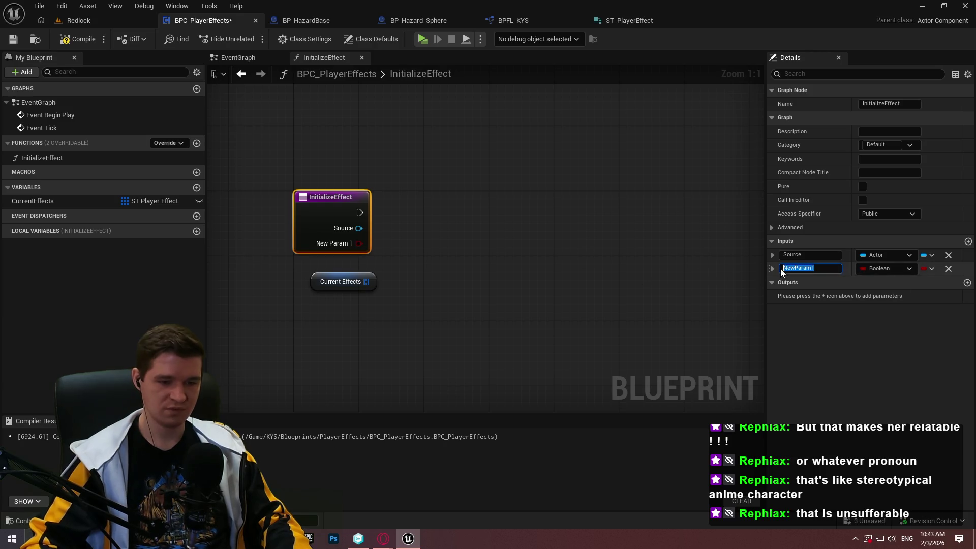
pyautogui.write('HazardData')
pyautogui.press('Return')
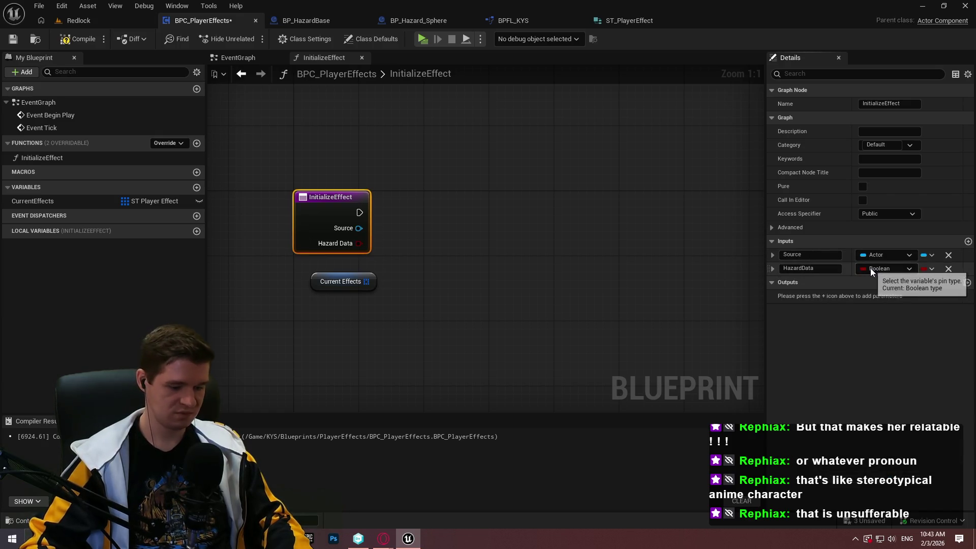
pyautogui.click(871, 269)
pyautogui.write('hazard')
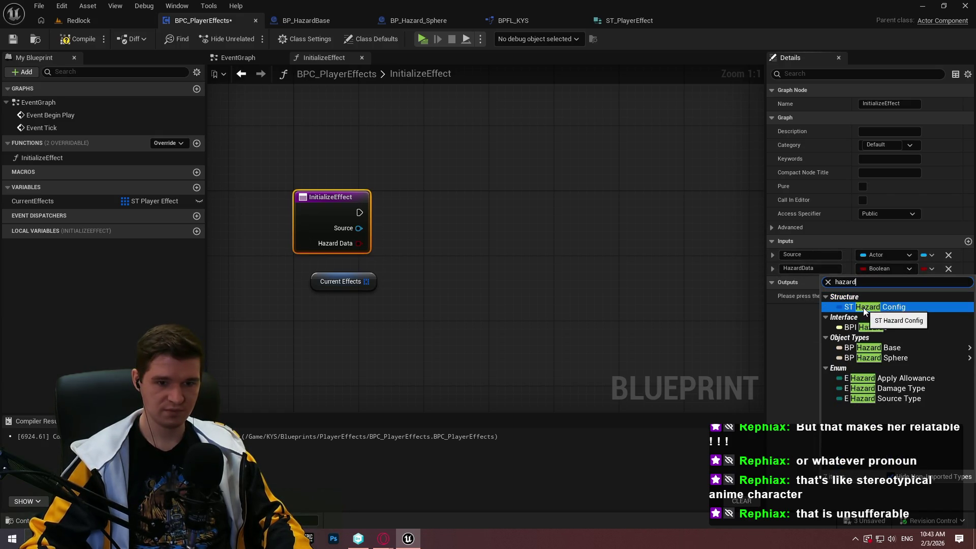
pyautogui.click(863, 306)
# Step: Compile and save, then add a For Each Loop over the Current Effects array
pyautogui.click(77, 39)
pyautogui.click(13, 39)
pyautogui.click(391, 279)
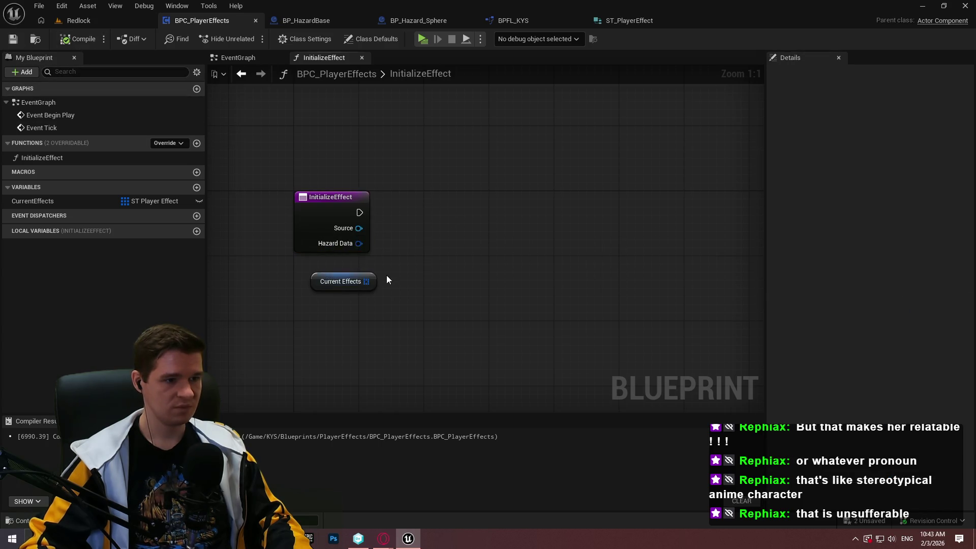
pyautogui.moveTo(373, 275); pyautogui.dragTo(398, 332)
pyautogui.moveTo(464, 305); pyautogui.dragTo(463, 305)
pyautogui.write('for each')
pyautogui.press('Return')
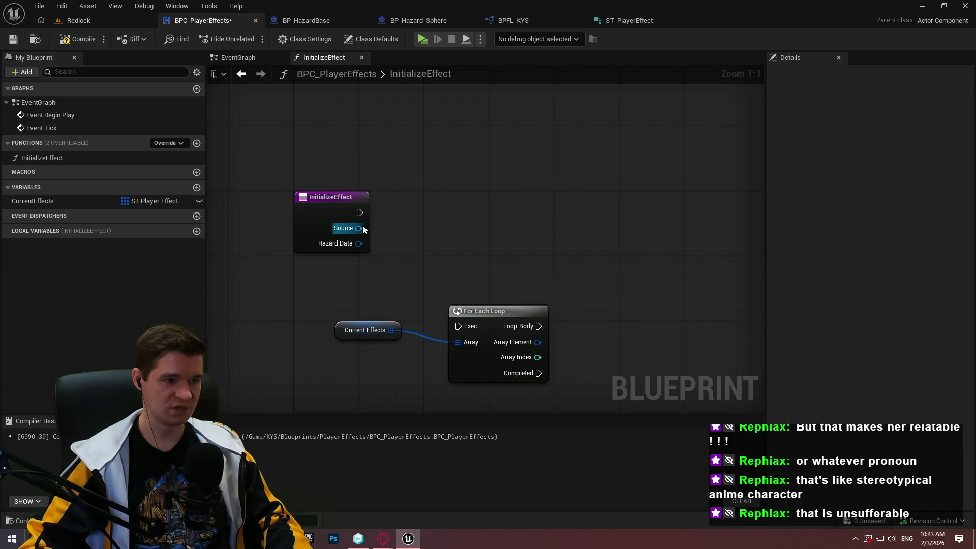
# Step: Add an Is Valid check on Source whose valid branch runs the For Each Loop
pyautogui.moveTo(360, 227); pyautogui.dragTo(391, 218)
pyautogui.write('valid')
pyautogui.press('Down')
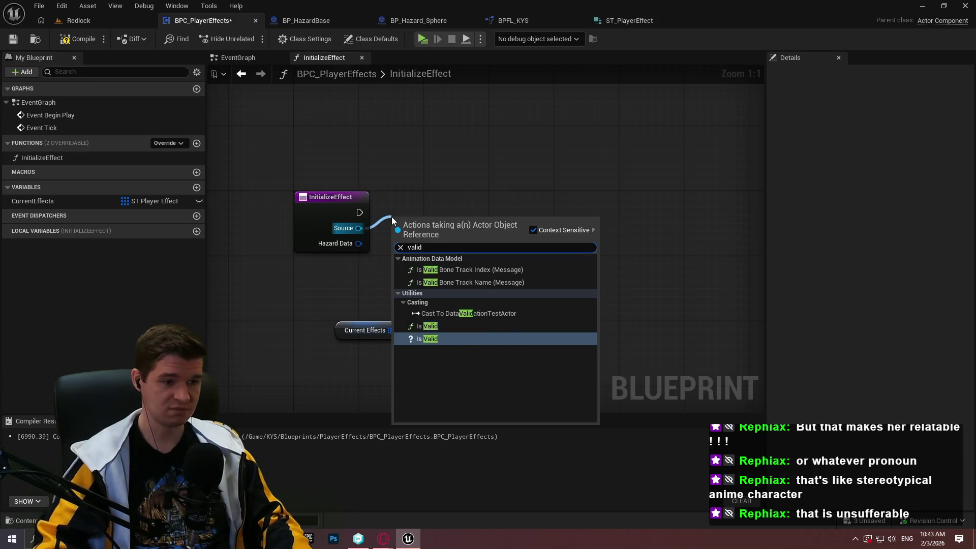
pyautogui.press('Return')
pyautogui.moveTo(432, 227)
pyautogui.mouseDown()
pyautogui.moveTo(432, 200)
pyautogui.moveTo(441, 209)
pyautogui.moveTo(432, 209)
pyautogui.mouseUp()
pyautogui.moveTo(584, 286); pyautogui.dragTo(543, 259)
pyautogui.moveTo(417, 300)
pyautogui.mouseDown()
pyautogui.moveTo(491, 175)
pyautogui.moveTo(463, 186)
pyautogui.mouseUp()
pyautogui.moveTo(453, 297); pyautogui.dragTo(567, 183)
pyautogui.click(416, 292)
# Step: Add a Return Node on Is Not Valid and give the function a new output
pyautogui.moveTo(465, 205); pyautogui.dragTo(535, 300)
pyautogui.write('return')
pyautogui.click(587, 479)
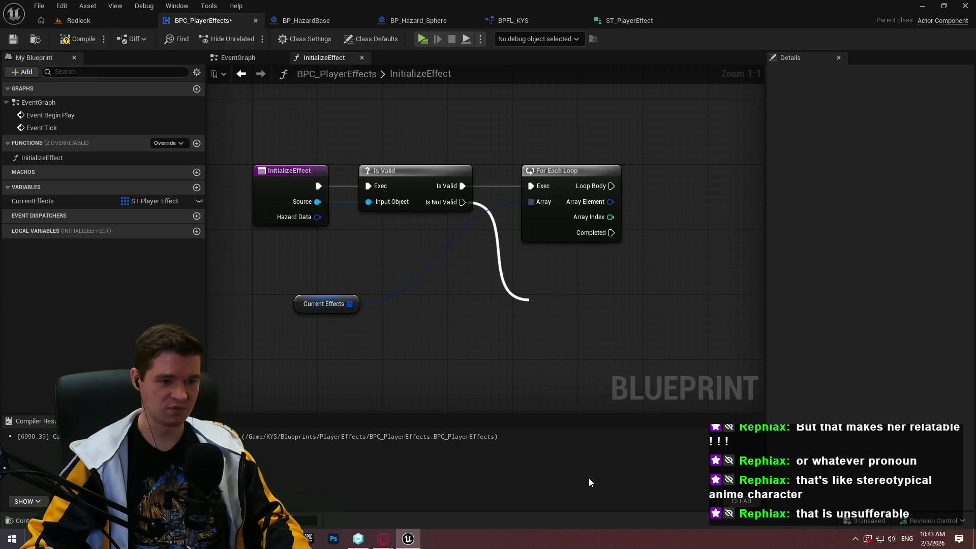
pyautogui.click(557, 311)
pyautogui.click(967, 255)
# Step: Make the new output a Boolean named bSuccessfullyApplied
pyautogui.click(871, 271)
pyautogui.click(844, 296)
pyautogui.write('b')
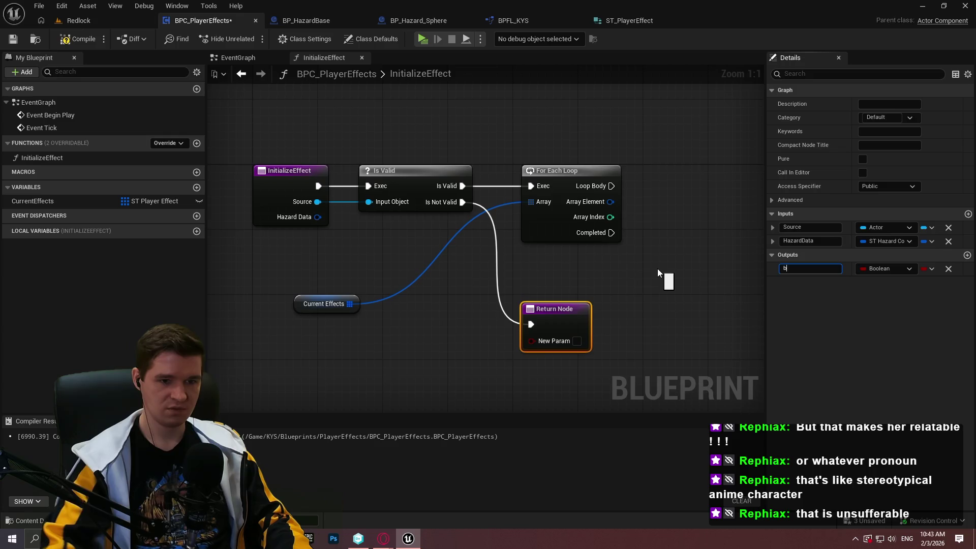
pyautogui.write('SuccessfullyAp')
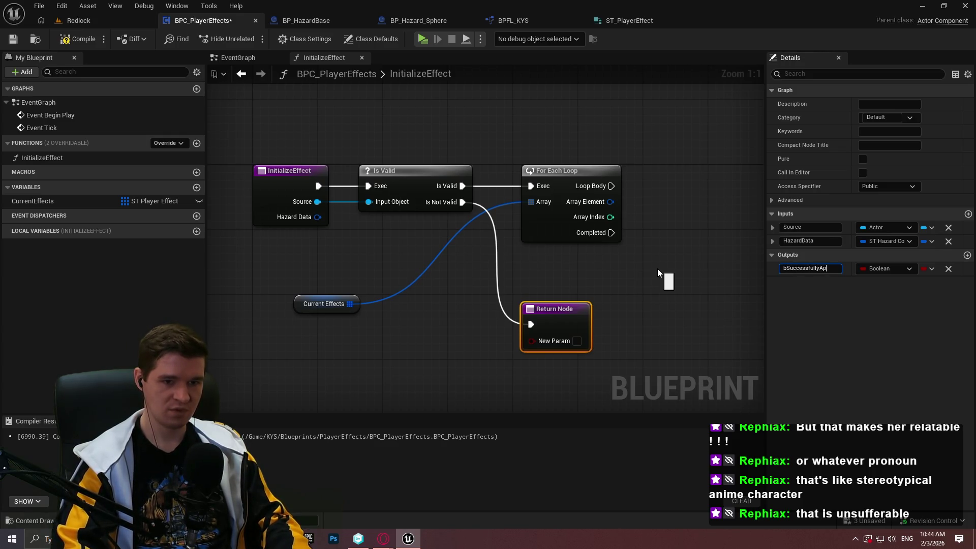
pyautogui.write('ed')
pyautogui.press('Return')
# Step: Rearrange the For Each Loop, Current Effects getter and Return Node into a tidy layout
pyautogui.click(611, 286)
pyautogui.moveTo(559, 301); pyautogui.dragTo(536, 283)
pyautogui.moveTo(531, 170); pyautogui.dragTo(615, 181)
pyautogui.click(315, 275)
pyautogui.moveTo(315, 278)
pyautogui.mouseDown()
pyautogui.moveTo(521, 194)
pyautogui.moveTo(602, 181)
pyautogui.mouseUp()
pyautogui.moveTo(648, 268); pyautogui.dragTo(552, 236)
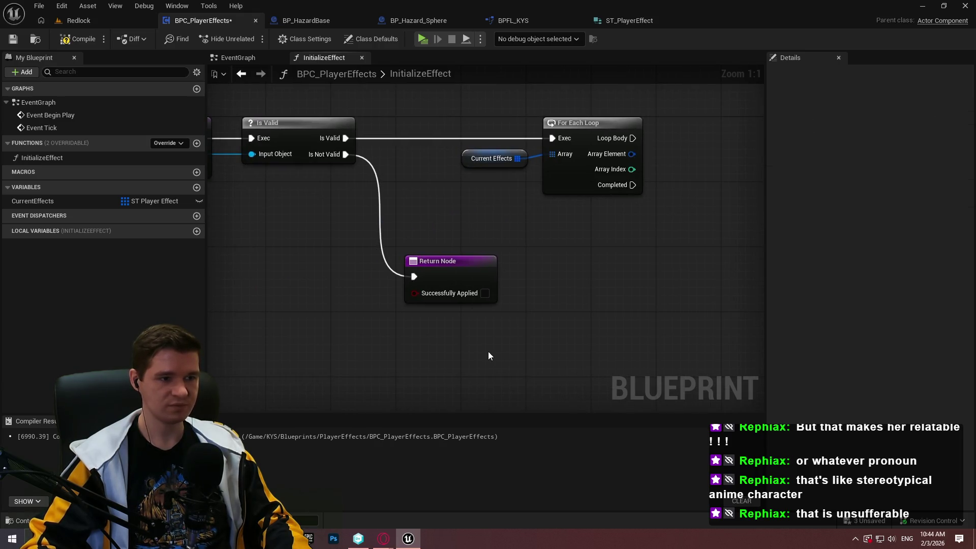
pyautogui.moveTo(437, 261); pyautogui.dragTo(479, 342)
pyautogui.click(514, 279)
pyautogui.moveTo(514, 279)
pyautogui.mouseDown()
pyautogui.moveTo(736, 292)
pyautogui.moveTo(500, 269)
pyautogui.mouseUp()
pyautogui.scroll(-1, 499, 268)
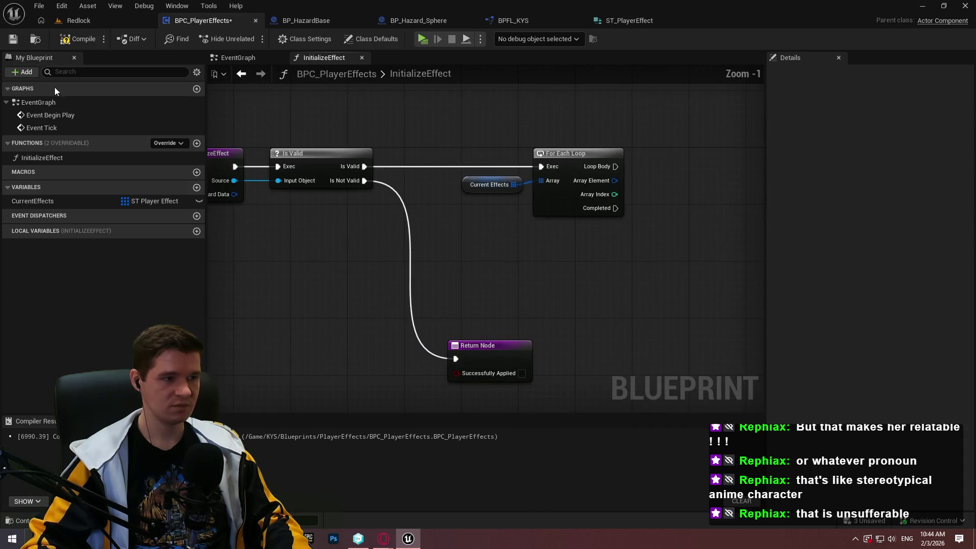
# Step: Compile and save, then break each loop element, hiding the Hazard Data and Ticks Left fields
pyautogui.click(71, 43)
pyautogui.click(12, 39)
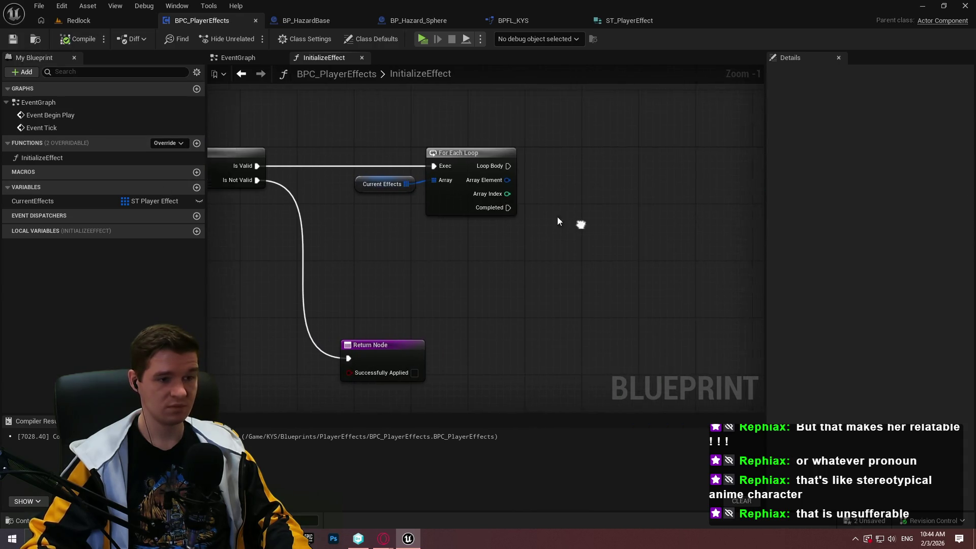
pyautogui.moveTo(691, 229); pyautogui.dragTo(584, 223)
pyautogui.moveTo(645, 226); pyautogui.dragTo(423, 176)
pyautogui.click(481, 230)
pyautogui.click(862, 145)
pyautogui.click(863, 131)
pyautogui.moveTo(469, 187); pyautogui.dragTo(469, 208)
pyautogui.click(355, 214)
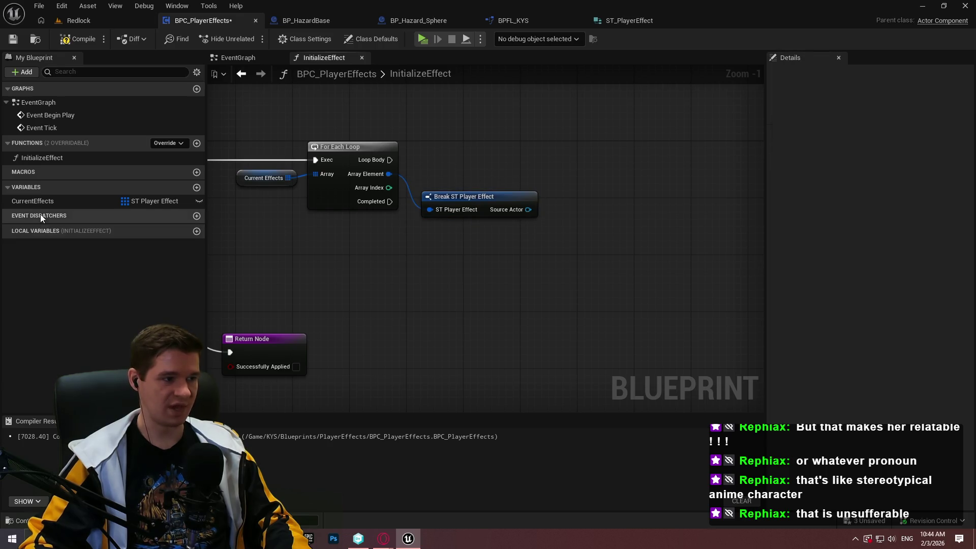
# Step: Add a Source getter beside the Break node in InitializeEffect, then switch to the YouTube browser
pyautogui.doubleClick(50, 161)
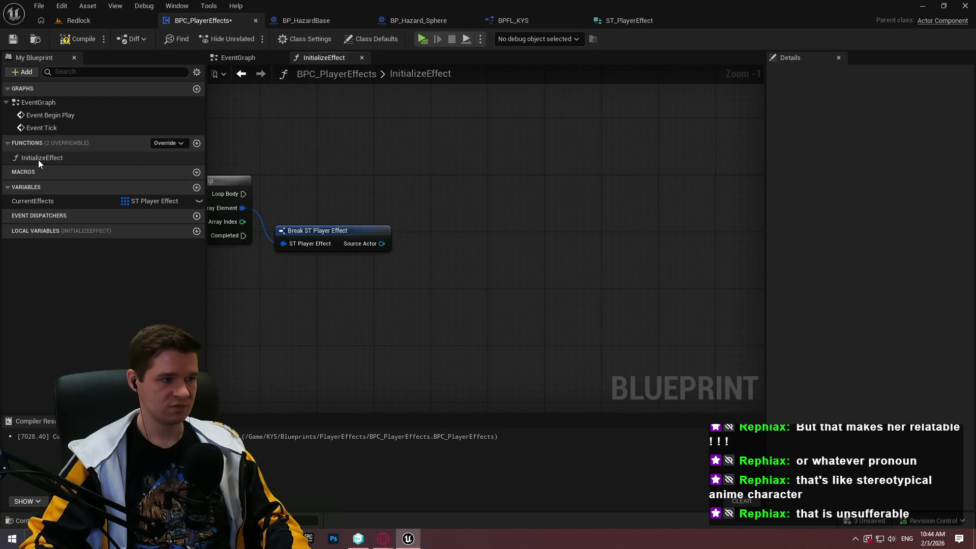
pyautogui.moveTo(570, 250)
pyautogui.mouseDown()
pyautogui.moveTo(711, 249)
pyautogui.moveTo(588, 248)
pyautogui.moveTo(814, 265)
pyautogui.moveTo(838, 244)
pyautogui.moveTo(506, 229)
pyautogui.mouseUp()
pyautogui.rightClick(486, 194)
pyautogui.write('sourceactor')
pyautogui.press('BackSpace')
pyautogui.press('BackSpace')
pyautogui.press('BackSpace')
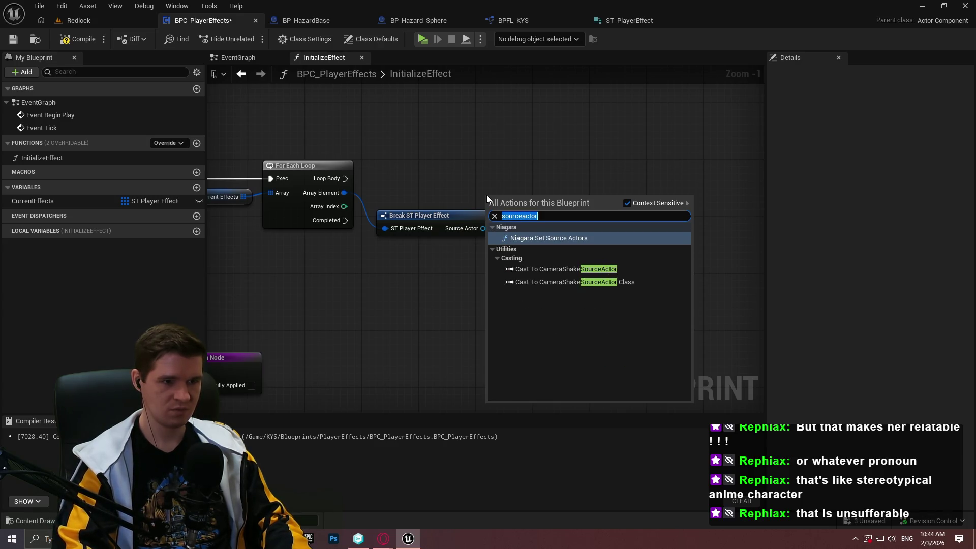
pyautogui.scroll(-10, 638, 360)
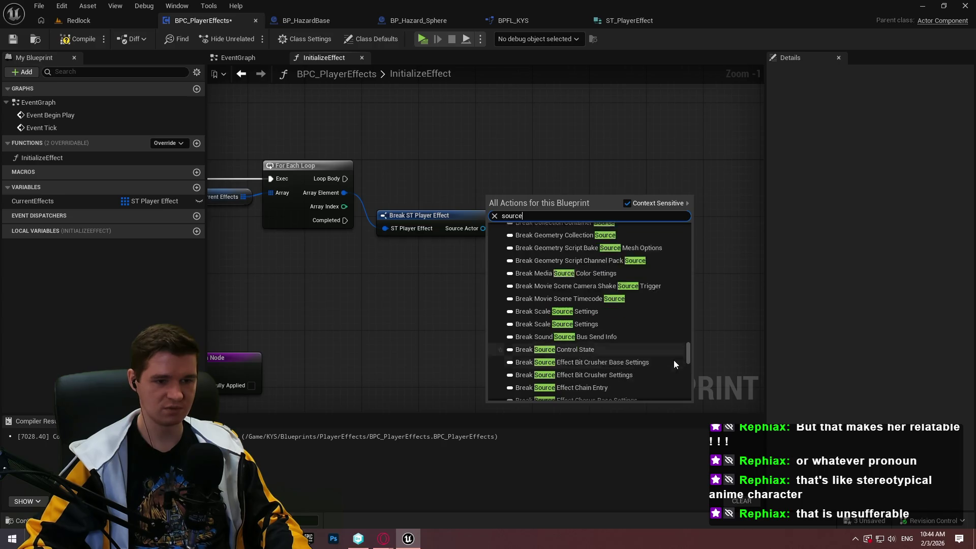
pyautogui.moveTo(685, 351); pyautogui.dragTo(690, 396)
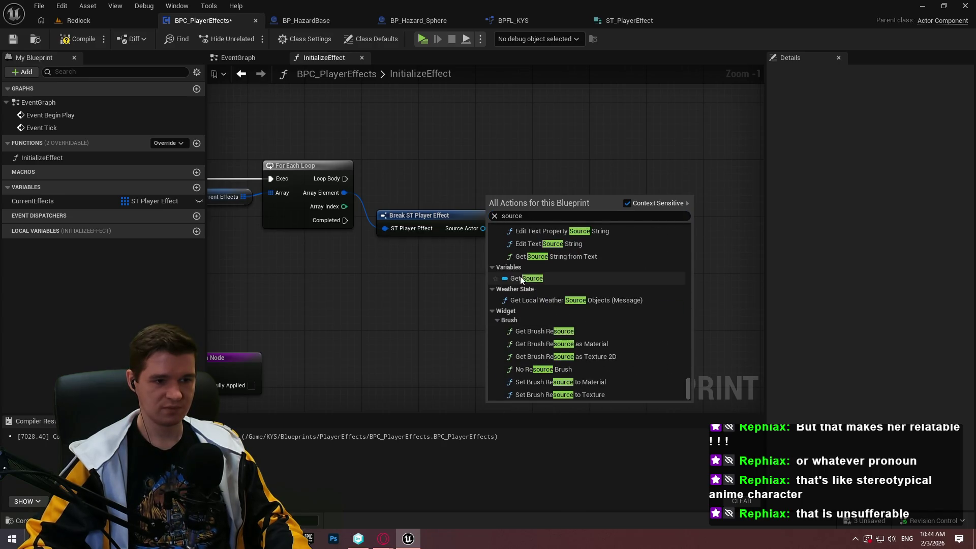
pyautogui.click(520, 277)
pyautogui.moveTo(480, 195); pyautogui.dragTo(441, 197)
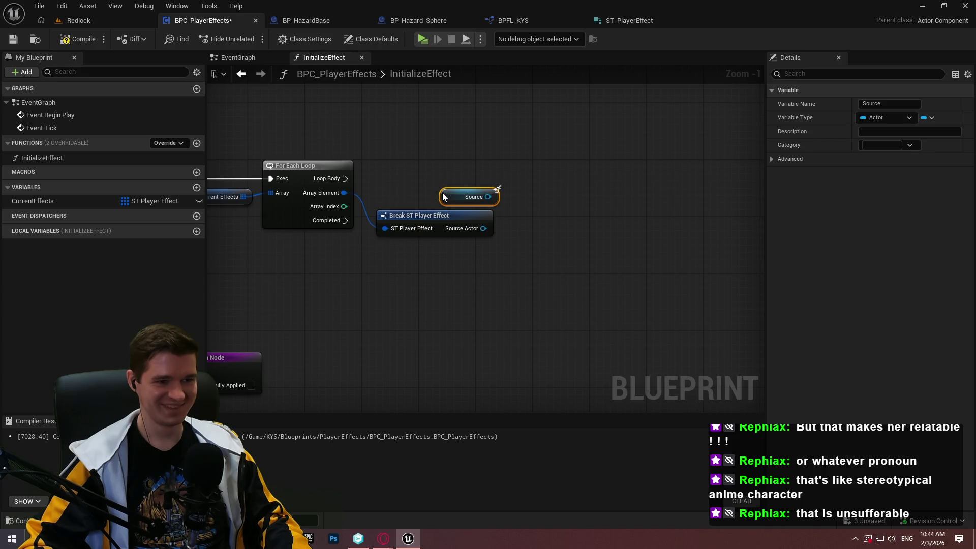
pyautogui.moveTo(514, 181)
pyautogui.mouseDown()
pyautogui.moveTo(386, 237)
pyautogui.moveTo(456, 246)
pyautogui.moveTo(442, 246)
pyautogui.mouseUp()
pyautogui.click(635, 193)
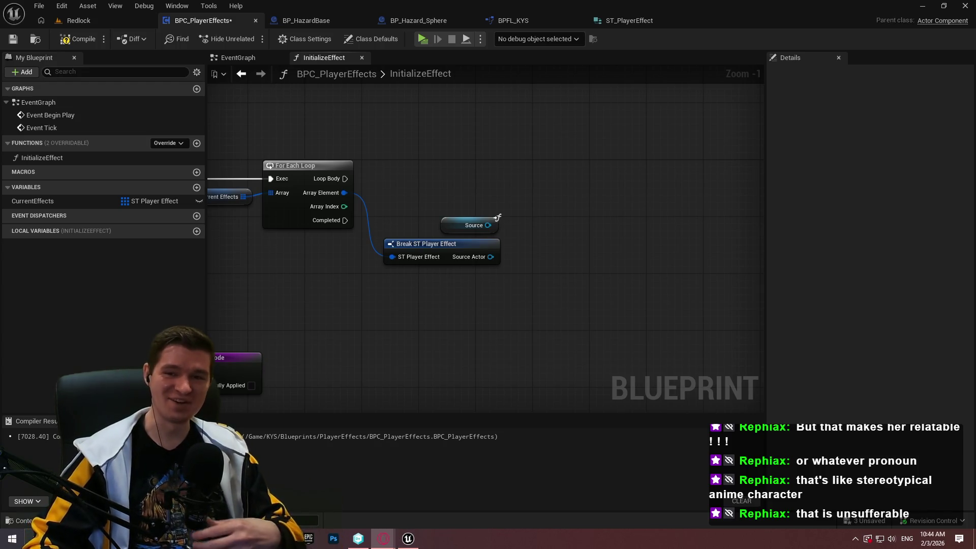
pyautogui.hotkey('alt', 'Tab')
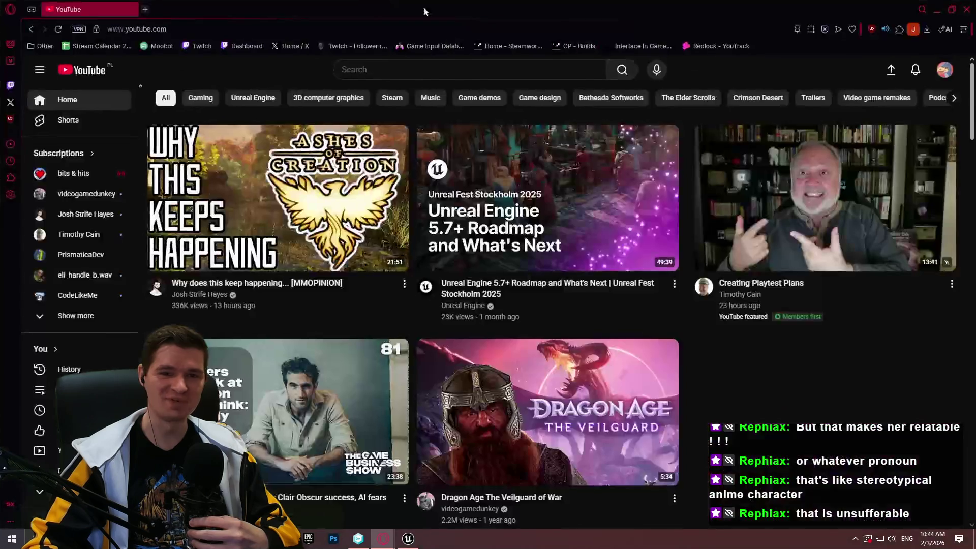
# Step: Go to your YouTube channel's Playlists and open the Dragon Age: The Veilguard playlist
pyautogui.click(946, 71)
pyautogui.click(889, 123)
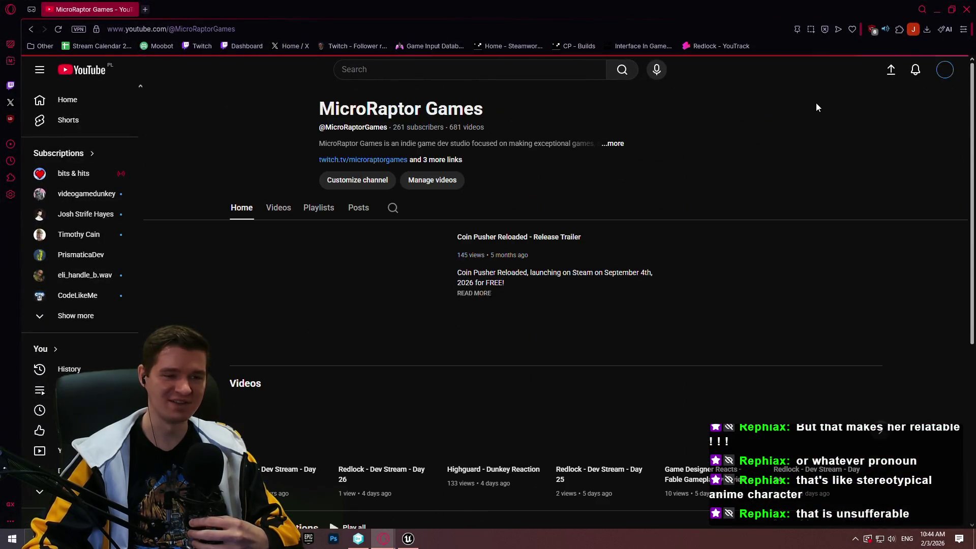
pyautogui.click(278, 207)
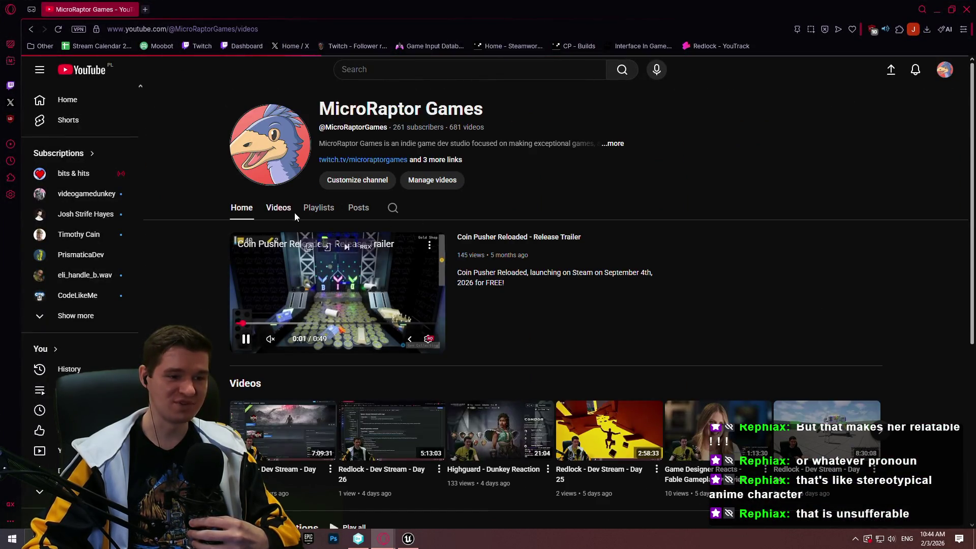
pyautogui.click(319, 208)
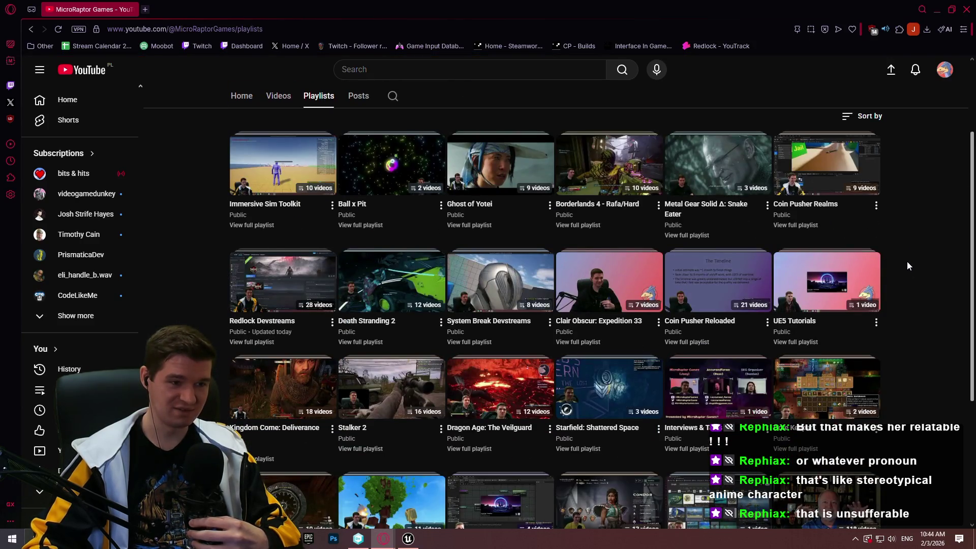
pyautogui.scroll(-4, 917, 279)
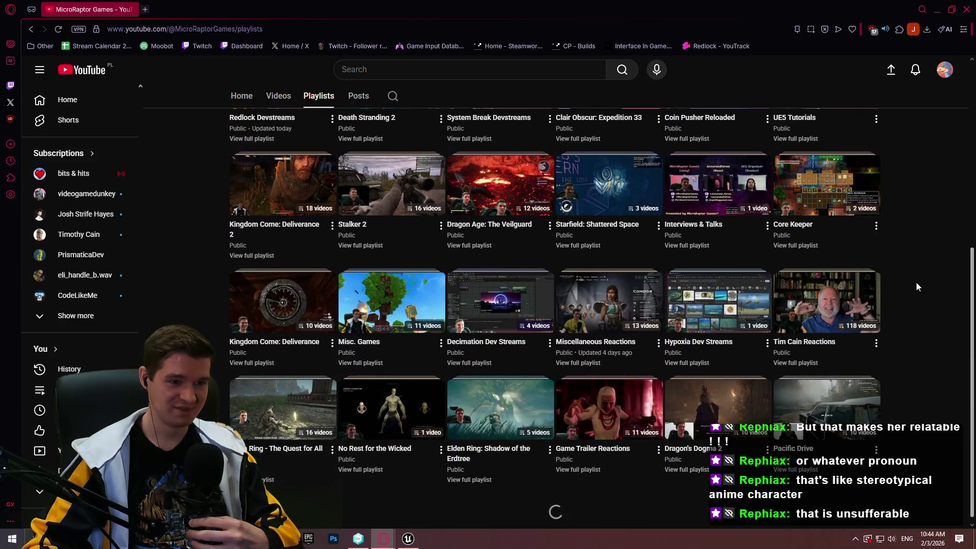
pyautogui.click(470, 245)
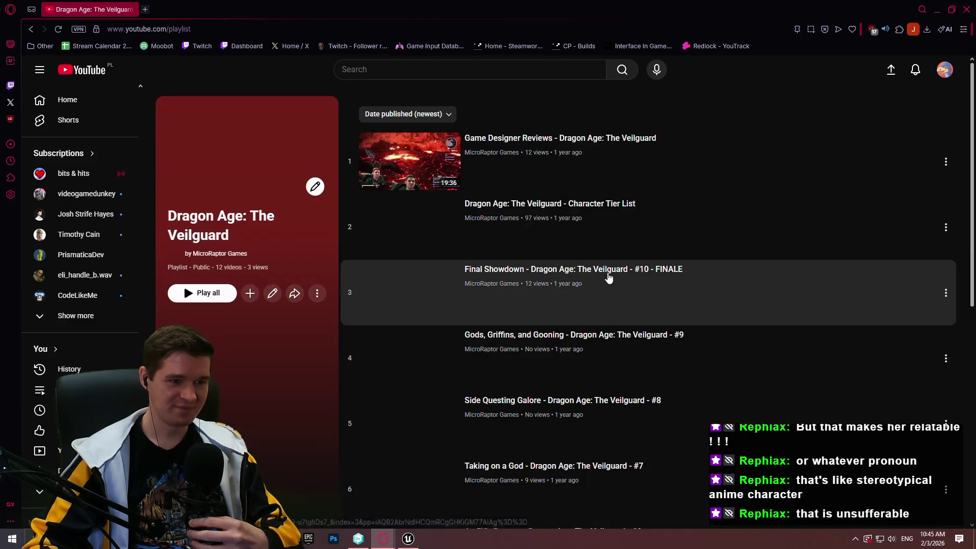
# Step: Play the Character Tier List video from near its end
pyautogui.scroll(-3, 732, 239)
pyautogui.scroll(-5, 714, 238)
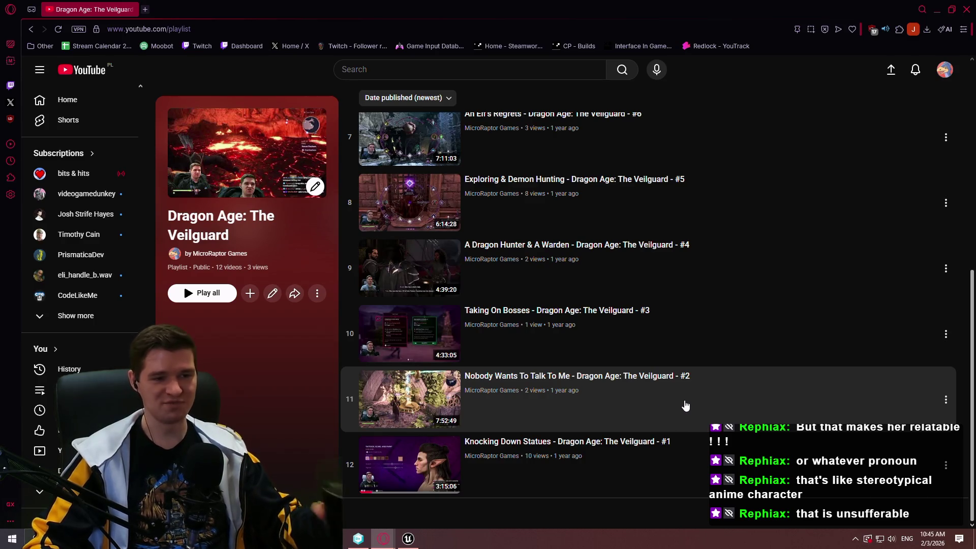
pyautogui.scroll(5, 683, 393)
pyautogui.scroll(2, 666, 309)
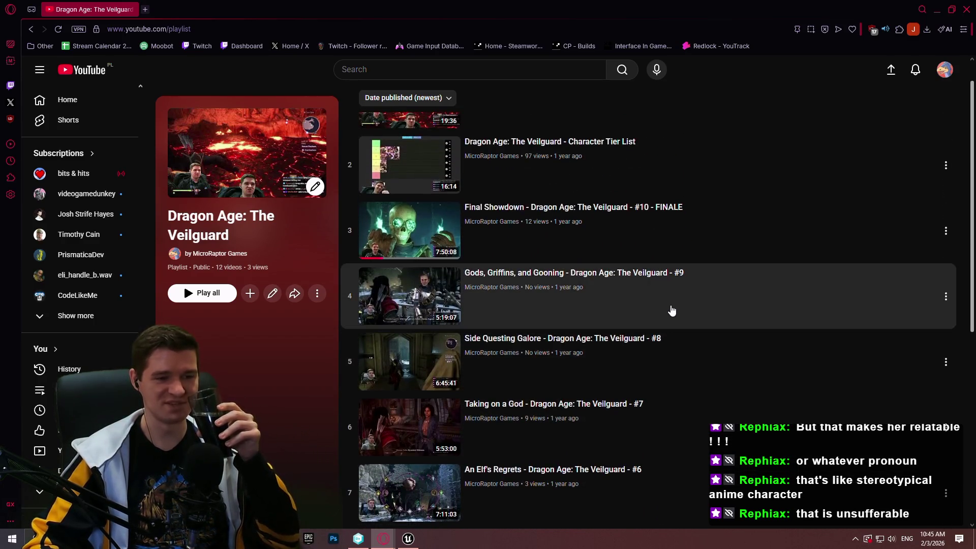
pyautogui.scroll(2, 681, 313)
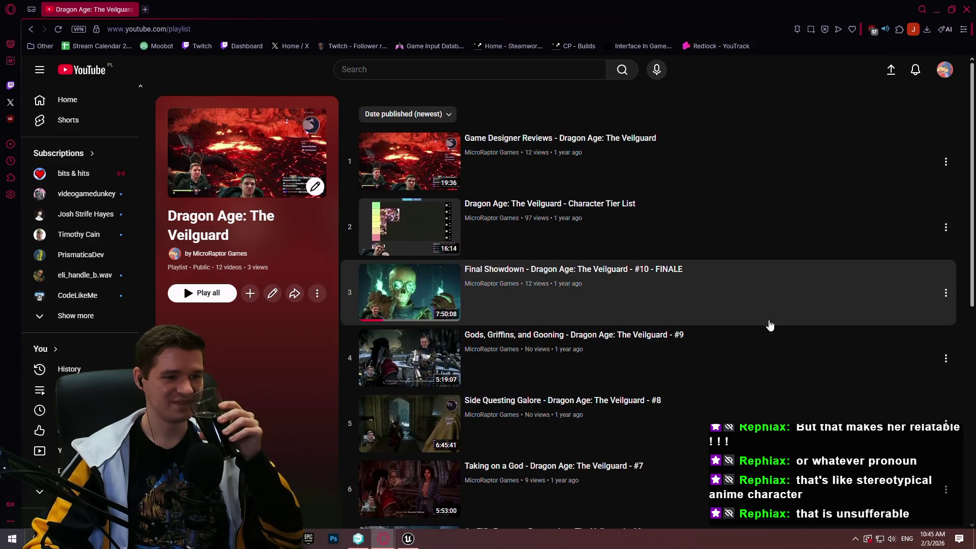
pyautogui.scroll(-2, 799, 327)
pyautogui.scroll(2, 784, 320)
pyautogui.scroll(-3, 780, 316)
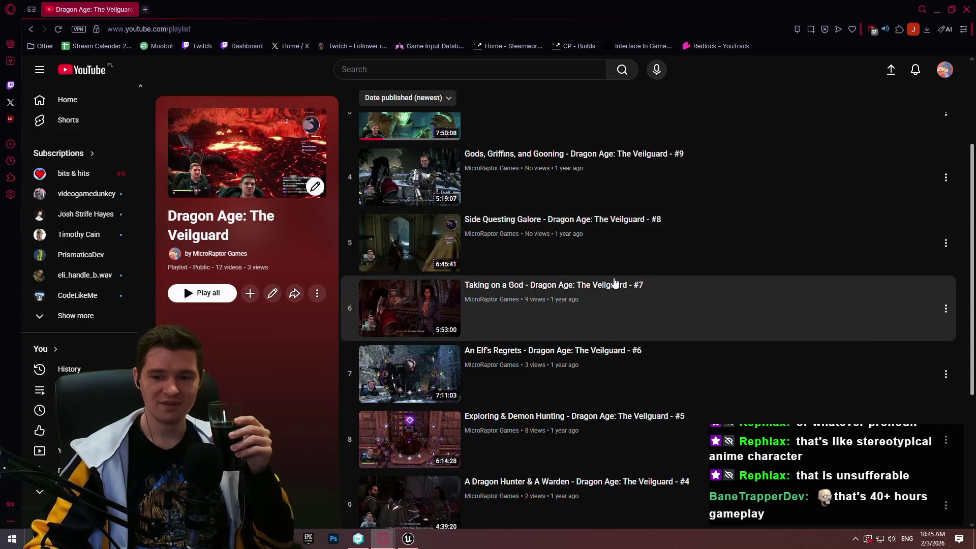
pyautogui.scroll(3, 615, 282)
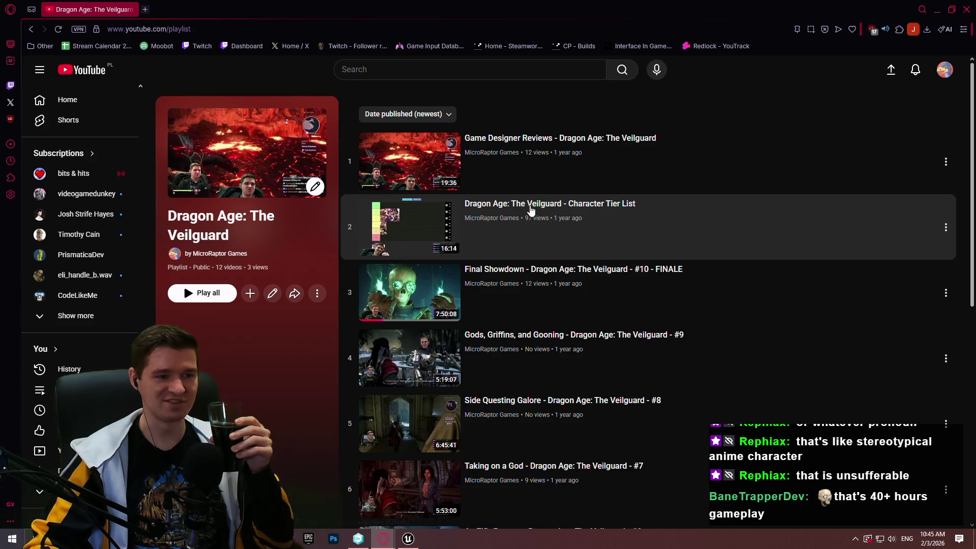
pyautogui.click(572, 206)
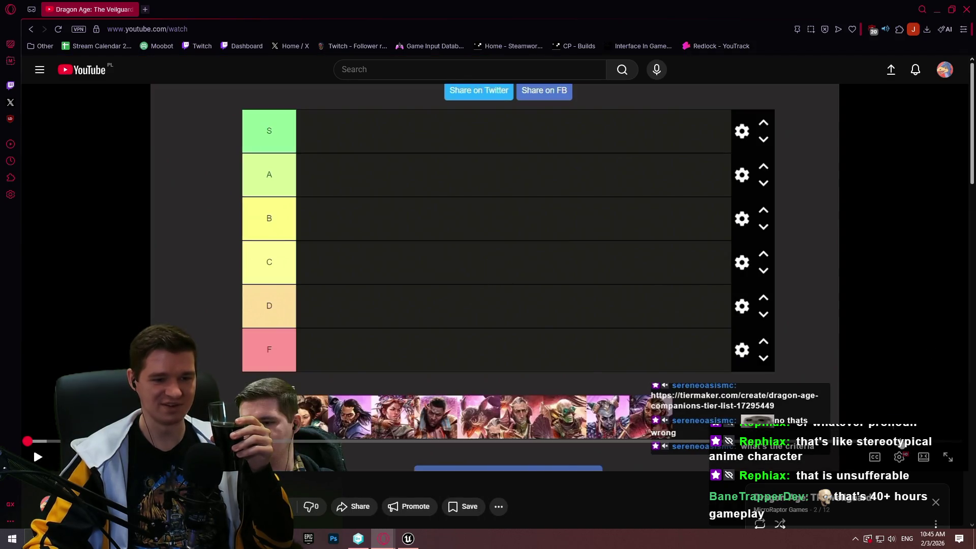
pyautogui.click(904, 441)
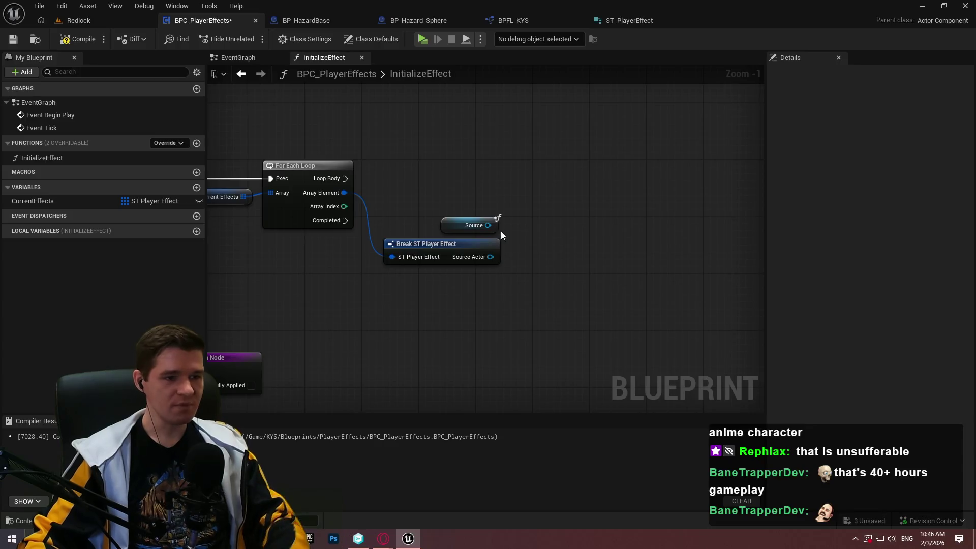
# Step: Compare Source to Source Actor with an == node and feed it to a Branch driven by Loop Body
pyautogui.moveTo(488, 226); pyautogui.dragTo(542, 247)
pyautogui.write('==')
pyautogui.press('Return')
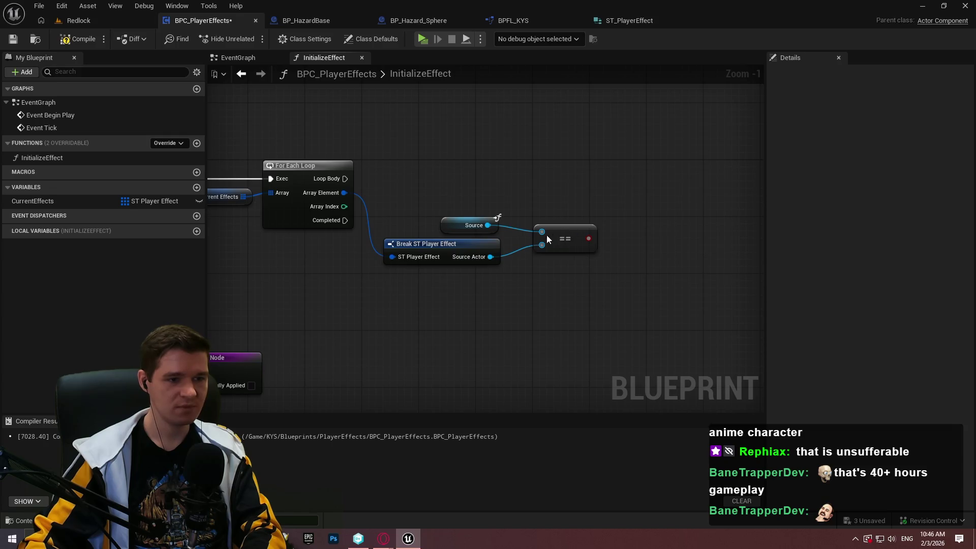
pyautogui.click(601, 168)
pyautogui.moveTo(608, 200)
pyautogui.mouseDown()
pyautogui.moveTo(551, 246)
pyautogui.moveTo(278, 184)
pyautogui.moveTo(329, 181)
pyautogui.mouseUp()
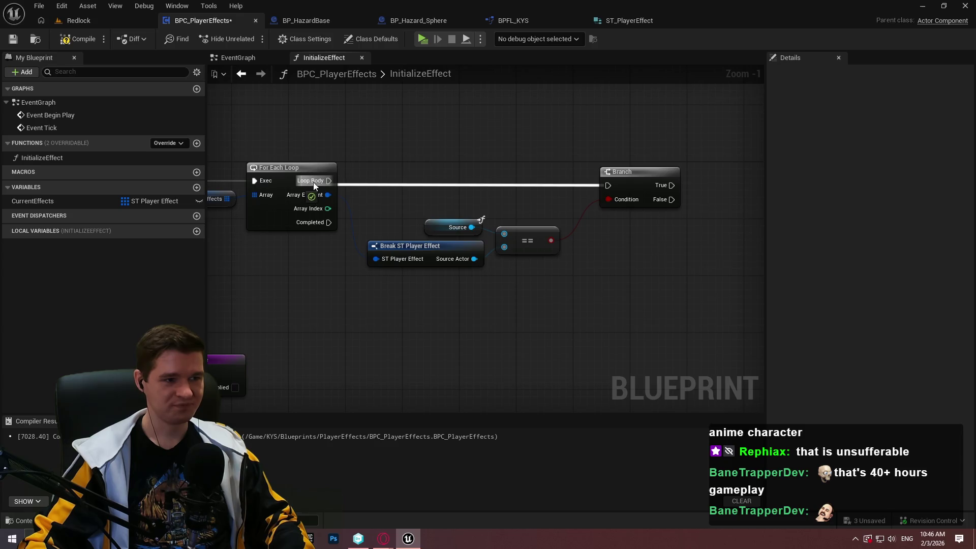
pyautogui.moveTo(687, 294); pyautogui.dragTo(359, 181)
# Step: Rearrange the loop and comparison nodes and bring Is Valid and the Return Node into view
pyautogui.keyDown('ctrl'); pyautogui.click(639, 178); pyautogui.keyUp('ctrl')
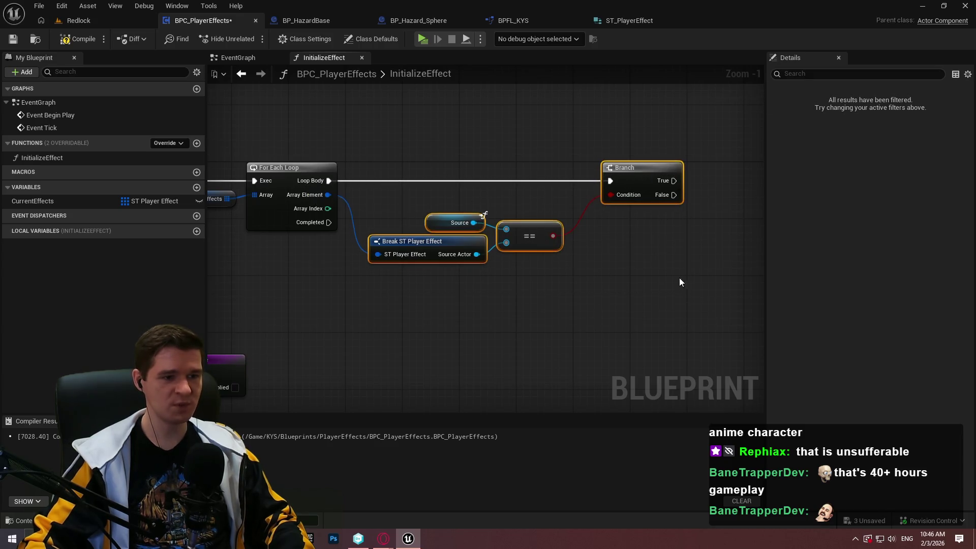
pyautogui.moveTo(425, 246); pyautogui.dragTo(453, 224)
pyautogui.click(562, 341)
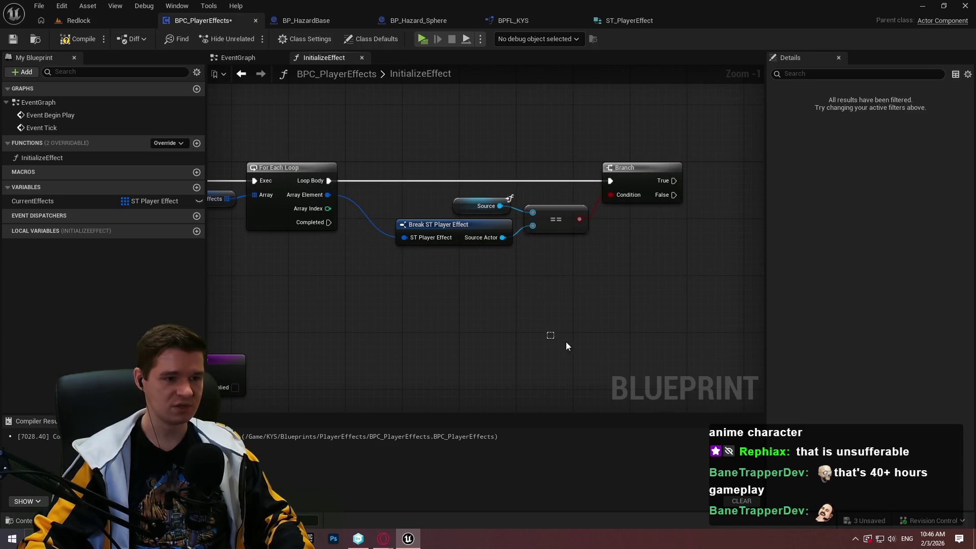
pyautogui.scroll(-2, 684, 295)
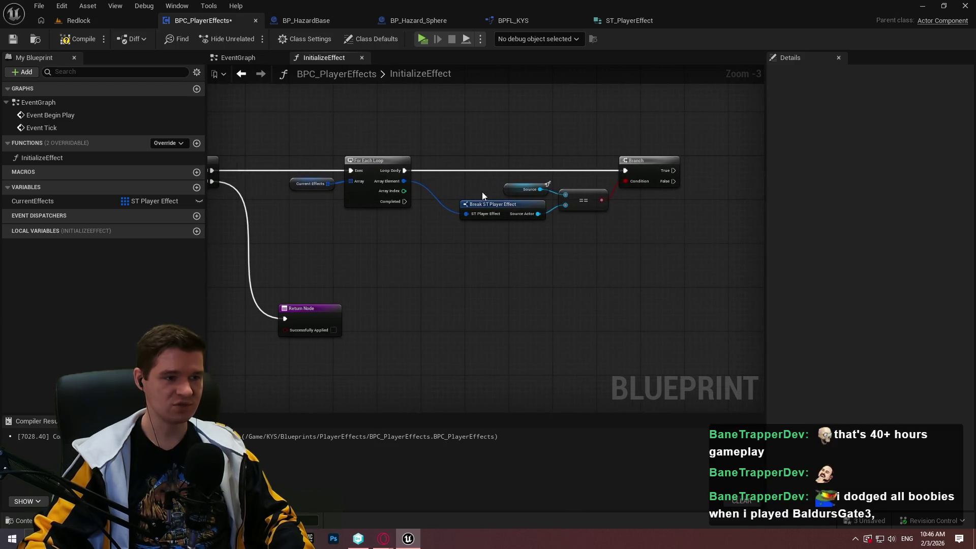
pyautogui.moveTo(612, 228); pyautogui.dragTo(285, 153)
pyautogui.moveTo(386, 174); pyautogui.dragTo(527, 176)
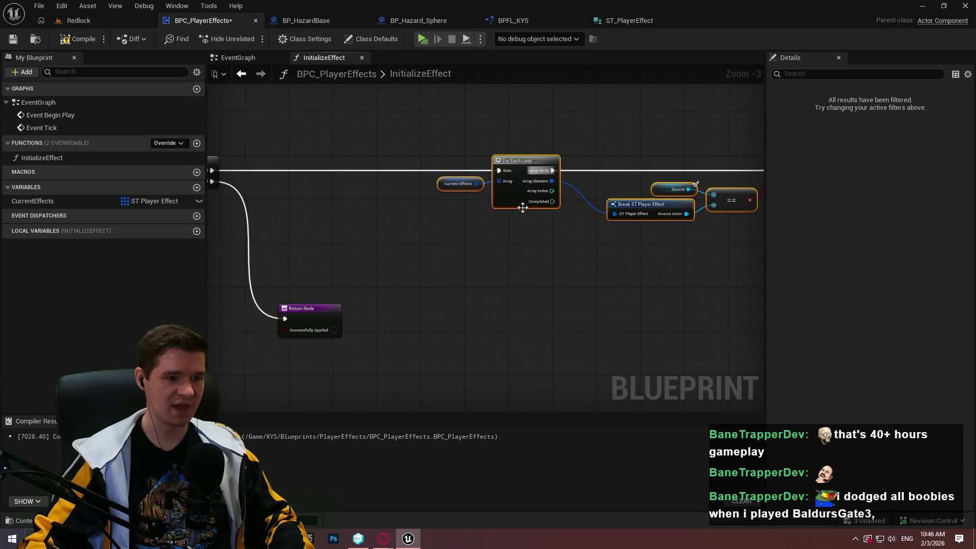
pyautogui.click(408, 310)
pyautogui.moveTo(409, 310)
pyautogui.mouseDown()
pyautogui.moveTo(312, 272)
pyautogui.moveTo(484, 287)
pyautogui.mouseUp()
pyautogui.click(399, 315)
pyautogui.moveTo(577, 279); pyautogui.dragTo(274, 337)
pyautogui.moveTo(326, 217); pyautogui.dragTo(375, 187)
# Step: Promote Array Index to a CurrentIndex local variable and place its SET between Loop Body and Branch
pyautogui.click(441, 224)
pyautogui.write('C')
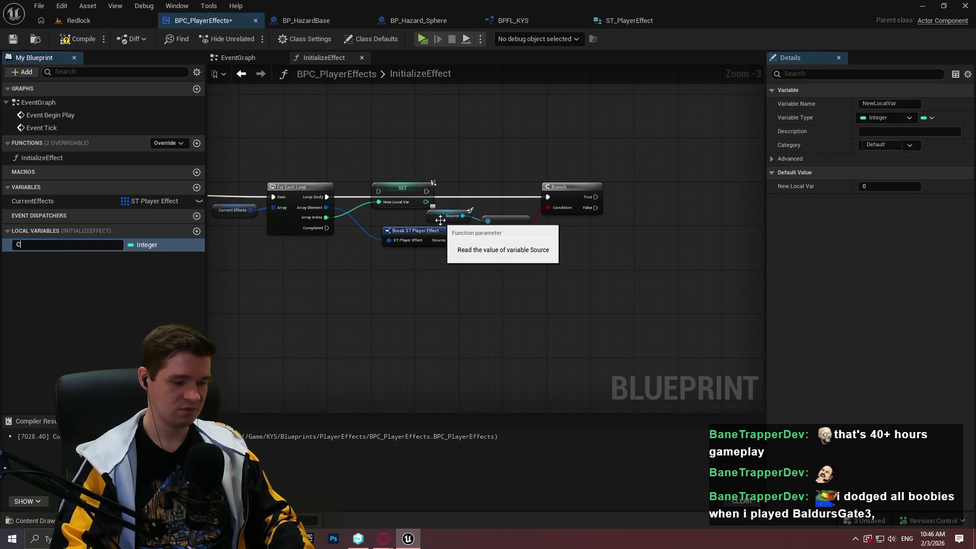
pyautogui.write('urrentIndex')
pyautogui.press('Return')
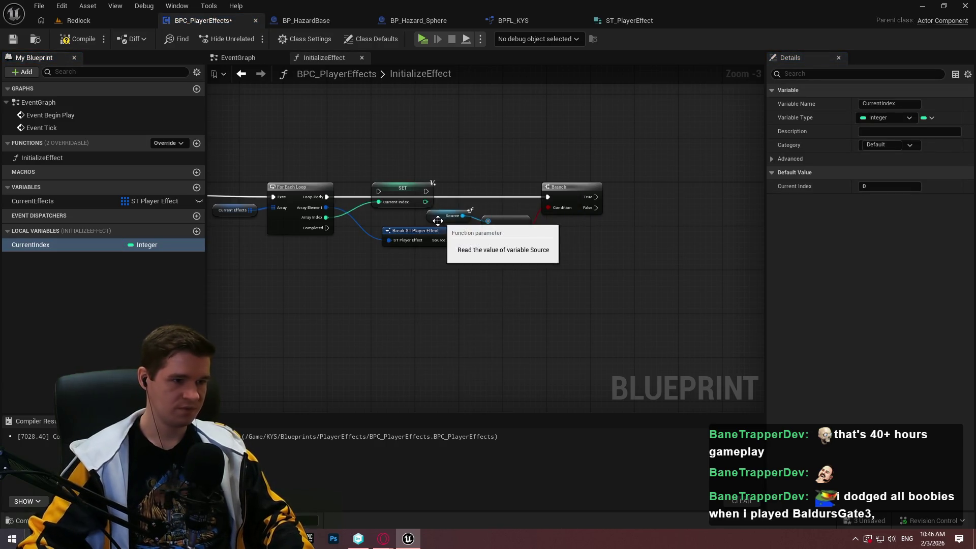
pyautogui.scroll(3, 441, 219)
pyautogui.moveTo(359, 182); pyautogui.dragTo(371, 180)
pyautogui.moveTo(446, 163)
pyautogui.mouseDown()
pyautogui.moveTo(424, 172)
pyautogui.moveTo(621, 187)
pyautogui.mouseUp()
pyautogui.moveTo(679, 279)
pyautogui.mouseDown()
pyautogui.moveTo(603, 218)
pyautogui.moveTo(437, 173)
pyautogui.mouseUp()
# Step: Tidy the Branch and comparison nodes, then compile and save the blueprint
pyautogui.moveTo(470, 237); pyautogui.dragTo(478, 237)
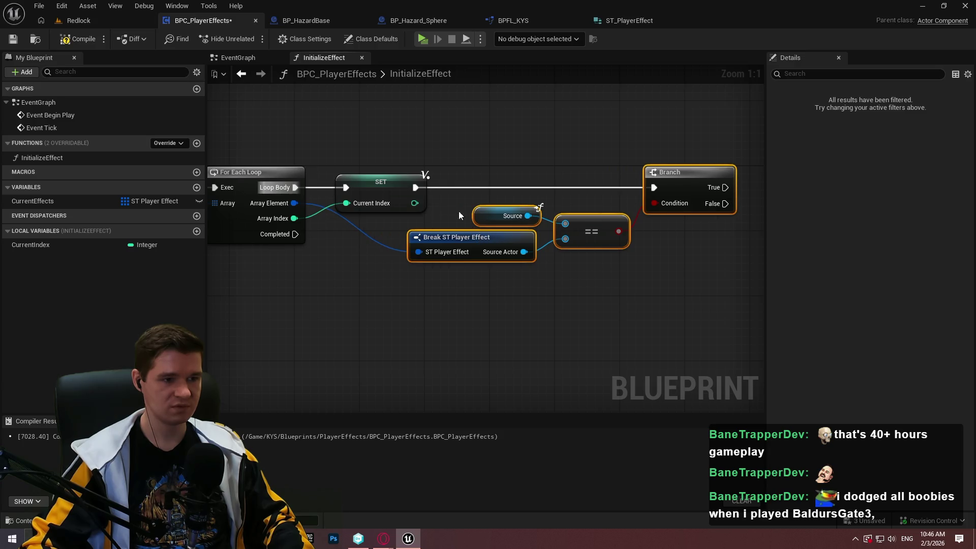
pyautogui.click(467, 223)
pyautogui.moveTo(388, 230); pyautogui.dragTo(440, 218)
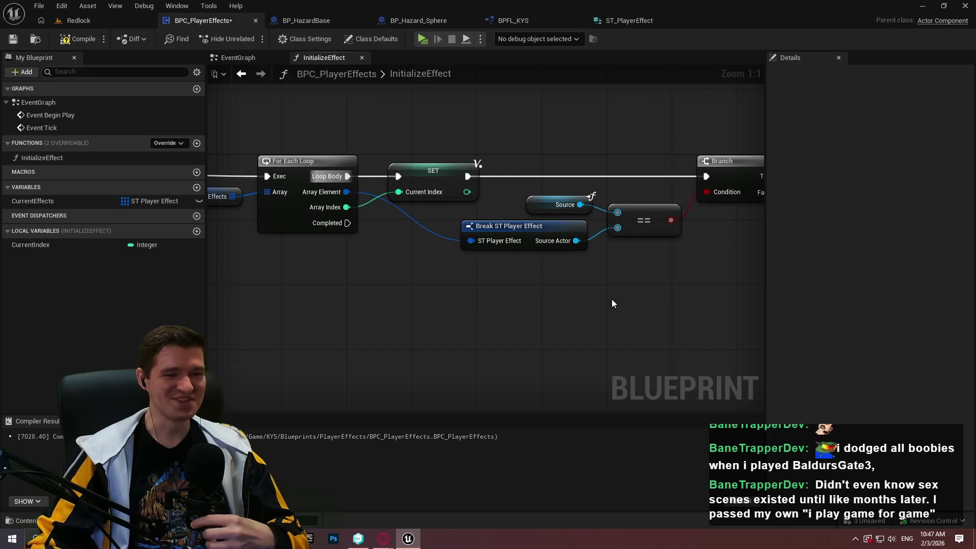
pyautogui.moveTo(724, 311); pyautogui.dragTo(684, 319)
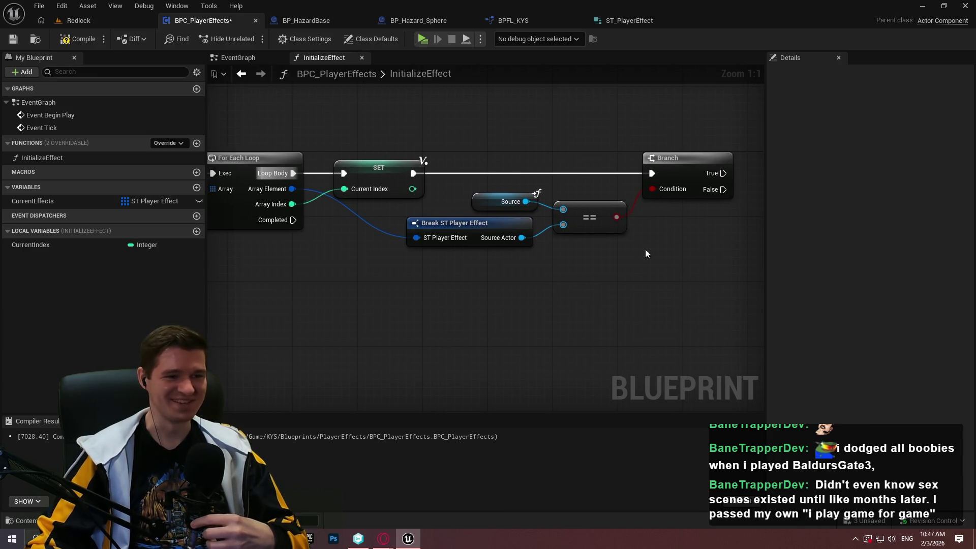
pyautogui.press('F7')
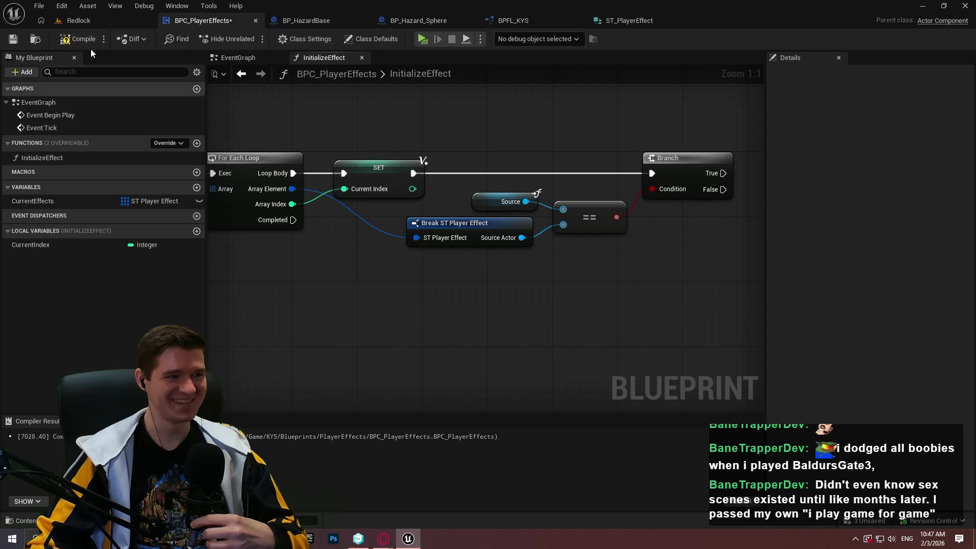
pyautogui.hotkey('ctrl', 's')
# Step: Drag the CurrentEffects variable into the graph beside the loop logic
pyautogui.moveTo(632, 349)
pyautogui.mouseDown()
pyautogui.moveTo(355, 305)
pyautogui.moveTo(422, 317)
pyautogui.moveTo(690, 298)
pyautogui.moveTo(519, 283)
pyautogui.moveTo(651, 290)
pyautogui.mouseUp()
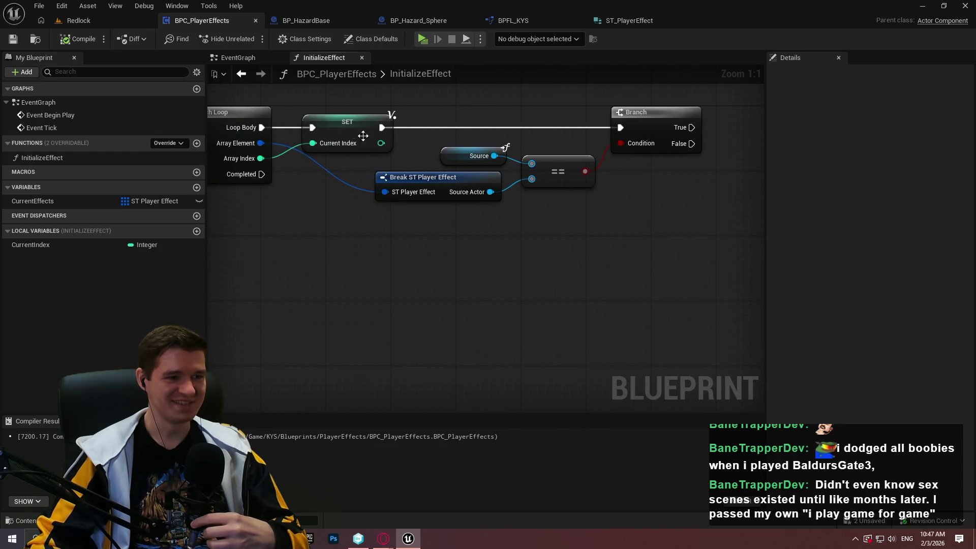
pyautogui.moveTo(610, 207)
pyautogui.mouseDown()
pyautogui.moveTo(658, 189)
pyautogui.moveTo(492, 264)
pyautogui.moveTo(616, 226)
pyautogui.moveTo(303, 262)
pyautogui.mouseUp()
pyautogui.moveTo(41, 201); pyautogui.dragTo(359, 233)
# Step: Add a Get (a ref) node on Current Effects indexed by CurrentIndex
pyautogui.click(392, 250)
pyautogui.moveTo(422, 238); pyautogui.dragTo(484, 219)
pyautogui.write('get')
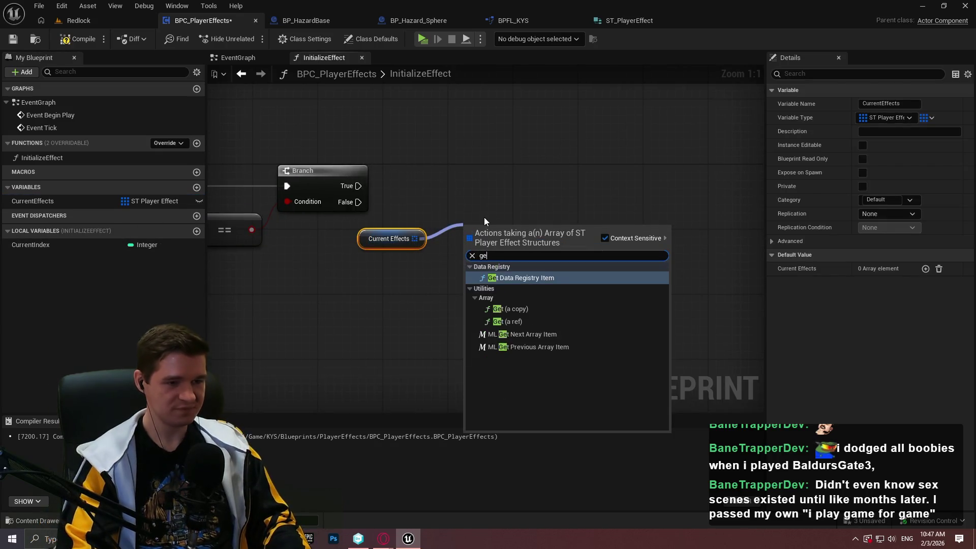
pyautogui.press('Down')
pyautogui.press('Down')
pyautogui.press('Return')
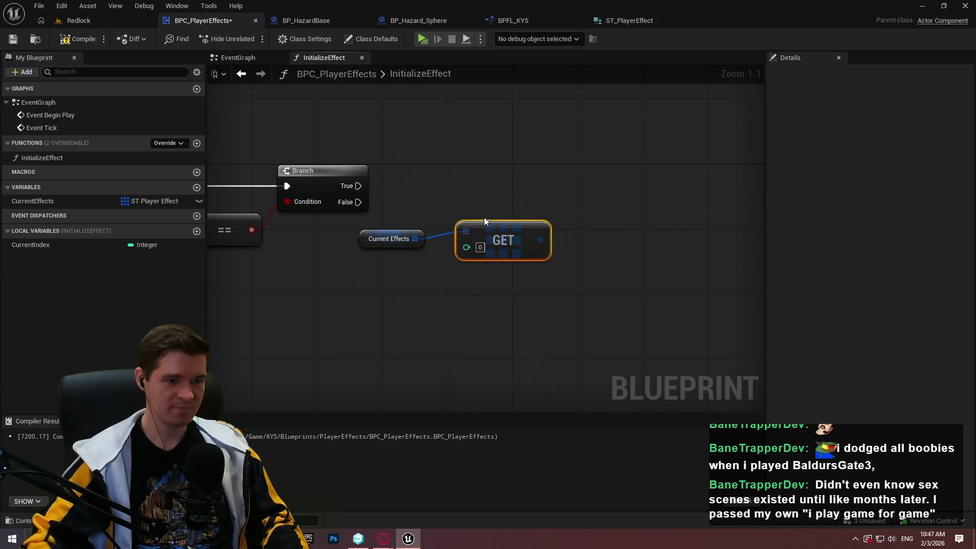
pyautogui.moveTo(492, 244); pyautogui.dragTo(477, 260)
pyautogui.moveTo(51, 245)
pyautogui.mouseDown()
pyautogui.moveTo(458, 270)
pyautogui.moveTo(563, 260)
pyautogui.moveTo(537, 267)
pyautogui.mouseUp()
pyautogui.click(609, 273)
pyautogui.click(591, 252)
pyautogui.click(635, 320)
pyautogui.moveTo(635, 320); pyautogui.dragTo(508, 300)
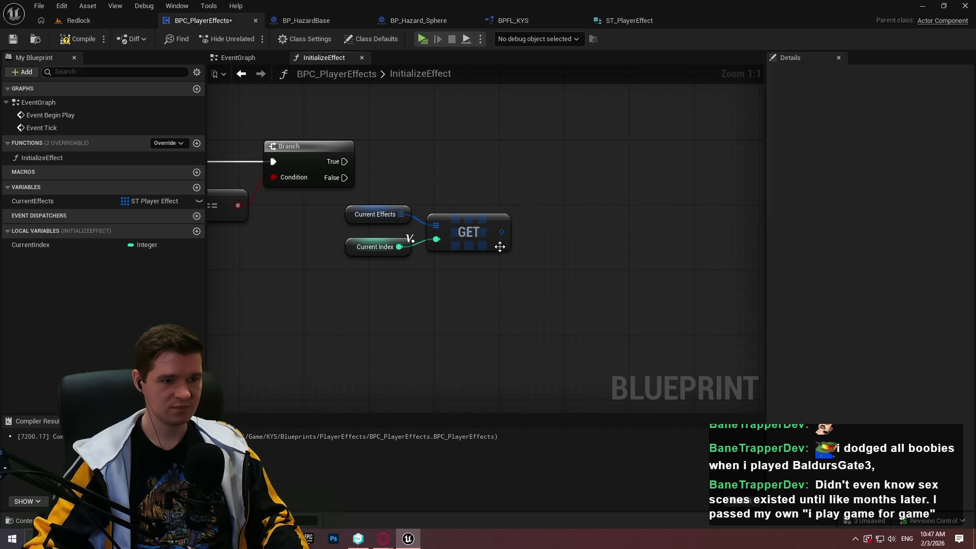
# Step: Add a Set ST Player Effect by-ref node for the entry and split its Value pin
pyautogui.moveTo(502, 232); pyautogui.dragTo(575, 218)
pyautogui.write('set by')
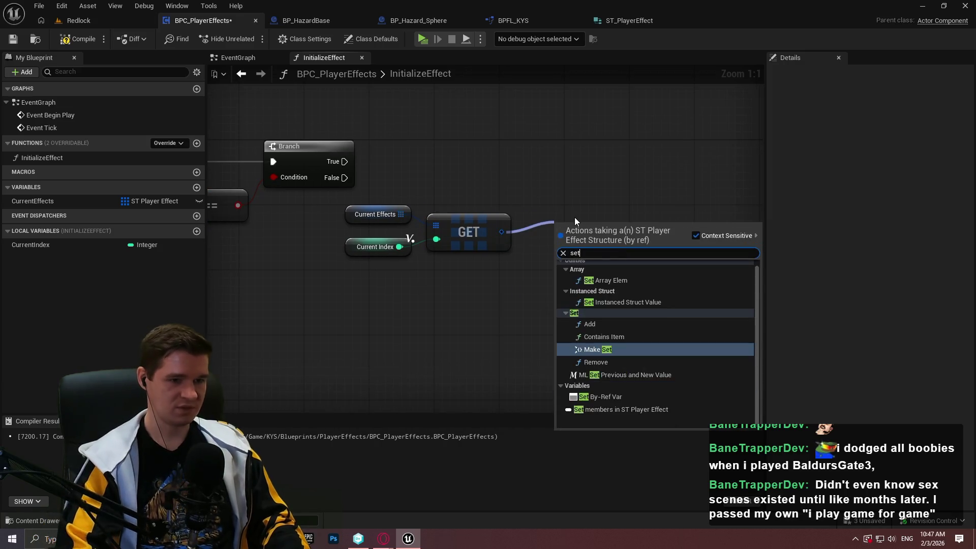
pyautogui.press('Return')
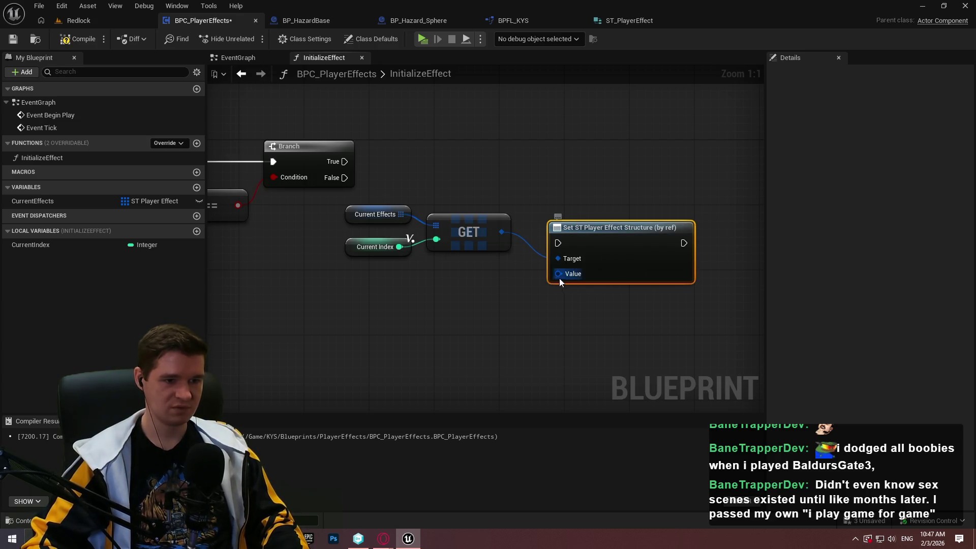
pyautogui.moveTo(556, 273); pyautogui.dragTo(505, 310)
pyautogui.click(578, 297)
pyautogui.rightClick(558, 273)
pyautogui.click(605, 326)
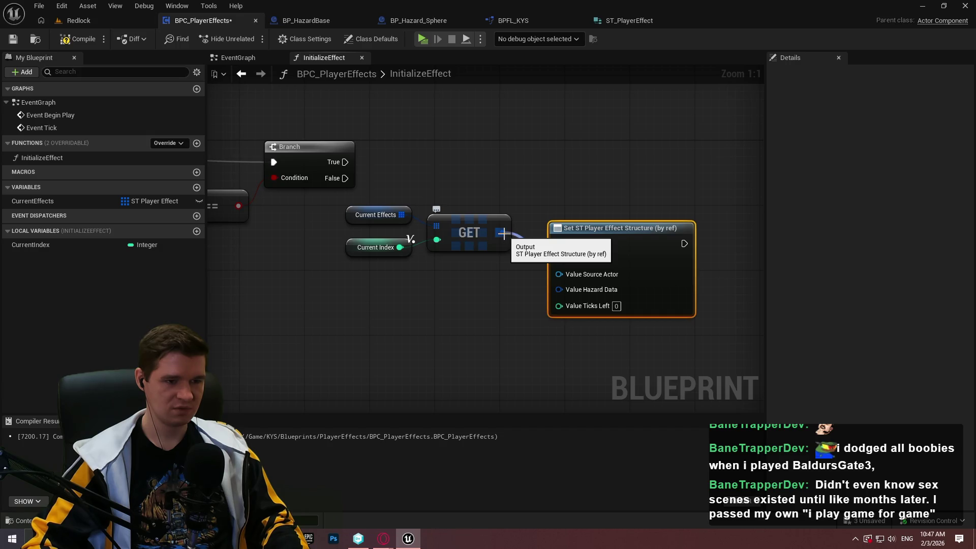
# Step: Feed the entry into the Set Target and wire Break ST Player Effect's Source Actor and Hazard Data
pyautogui.moveTo(575, 228)
pyautogui.mouseDown()
pyautogui.moveTo(624, 127)
pyautogui.moveTo(624, 106)
pyautogui.mouseUp()
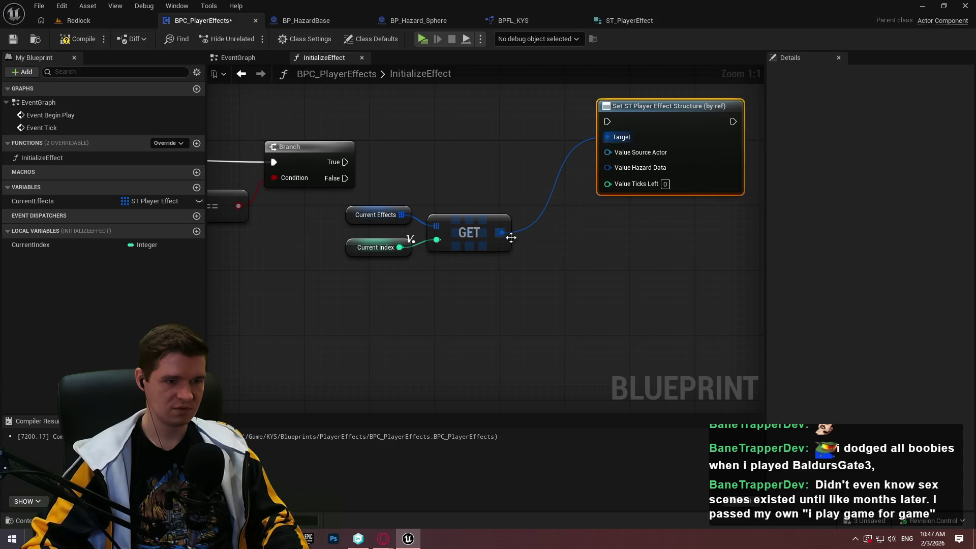
pyautogui.moveTo(510, 237); pyautogui.dragTo(521, 241)
pyautogui.write('break')
pyautogui.click(564, 284)
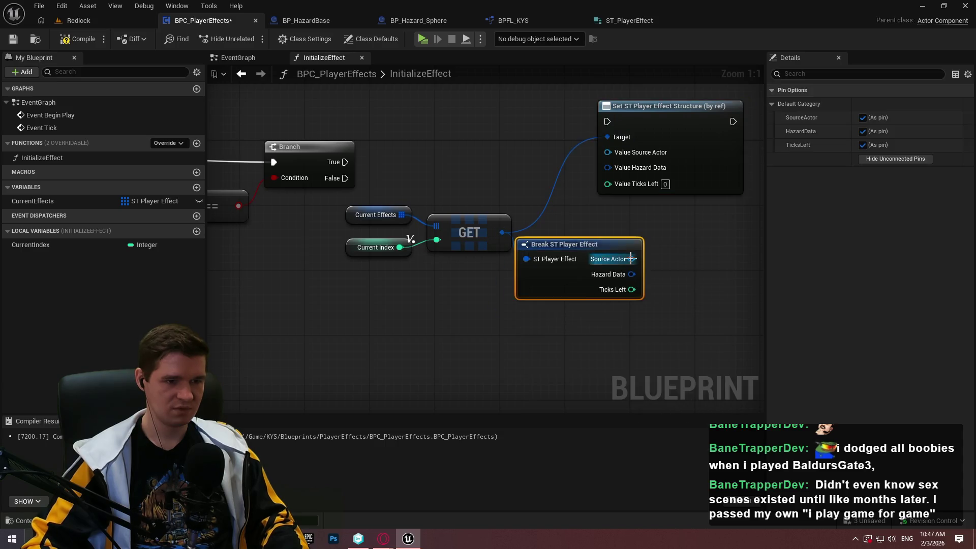
pyautogui.moveTo(630, 258)
pyautogui.mouseDown()
pyautogui.moveTo(630, 157)
pyautogui.moveTo(608, 152)
pyautogui.moveTo(632, 274)
pyautogui.mouseUp()
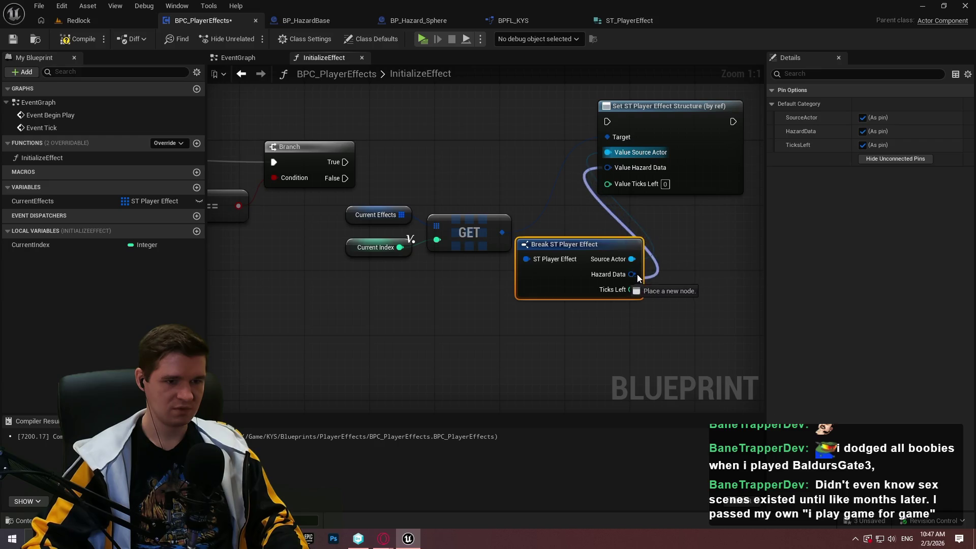
pyautogui.click(700, 294)
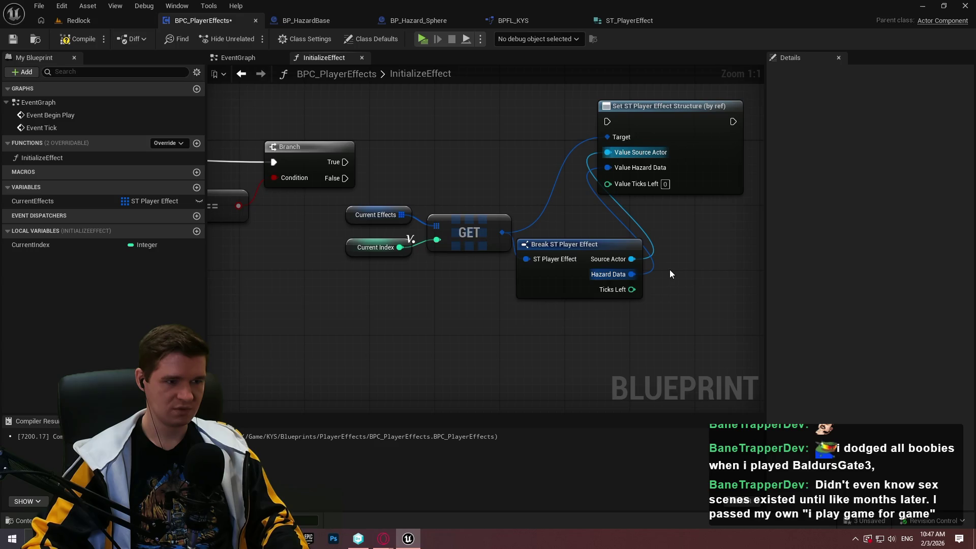
# Step: Run the Set node from Branch True and align the Set, Break and GET nodes
pyautogui.moveTo(669, 274)
pyautogui.mouseDown()
pyautogui.moveTo(515, 135)
pyautogui.moveTo(584, 213)
pyautogui.moveTo(489, 368)
pyautogui.moveTo(408, 350)
pyautogui.mouseUp()
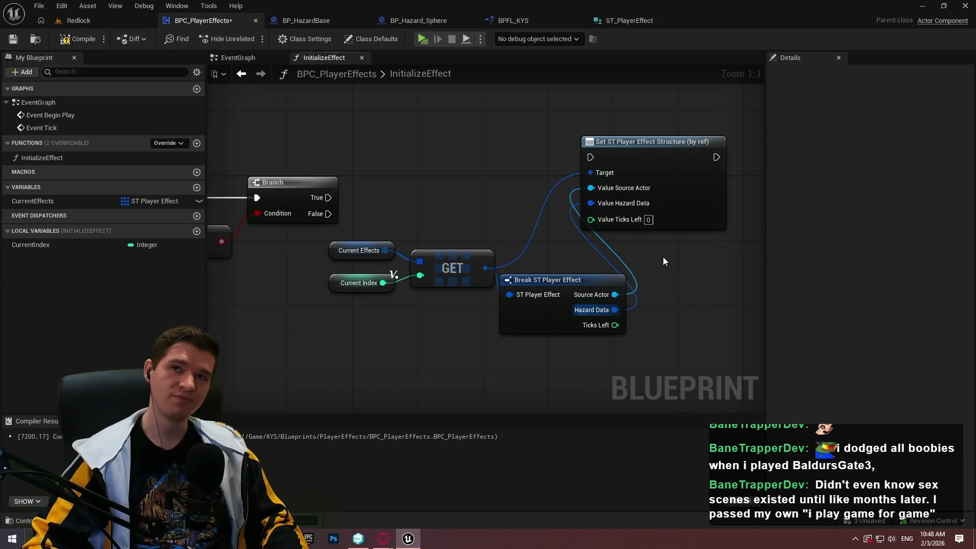
pyautogui.moveTo(590, 157)
pyautogui.mouseDown()
pyautogui.moveTo(413, 196)
pyautogui.moveTo(328, 198)
pyautogui.mouseUp()
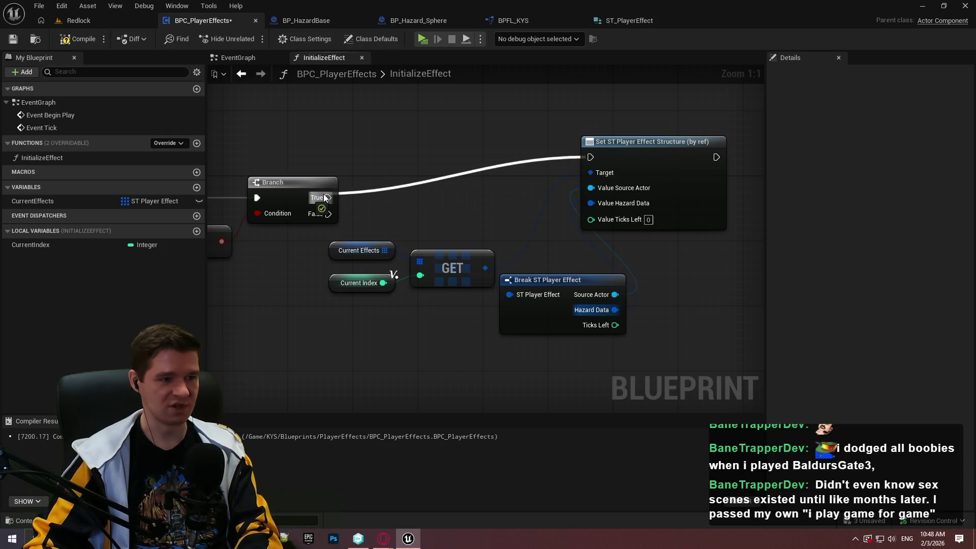
pyautogui.moveTo(654, 147)
pyautogui.mouseDown()
pyautogui.moveTo(751, 181)
pyautogui.moveTo(740, 185)
pyautogui.mouseUp()
pyautogui.click(552, 259)
pyautogui.moveTo(537, 283); pyautogui.dragTo(545, 283)
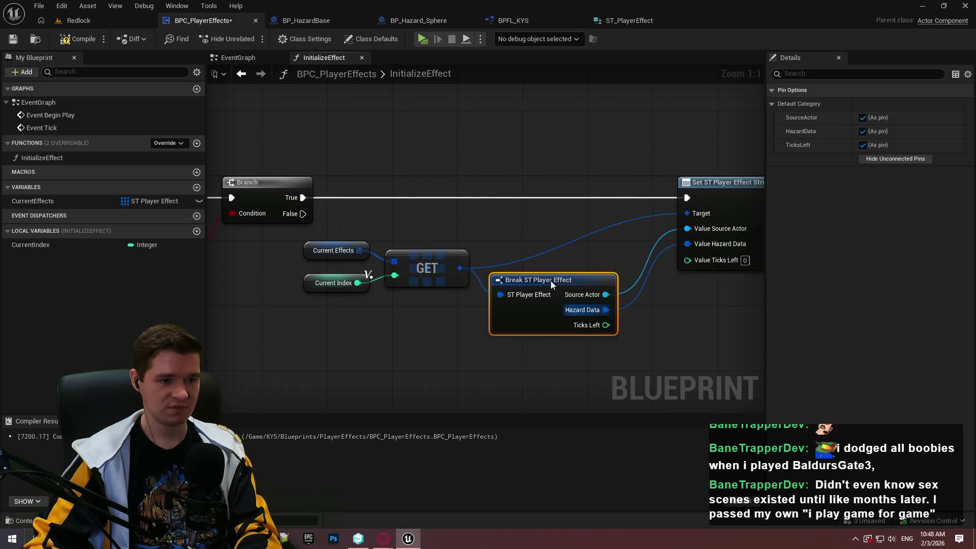
pyautogui.moveTo(361, 226)
pyautogui.mouseDown()
pyautogui.moveTo(475, 276)
pyautogui.moveTo(503, 227)
pyautogui.moveTo(480, 236)
pyautogui.moveTo(485, 227)
pyautogui.mouseUp()
pyautogui.moveTo(551, 181)
pyautogui.mouseDown()
pyautogui.moveTo(588, 178)
pyautogui.moveTo(573, 179)
pyautogui.mouseUp()
pyautogui.moveTo(407, 352)
pyautogui.mouseDown()
pyautogui.moveTo(675, 291)
pyautogui.moveTo(403, 288)
pyautogui.moveTo(555, 130)
pyautogui.moveTo(217, 158)
pyautogui.moveTo(437, 168)
pyautogui.moveTo(625, 322)
pyautogui.moveTo(227, 297)
pyautogui.mouseUp()
pyautogui.rightClick(231, 297)
# Step: Add a Hazard Data getter feeding a Break ST Hazard Config node with its unused pins hidden
pyautogui.write('hazard data')
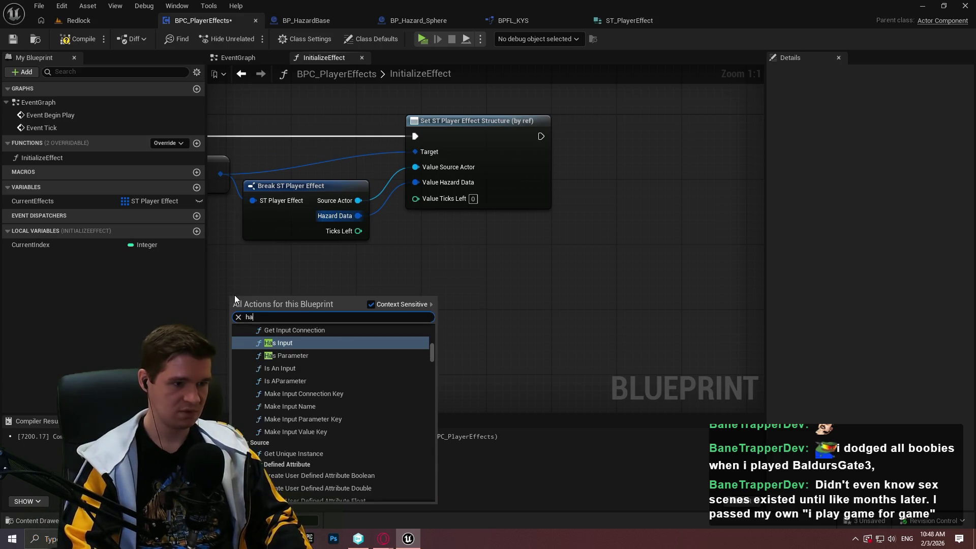
pyautogui.press('Return')
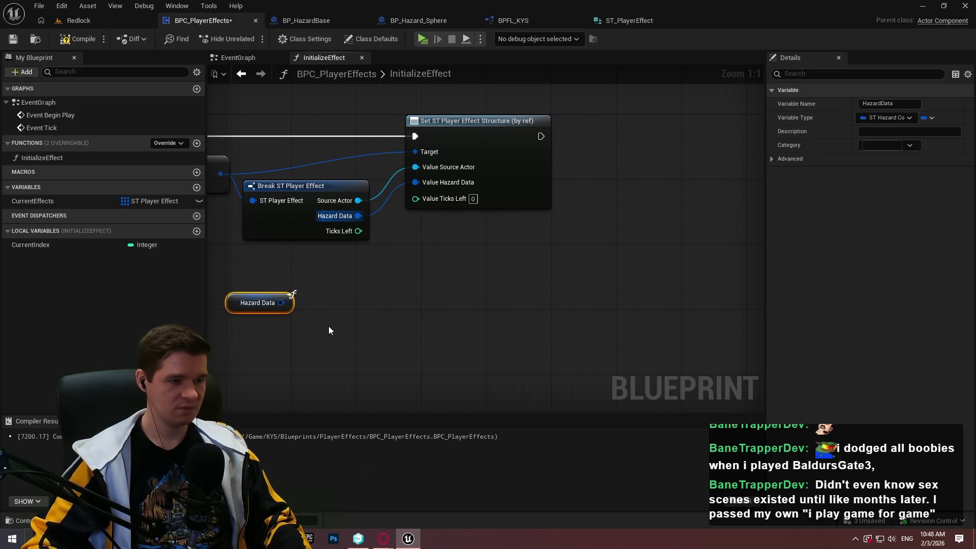
pyautogui.moveTo(289, 308); pyautogui.dragTo(358, 300)
pyautogui.write('break')
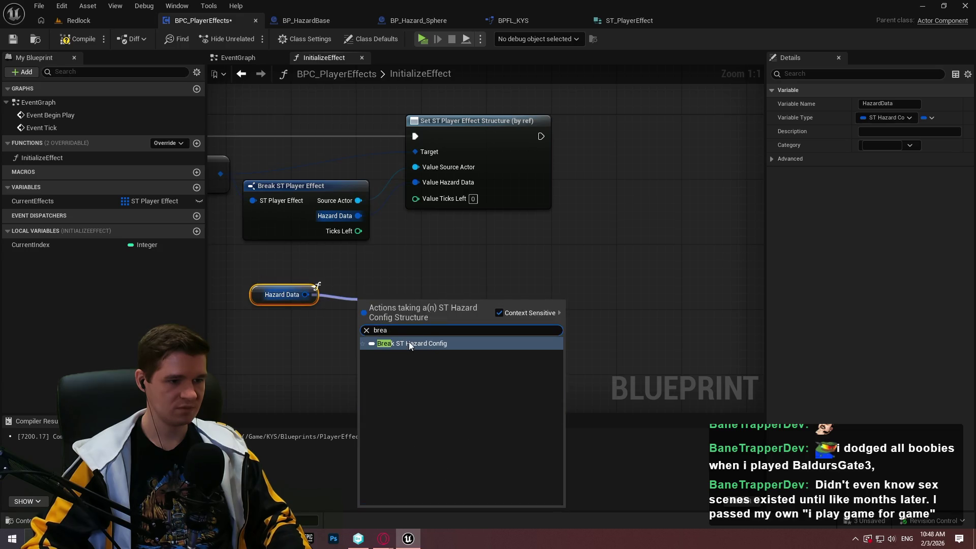
pyautogui.click(411, 339)
pyautogui.click(870, 200)
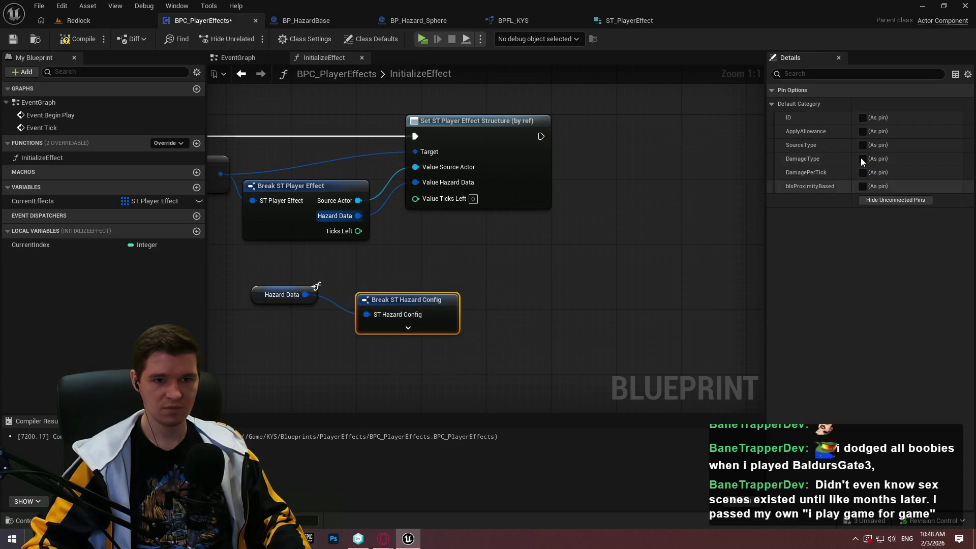
# Step: Return to the start of the function and save BPC_PlayerEffects
pyautogui.moveTo(597, 274); pyautogui.dragTo(762, 239)
pyautogui.click(718, 242)
pyautogui.moveTo(479, 250)
pyautogui.mouseDown()
pyautogui.moveTo(751, 273)
pyautogui.moveTo(759, 290)
pyautogui.moveTo(325, 274)
pyautogui.mouseUp()
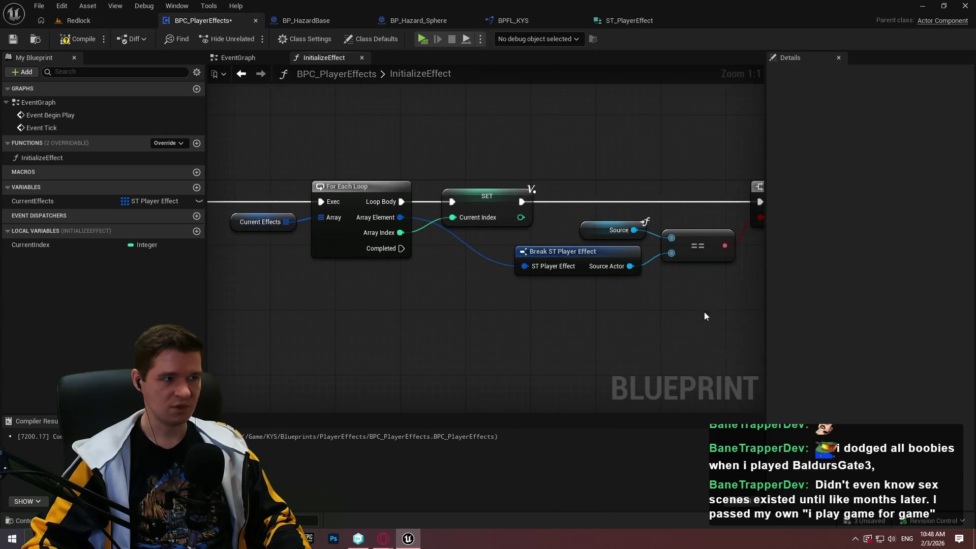
pyautogui.click(20, 39)
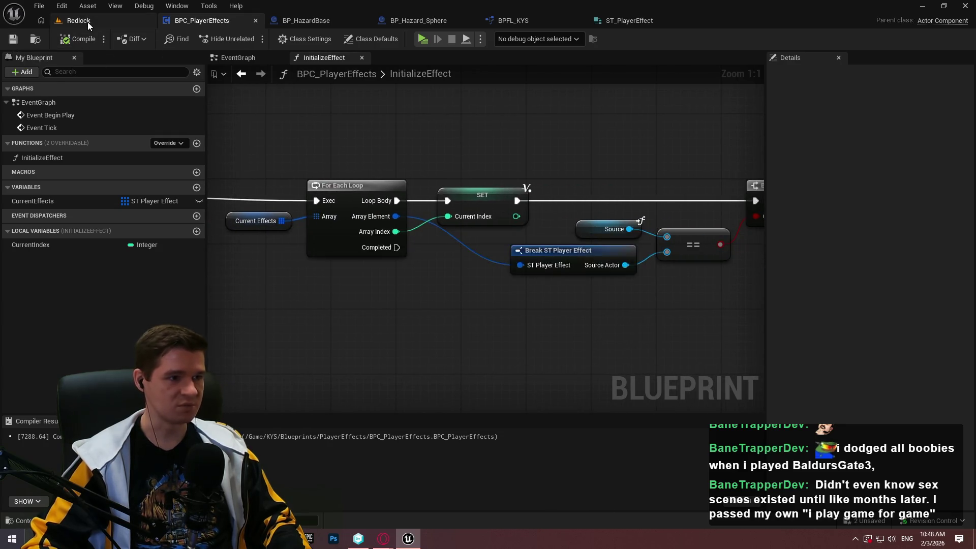
# Step: From the Redlock level editor, open KYS > Blueprints > Hazards > BPI_Hazards
pyautogui.click(87, 21)
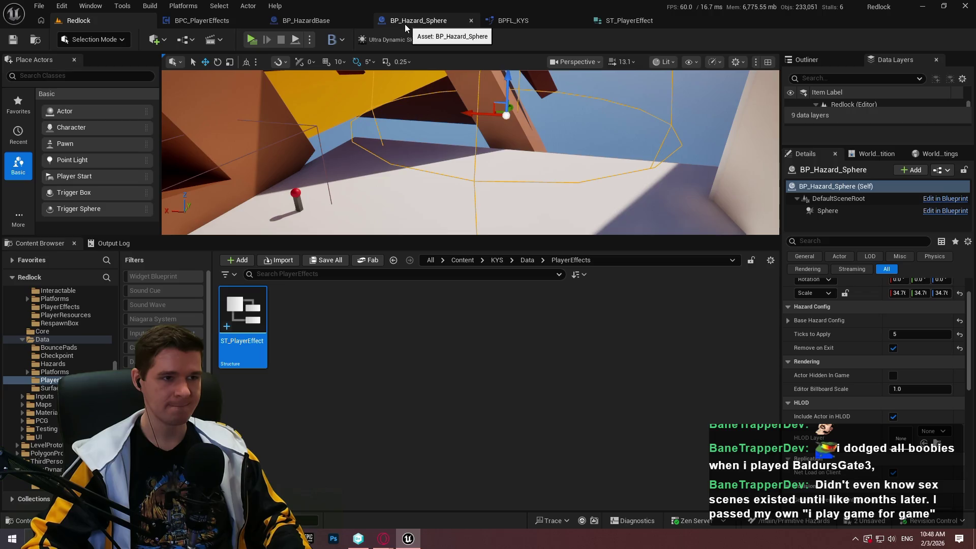
pyautogui.moveTo(507, 237); pyautogui.dragTo(492, 347)
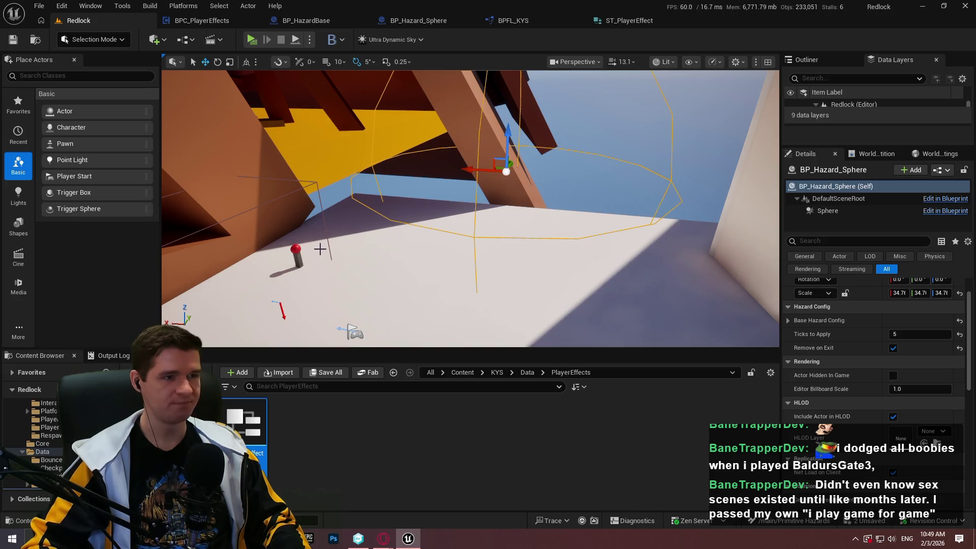
pyautogui.click(492, 374)
pyautogui.doubleClick(296, 422)
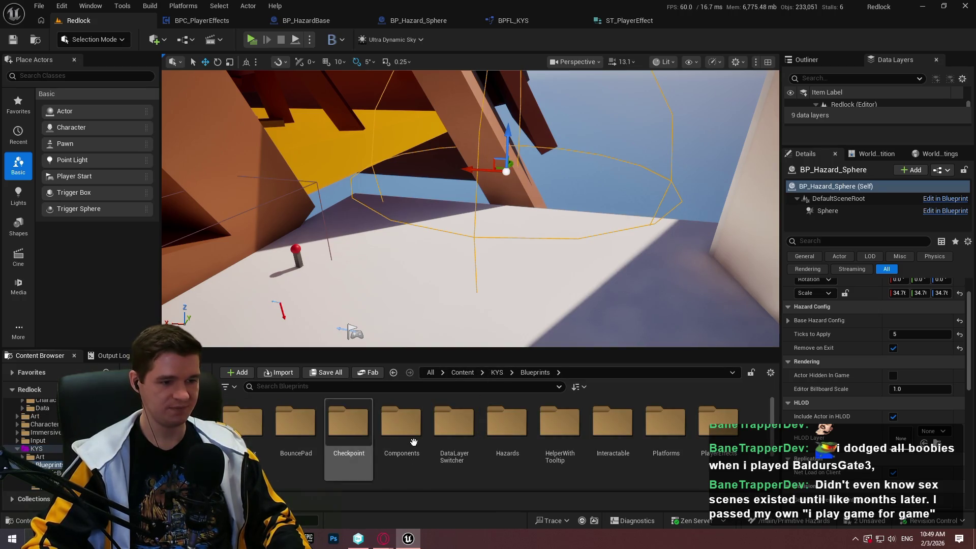
pyautogui.doubleClick(501, 423)
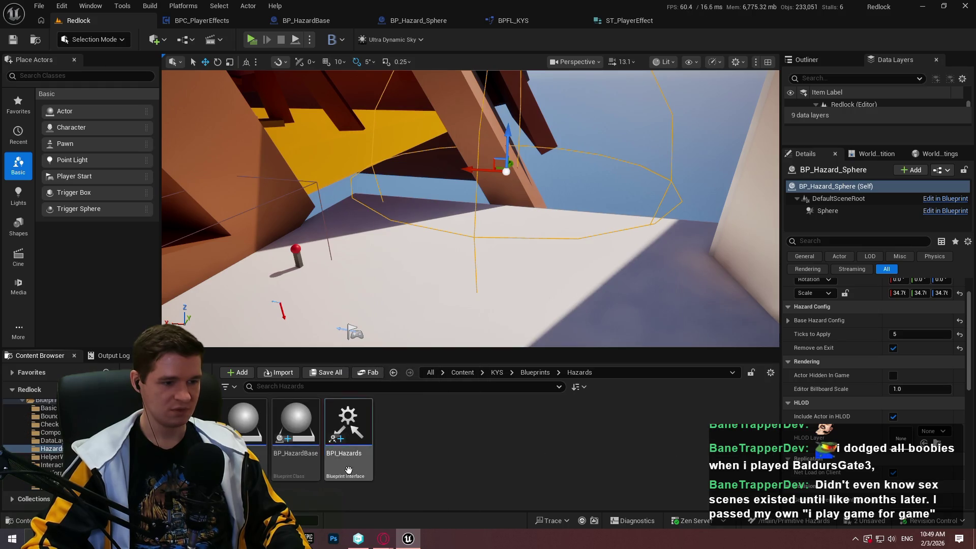
pyautogui.doubleClick(348, 468)
pyautogui.click(823, 72)
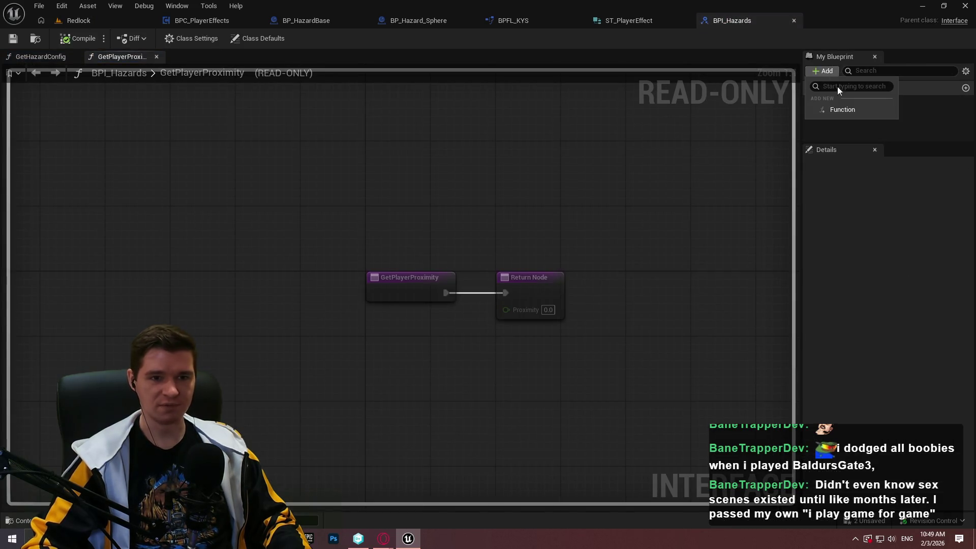
# Step: Add a GetHazardTicks function to BPI_Hazards with an Integer output named TicksToApply
pyautogui.click(827, 109)
pyautogui.write('Get')
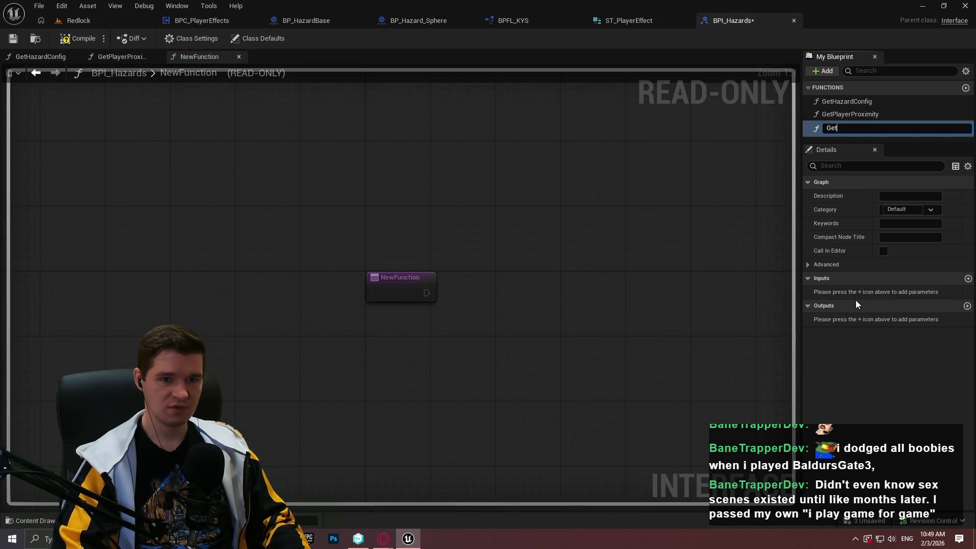
pyautogui.write('HazardTicks')
pyautogui.press('Return')
pyautogui.click(967, 305)
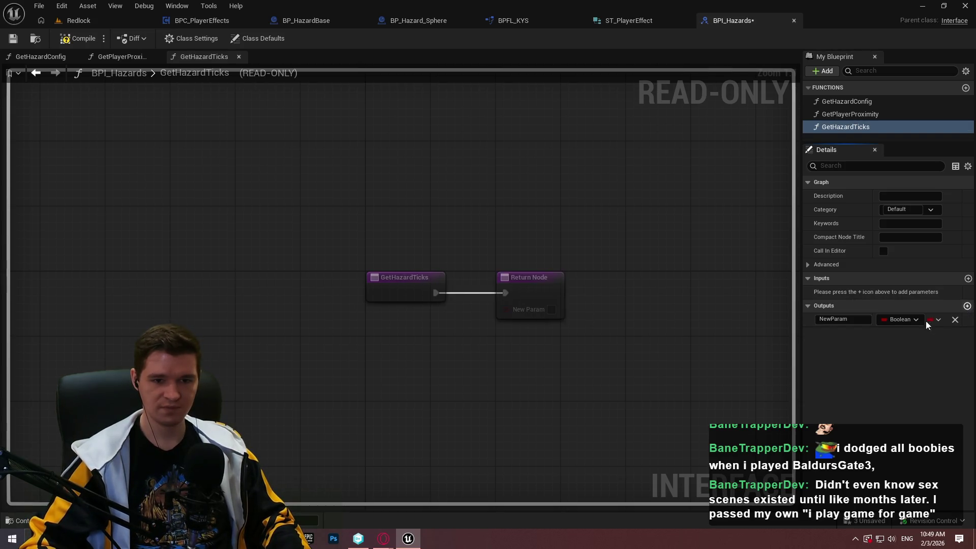
pyautogui.click(902, 319)
pyautogui.click(850, 148)
pyautogui.click(841, 319)
pyautogui.write('Tick')
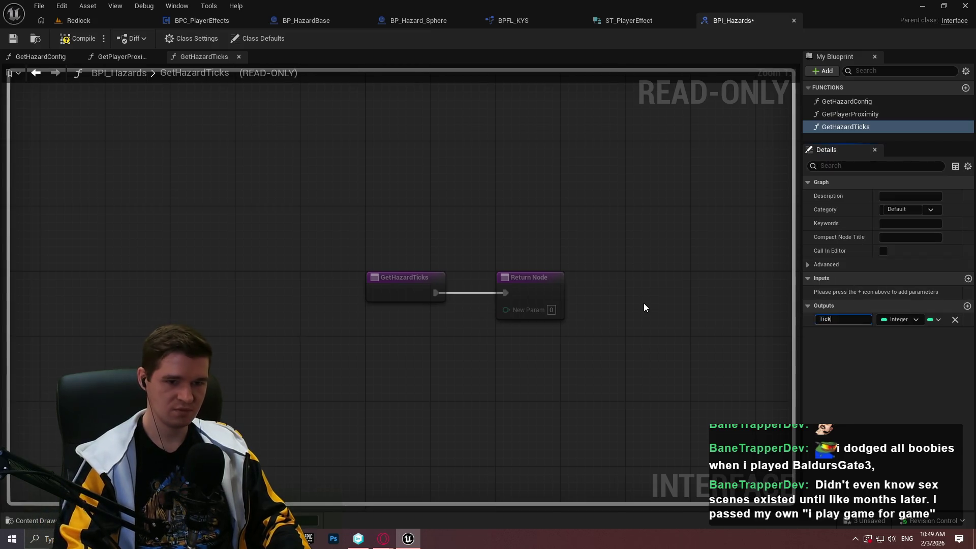
pyautogui.write('sToApply')
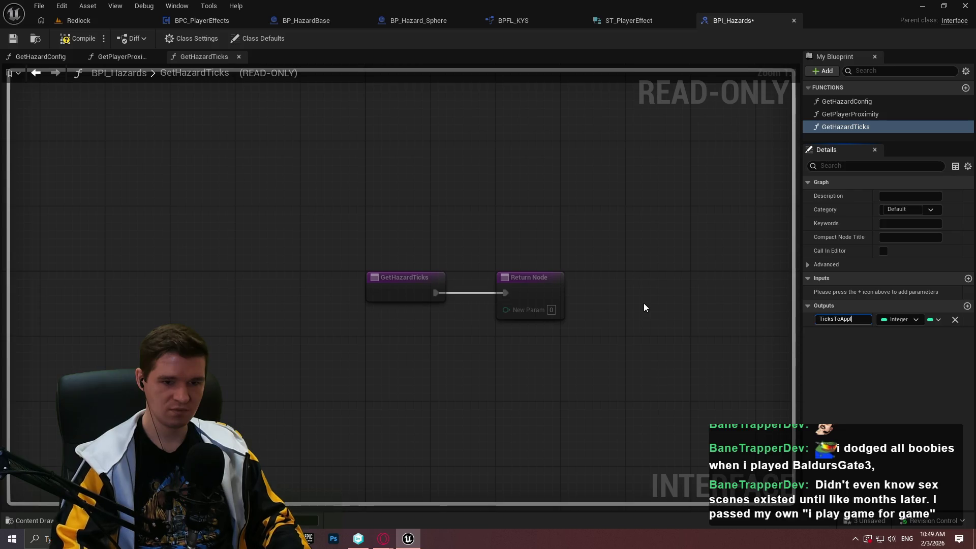
pyautogui.press('Return')
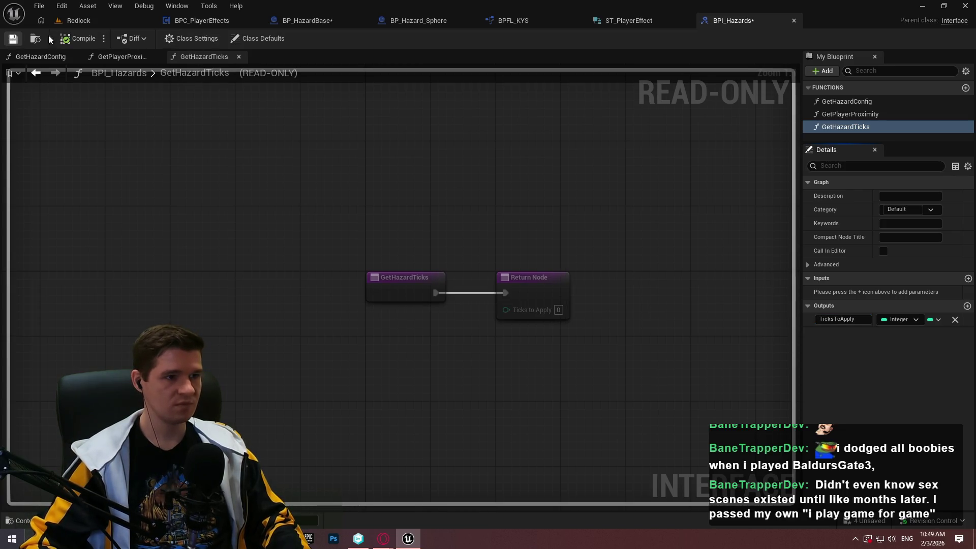
# Step: Make BP_HazardBase's GetHazardTicks return Ticks to Apply and compile it
pyautogui.click(318, 21)
pyautogui.doubleClick(45, 362)
pyautogui.moveTo(35, 472)
pyautogui.mouseDown()
pyautogui.moveTo(532, 255)
pyautogui.moveTo(437, 283)
pyautogui.mouseUp()
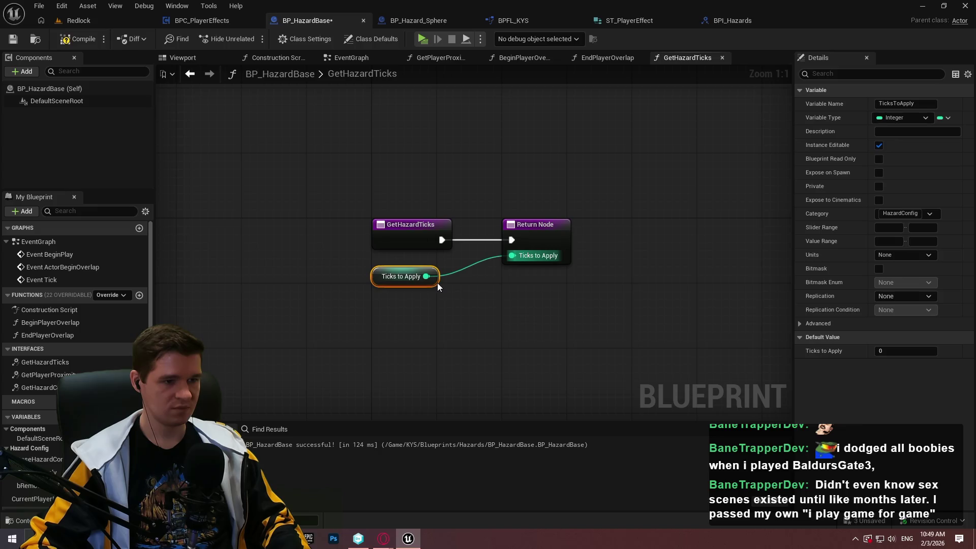
pyautogui.moveTo(539, 237); pyautogui.dragTo(523, 237)
pyautogui.click(458, 168)
pyautogui.click(59, 44)
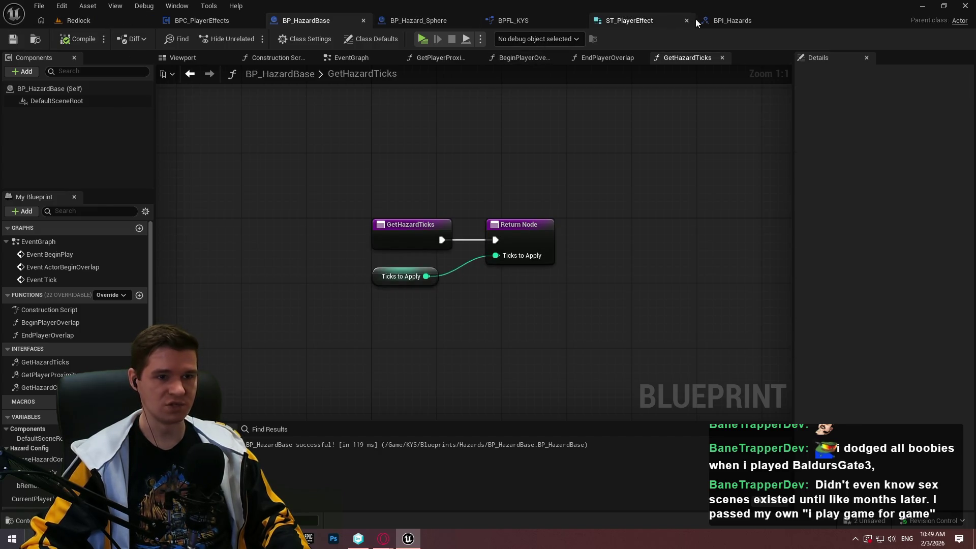
pyautogui.click(202, 20)
# Step: Delete the Hazard Data and hazard config nodes from InitializeEffect
pyautogui.moveTo(574, 295); pyautogui.dragTo(90, 282)
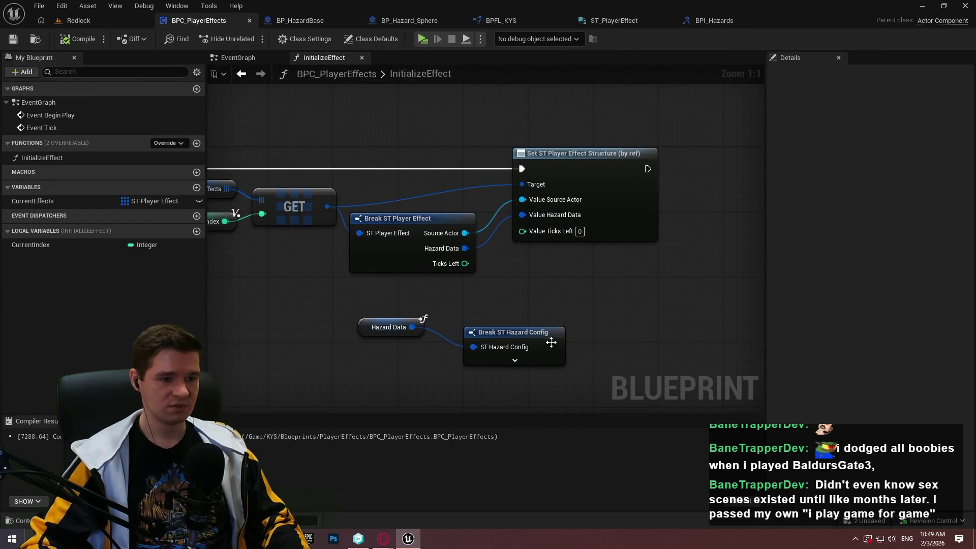
pyautogui.moveTo(631, 365); pyautogui.dragTo(355, 312)
pyautogui.press('Delete')
# Step: Copy the Source getter and add a Get Hazard Ticks call targeting it
pyautogui.moveTo(464, 312); pyautogui.dragTo(762, 303)
pyautogui.moveTo(485, 207); pyautogui.dragTo(254, 205)
pyautogui.click(254, 202)
pyautogui.hotkey('ctrl', 'c')
pyautogui.moveTo(730, 339)
pyautogui.mouseDown()
pyautogui.moveTo(367, 288)
pyautogui.moveTo(477, 286)
pyautogui.mouseUp()
pyautogui.hotkey('ctrl', 'v')
pyautogui.write('ticks')
pyautogui.press('Return')
# Step: Run Get Hazard Ticks from the Branch's True output and wire Ticks to Apply into Value Ticks Left via a reroute
pyautogui.moveTo(564, 263)
pyautogui.mouseDown()
pyautogui.moveTo(670, 337)
pyautogui.moveTo(623, 313)
pyautogui.moveTo(660, 259)
pyautogui.mouseUp()
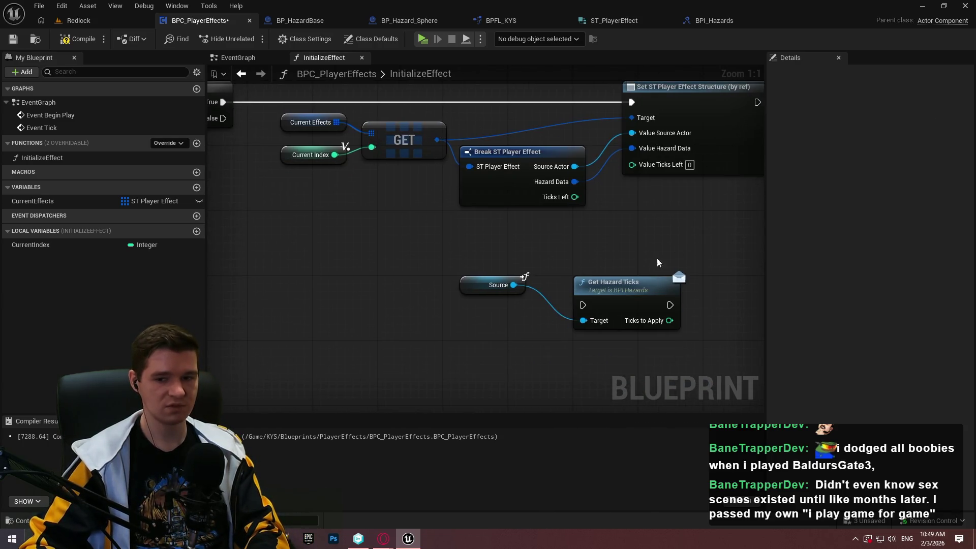
pyautogui.moveTo(583, 304)
pyautogui.mouseDown()
pyautogui.moveTo(447, 196)
pyautogui.moveTo(218, 103)
pyautogui.moveTo(275, 106)
pyautogui.mouseUp()
pyautogui.moveTo(724, 304)
pyautogui.mouseDown()
pyautogui.moveTo(686, 102)
pyautogui.moveTo(726, 305)
pyautogui.moveTo(715, 165)
pyautogui.mouseUp()
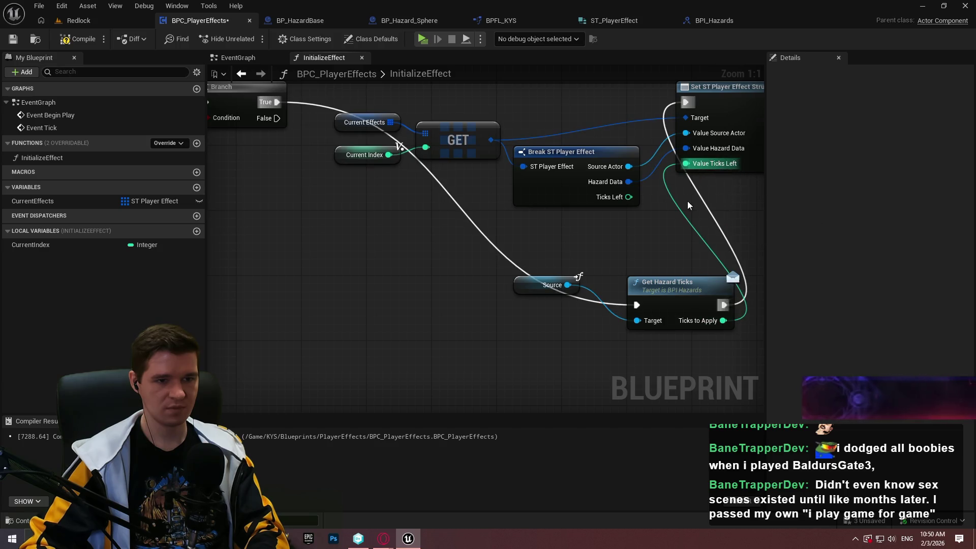
pyautogui.doubleClick(676, 204)
pyautogui.moveTo(675, 204); pyautogui.dragTo(654, 379)
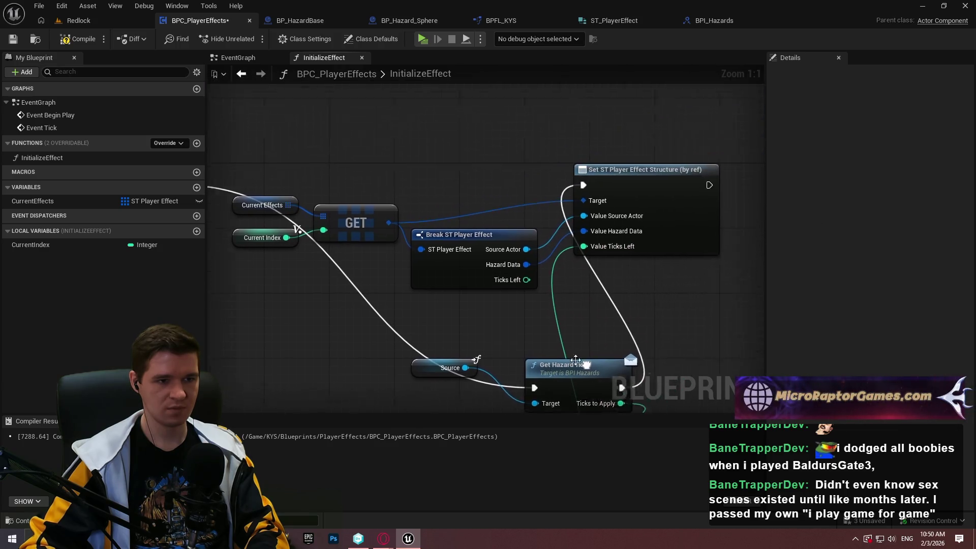
# Step: Rearrange the nodes so Source sits beside Get Hazard Ticks' Target input
pyautogui.moveTo(239, 285)
pyautogui.mouseDown()
pyautogui.moveTo(655, 187)
pyautogui.moveTo(753, 182)
pyautogui.mouseUp()
pyautogui.moveTo(508, 305); pyautogui.dragTo(610, 250)
pyautogui.moveTo(678, 325)
pyautogui.mouseDown()
pyautogui.moveTo(369, 117)
pyautogui.moveTo(391, 119)
pyautogui.mouseUp()
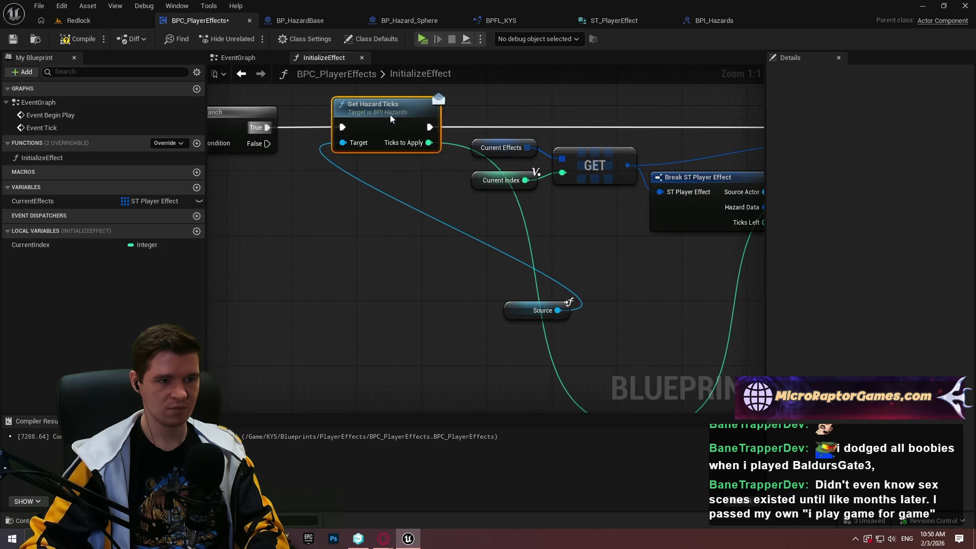
pyautogui.moveTo(493, 279)
pyautogui.mouseDown()
pyautogui.moveTo(268, 142)
pyautogui.moveTo(386, 146)
pyautogui.moveTo(376, 155)
pyautogui.mouseUp()
pyautogui.click(459, 210)
pyautogui.moveTo(553, 186)
pyautogui.mouseDown()
pyautogui.moveTo(418, 229)
pyautogui.moveTo(506, 257)
pyautogui.mouseUp()
pyautogui.scroll(-2, 505, 257)
pyautogui.moveTo(661, 337)
pyautogui.mouseDown()
pyautogui.moveTo(224, 127)
pyautogui.moveTo(363, 136)
pyautogui.mouseUp()
pyautogui.scroll(2, 427, 228)
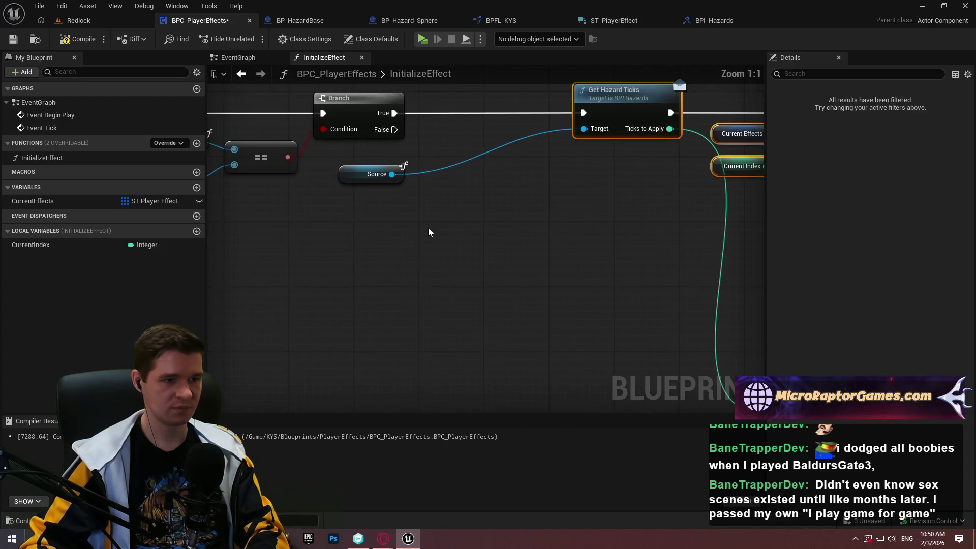
pyautogui.moveTo(400, 180)
pyautogui.mouseDown()
pyautogui.moveTo(561, 149)
pyautogui.moveTo(563, 139)
pyautogui.moveTo(246, 179)
pyautogui.mouseUp()
pyautogui.scroll(-1, 563, 139)
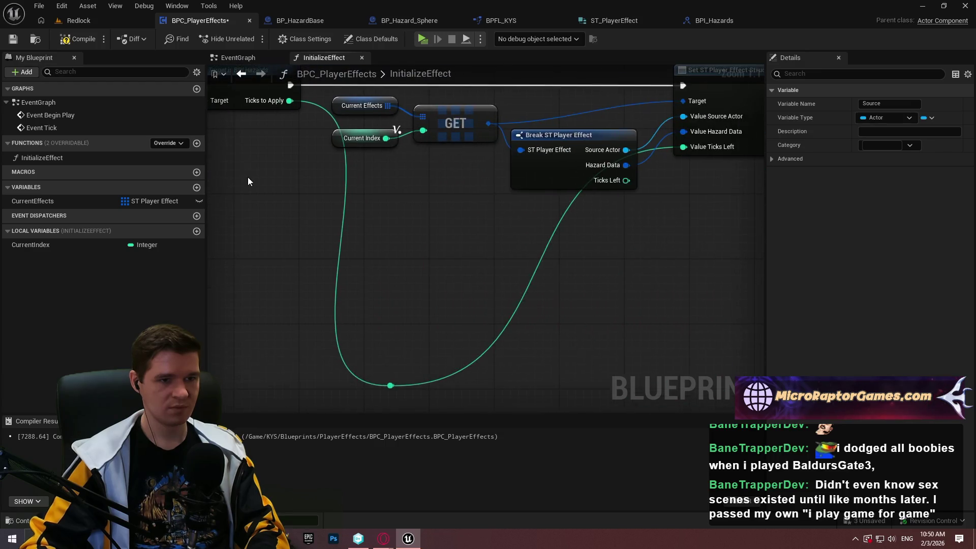
pyautogui.scroll(-1, 420, 303)
# Step: Level the reroute points on the Ticks wire, then compile and save BPC_PlayerEffects
pyautogui.moveTo(383, 337)
pyautogui.mouseDown()
pyautogui.moveTo(352, 213)
pyautogui.moveTo(355, 226)
pyautogui.moveTo(560, 216)
pyautogui.moveTo(564, 227)
pyautogui.mouseUp()
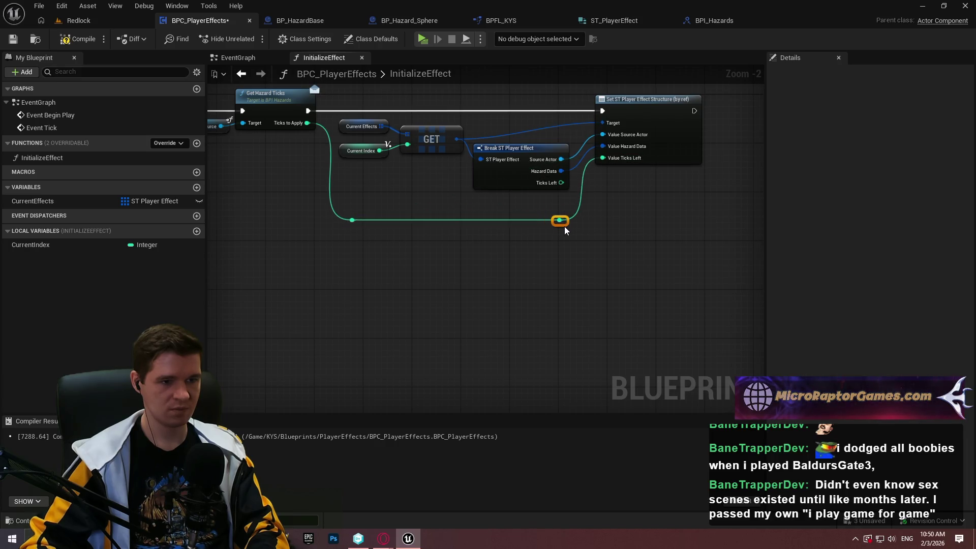
pyautogui.moveTo(604, 266); pyautogui.dragTo(331, 124)
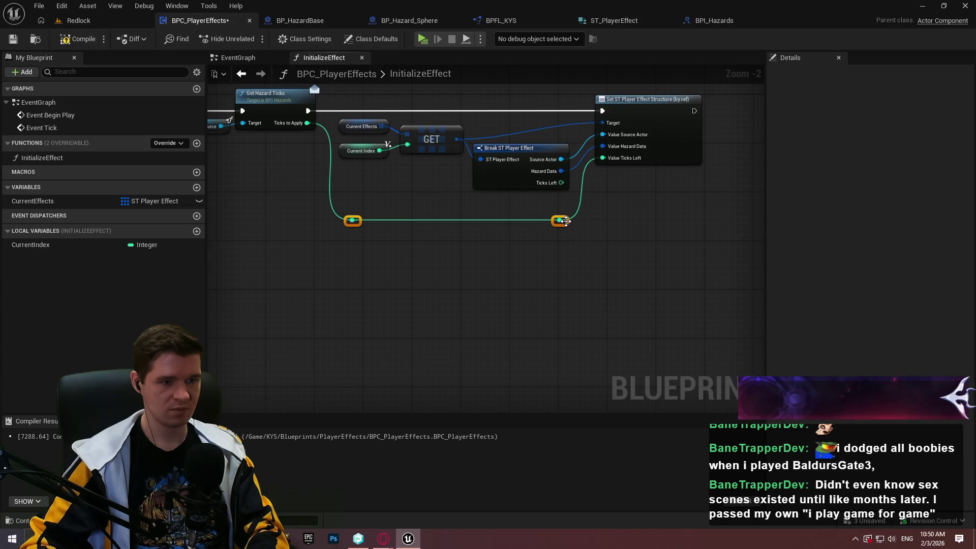
pyautogui.moveTo(562, 220); pyautogui.dragTo(568, 200)
pyautogui.click(640, 251)
pyautogui.moveTo(588, 281)
pyautogui.mouseDown()
pyautogui.moveTo(459, 309)
pyautogui.moveTo(676, 259)
pyautogui.moveTo(490, 280)
pyautogui.mouseUp()
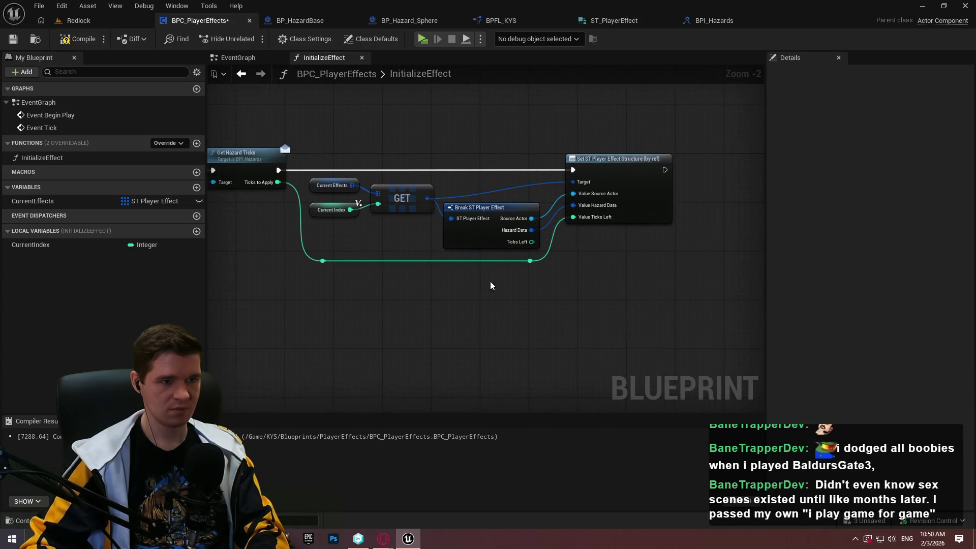
pyautogui.scroll(2, 499, 288)
pyautogui.click(18, 42)
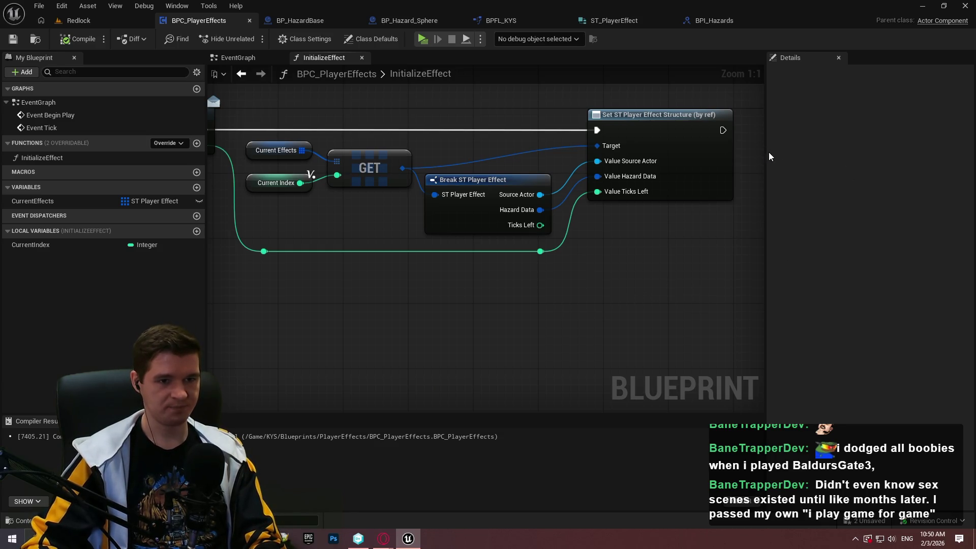
pyautogui.moveTo(766, 154); pyautogui.dragTo(810, 153)
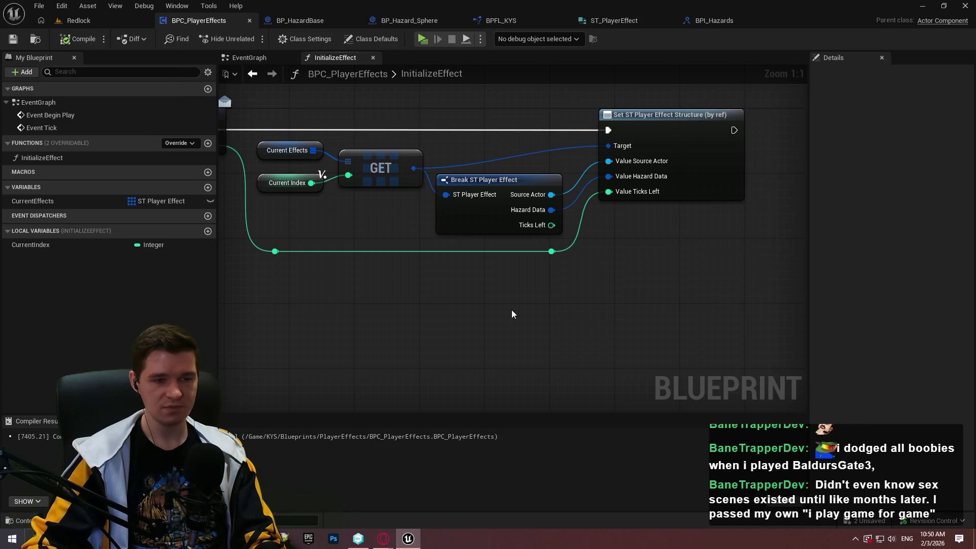
pyautogui.scroll(-3, 612, 327)
pyautogui.moveTo(611, 327)
pyautogui.mouseDown()
pyautogui.moveTo(803, 338)
pyautogui.moveTo(721, 342)
pyautogui.mouseUp()
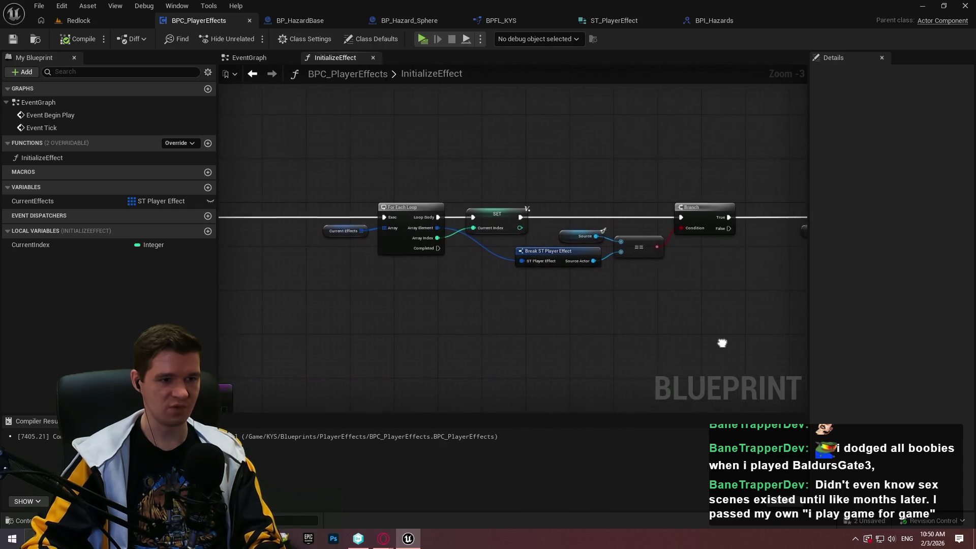
pyautogui.moveTo(649, 344)
pyautogui.mouseDown()
pyautogui.moveTo(573, 356)
pyautogui.moveTo(721, 323)
pyautogui.moveTo(714, 325)
pyautogui.moveTo(971, 329)
pyautogui.mouseUp()
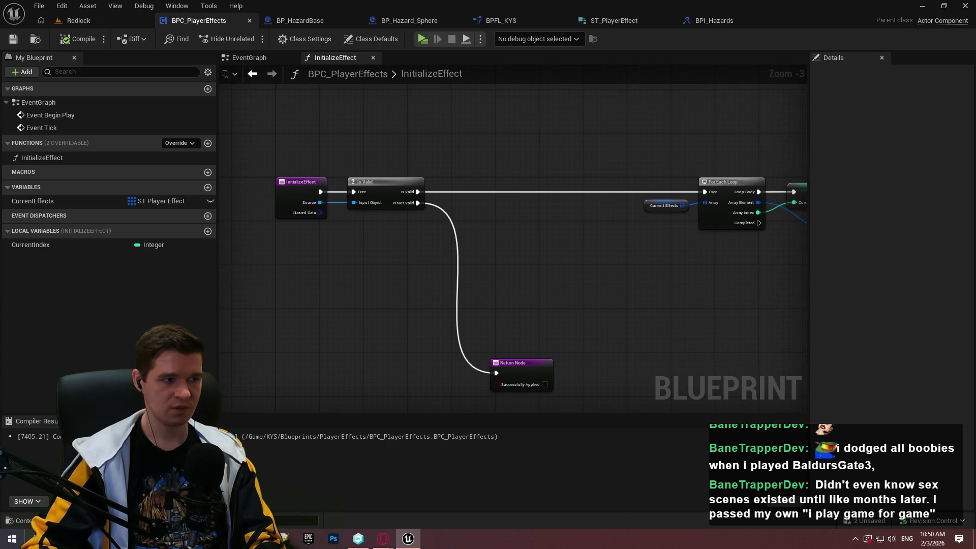
pyautogui.click(206, 145)
# Step: Name the new function RemoveInvalidSources
pyautogui.write('RemoveEffe')
pyautogui.press('BackSpace')
pyautogui.press('BackSpace')
pyautogui.press('BackSpace')
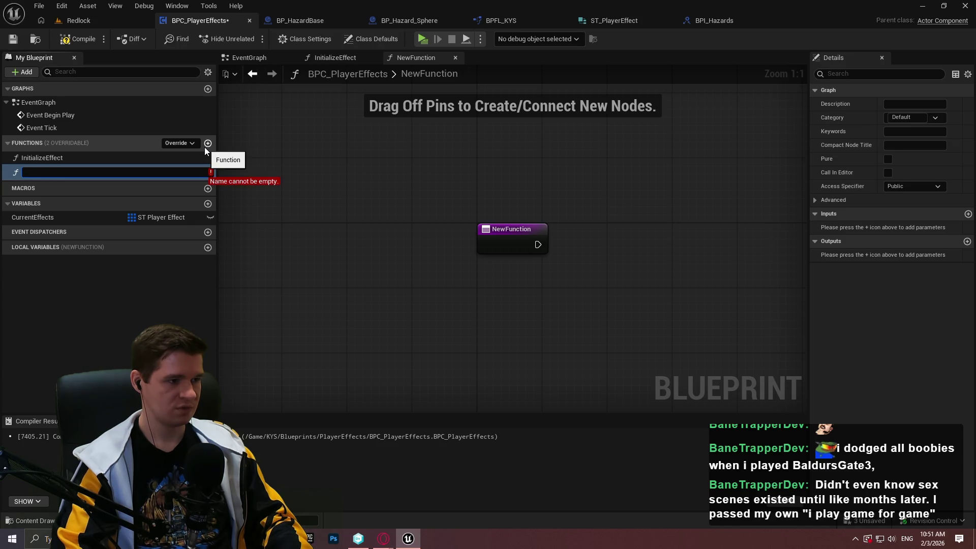
pyautogui.write('Remo')
pyautogui.write('ve')
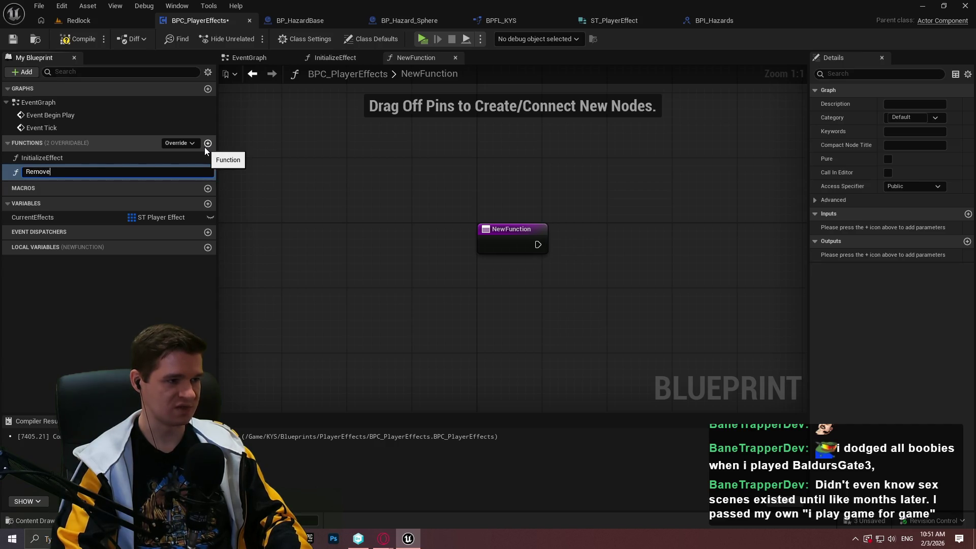
pyautogui.write('Invalid')
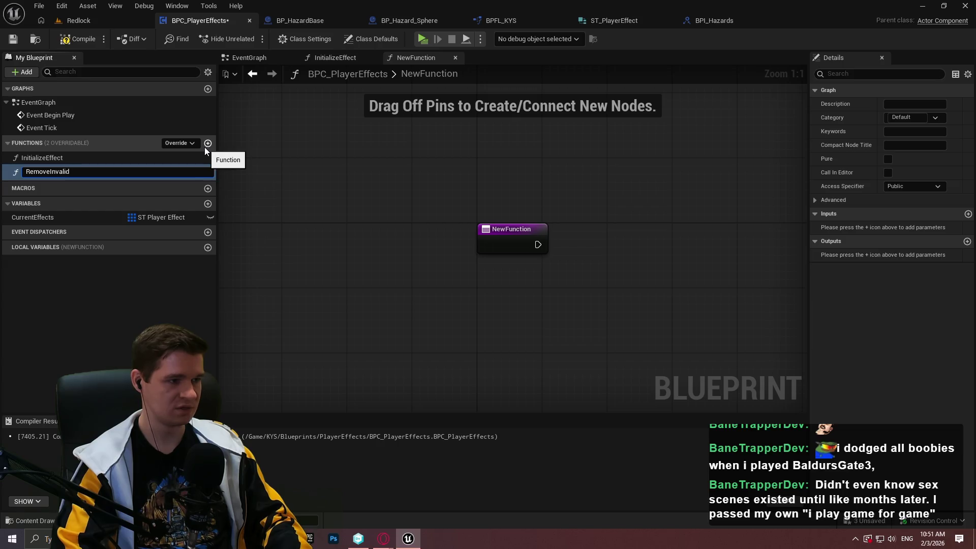
pyautogui.write('Sources')
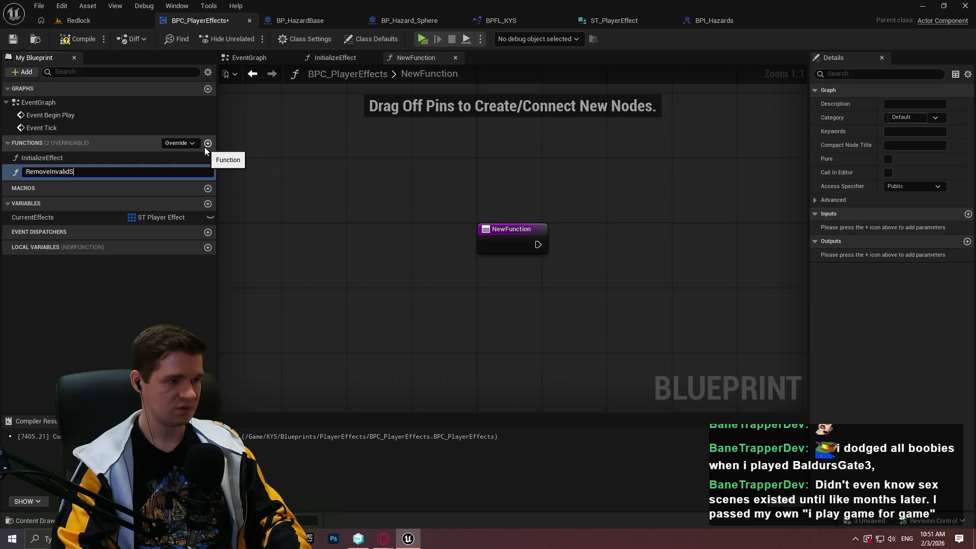
pyautogui.press('Return')
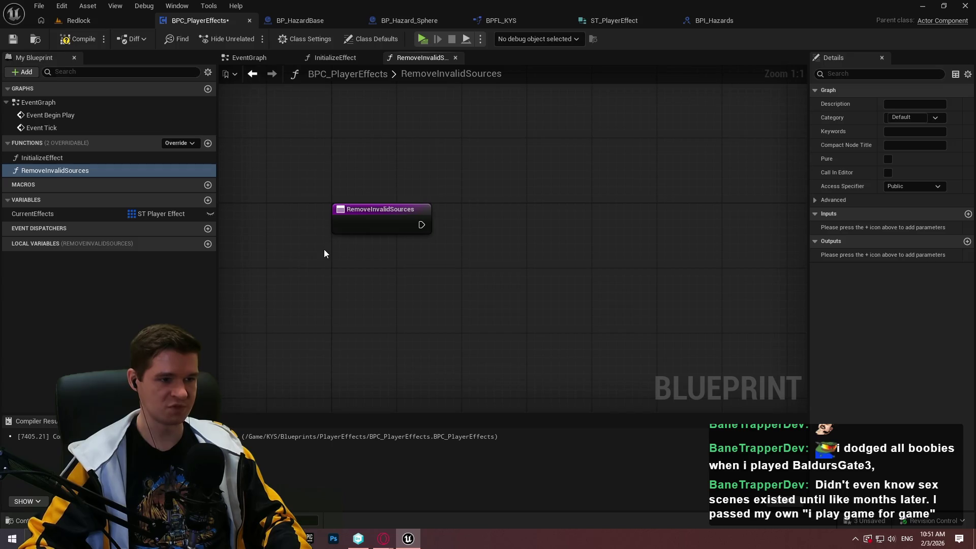
# Step: Add a CurrentEffects getter and a Reverse for Each Loop wired from the function entry
pyautogui.moveTo(435, 261); pyautogui.dragTo(345, 266)
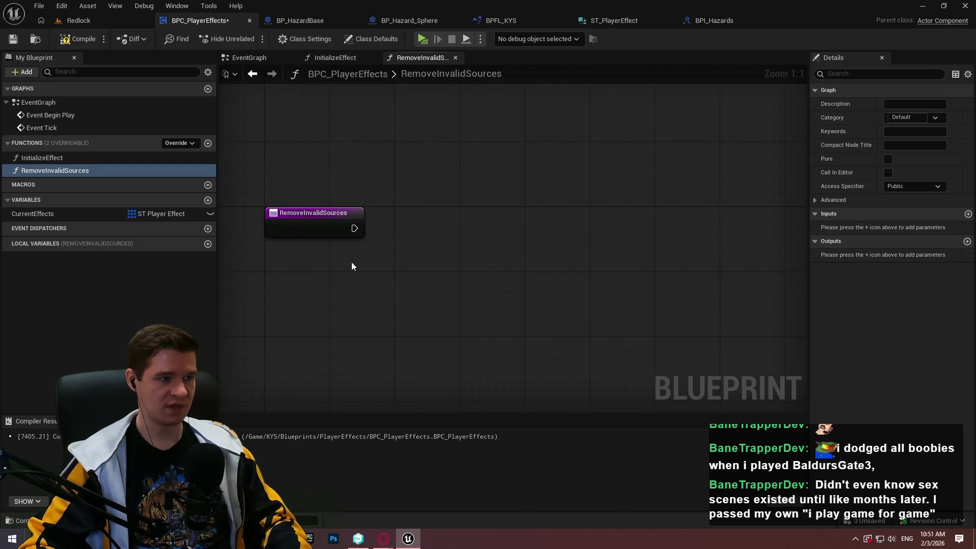
pyautogui.moveTo(47, 212)
pyautogui.mouseDown()
pyautogui.moveTo(369, 294)
pyautogui.moveTo(275, 288)
pyautogui.moveTo(401, 275)
pyautogui.mouseUp()
pyautogui.click(277, 302)
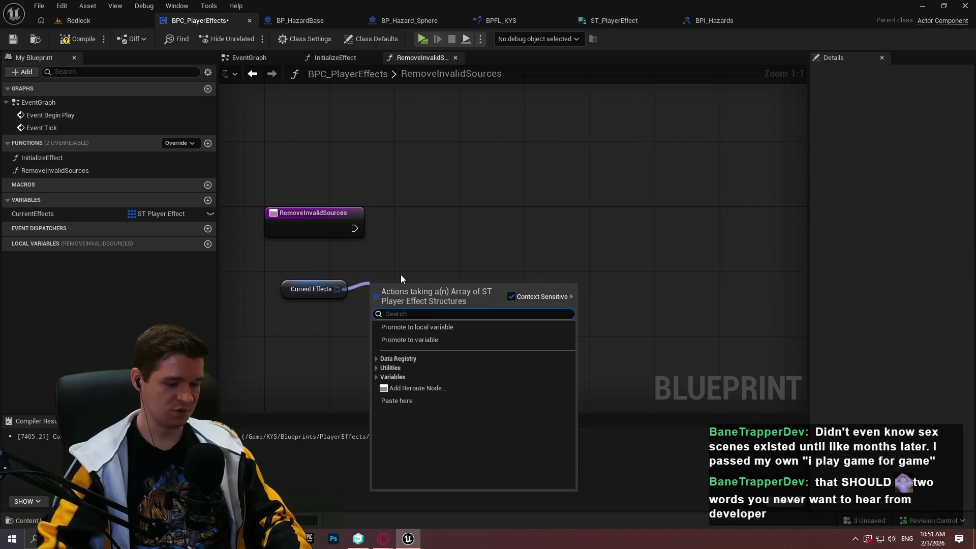
pyautogui.write('reverse')
pyautogui.press('Down')
pyautogui.press('Return')
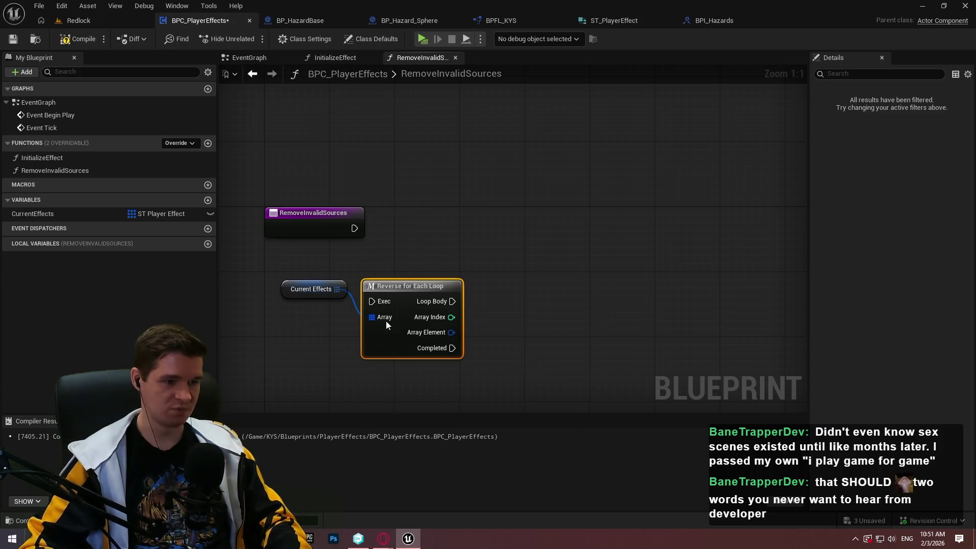
pyautogui.moveTo(372, 301); pyautogui.dragTo(354, 229)
pyautogui.moveTo(409, 286); pyautogui.dragTo(501, 222)
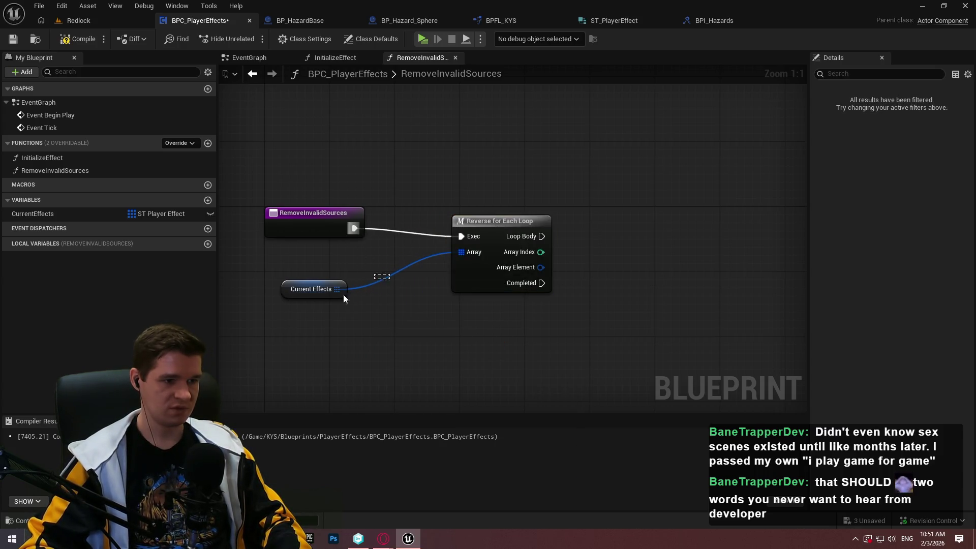
# Step: Add an Is Not Empty check on CurrentEffects, replacing a mistaken Is Valid Index node
pyautogui.moveTo(384, 326); pyautogui.dragTo(398, 321)
pyautogui.write('valid')
pyautogui.press('Return')
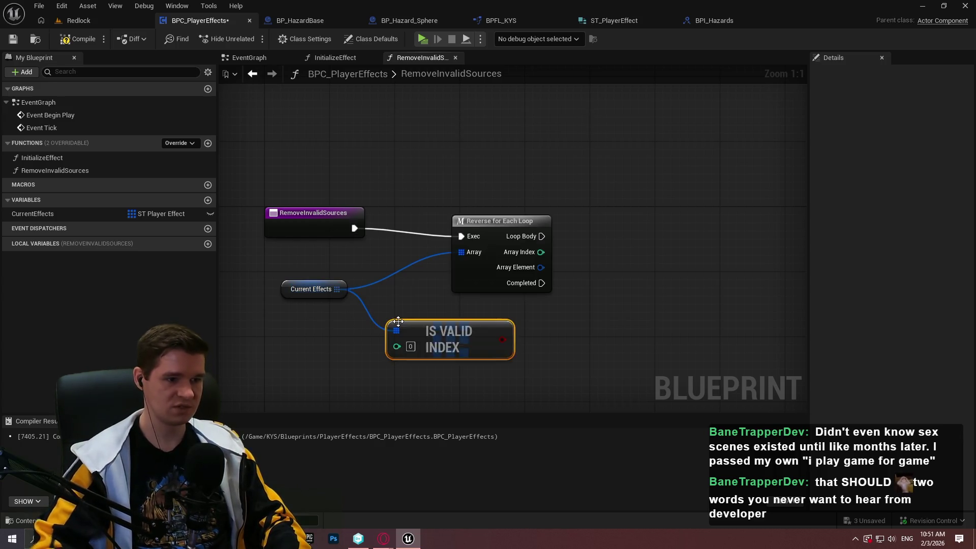
pyautogui.moveTo(498, 324)
pyautogui.mouseDown()
pyautogui.moveTo(464, 301)
pyautogui.moveTo(475, 317)
pyautogui.mouseUp()
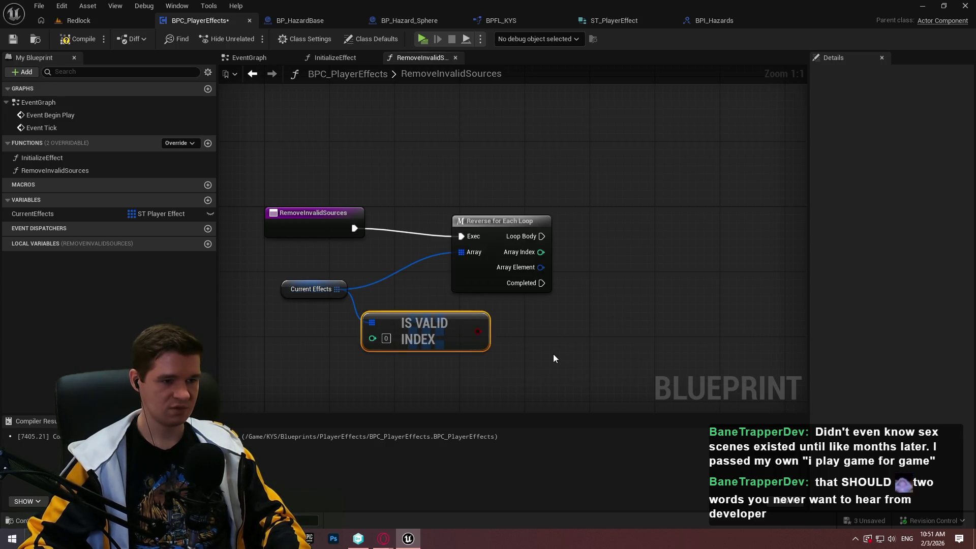
pyautogui.press('Delete')
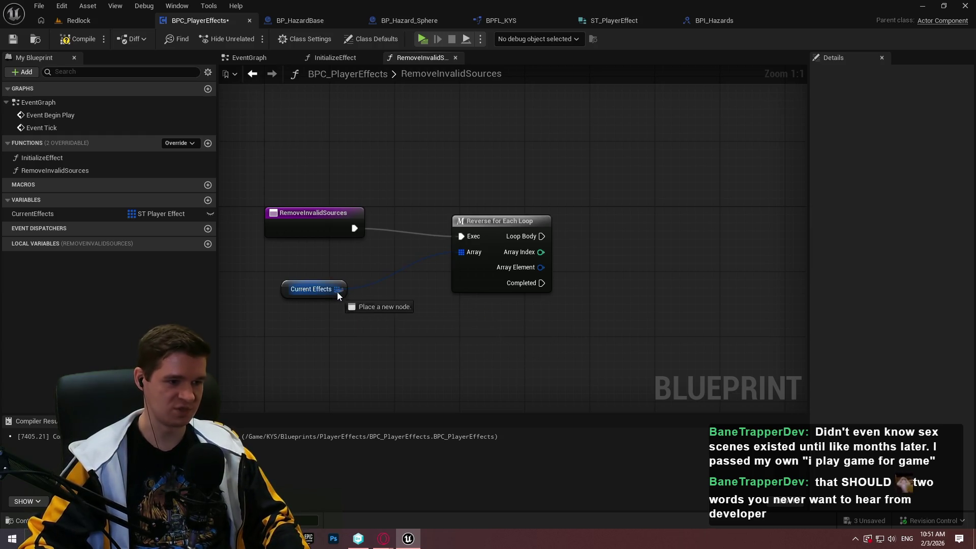
pyautogui.moveTo(336, 292); pyautogui.dragTo(398, 316)
pyautogui.write('not empty')
pyautogui.press('Return')
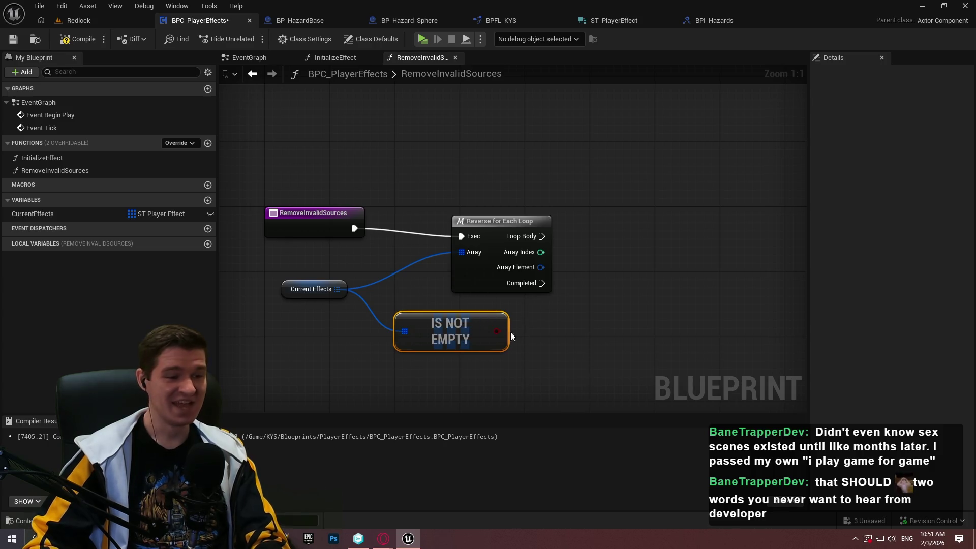
pyautogui.moveTo(434, 331); pyautogui.dragTo(422, 335)
pyautogui.moveTo(483, 223); pyautogui.dragTo(670, 216)
pyautogui.click(380, 298)
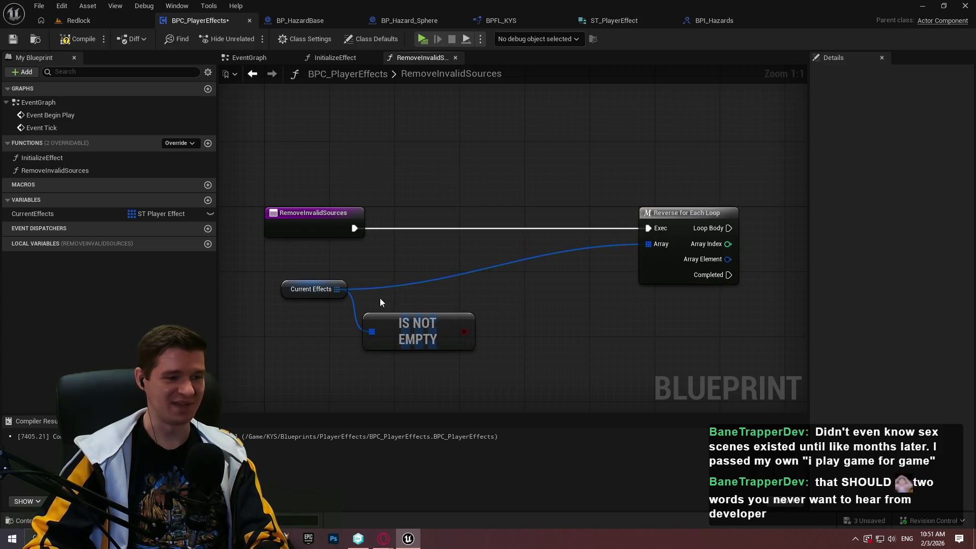
# Step: Add a Branch driven by Is Not Empty and route the function entry into it
pyautogui.click(474, 309)
pyautogui.moveTo(485, 344); pyautogui.dragTo(354, 227)
pyautogui.moveTo(510, 314); pyautogui.dragTo(529, 218)
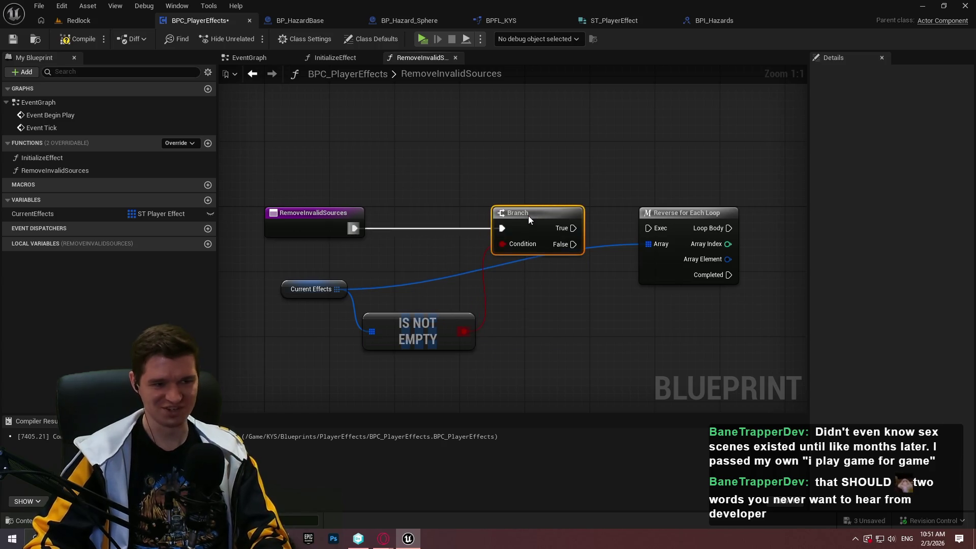
pyautogui.moveTo(430, 328); pyautogui.dragTo(420, 293)
pyautogui.moveTo(459, 345); pyautogui.dragTo(323, 291)
pyautogui.moveTo(391, 292); pyautogui.dragTo(400, 268)
pyautogui.moveTo(498, 318)
pyautogui.mouseDown()
pyautogui.moveTo(477, 289)
pyautogui.moveTo(447, 274)
pyautogui.mouseUp()
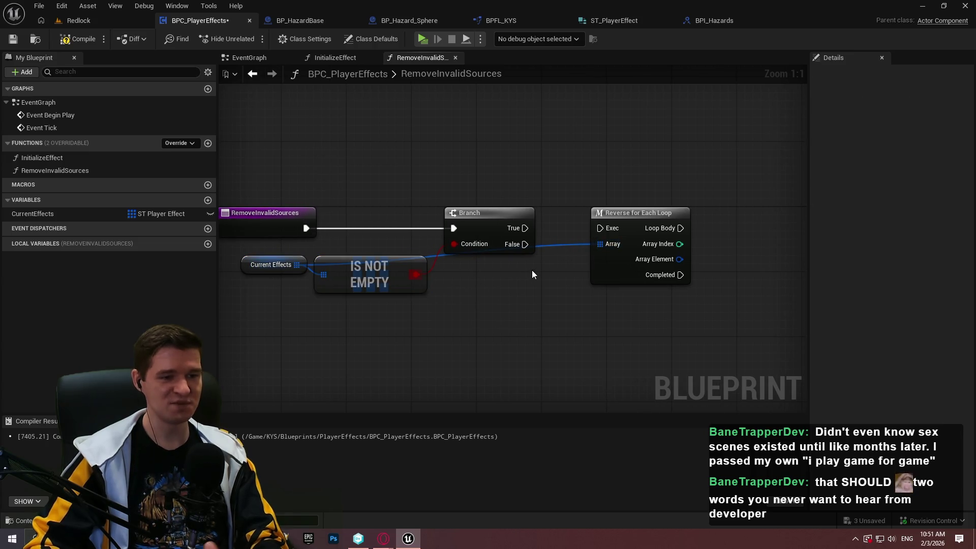
# Step: Feed a second Current Effects getter into the loop's Array and run the loop on Branch True
pyautogui.click(271, 265)
pyautogui.hotkey('ctrl', 'c')
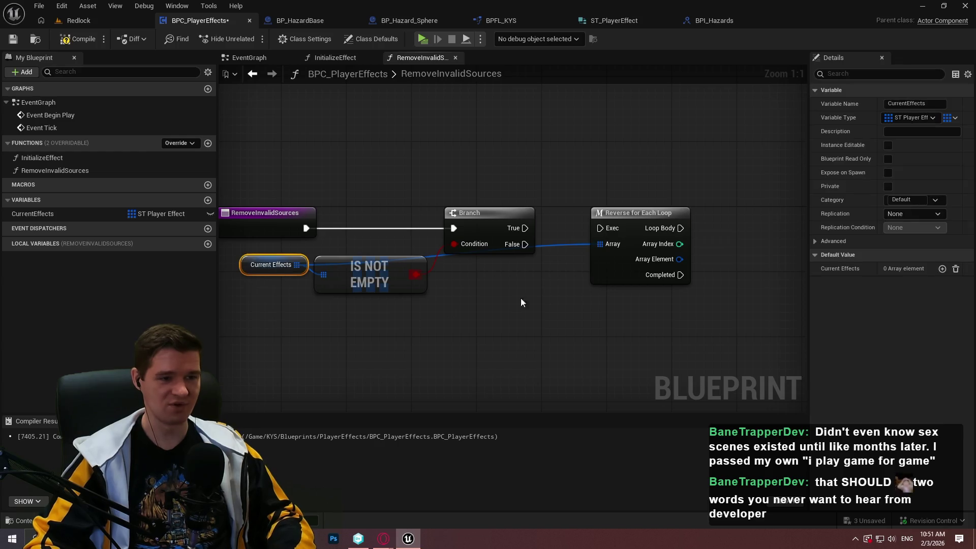
pyautogui.hotkey('ctrl', 'v')
pyautogui.moveTo(605, 288)
pyautogui.mouseDown()
pyautogui.moveTo(600, 244)
pyautogui.moveTo(685, 254)
pyautogui.mouseUp()
pyautogui.moveTo(525, 228)
pyautogui.mouseDown()
pyautogui.moveTo(513, 230)
pyautogui.moveTo(745, 218)
pyautogui.mouseUp()
pyautogui.moveTo(564, 284); pyautogui.dragTo(686, 251)
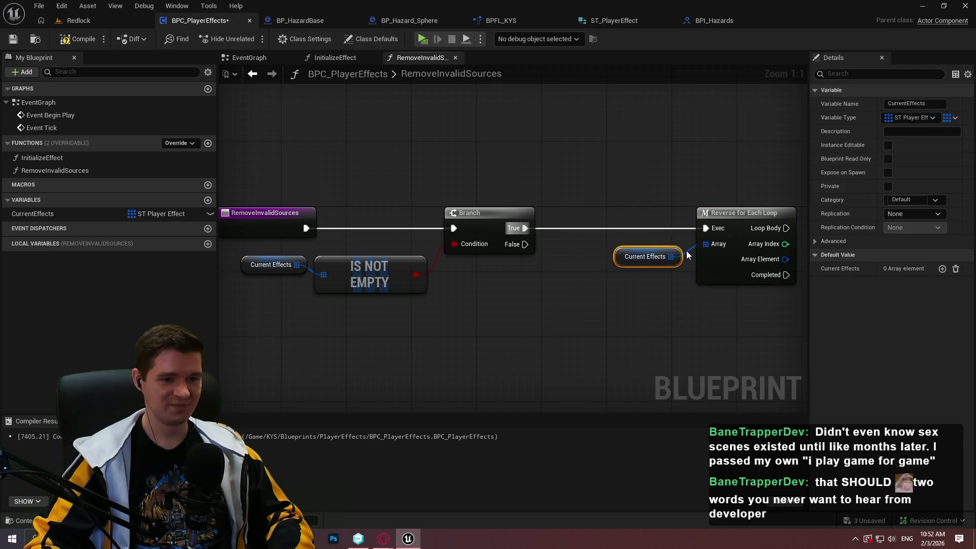
pyautogui.moveTo(525, 244); pyautogui.dragTo(590, 335)
# Step: Add a Return Node on the Branch's False path, tidy the loop nodes, and save
pyautogui.write('return')
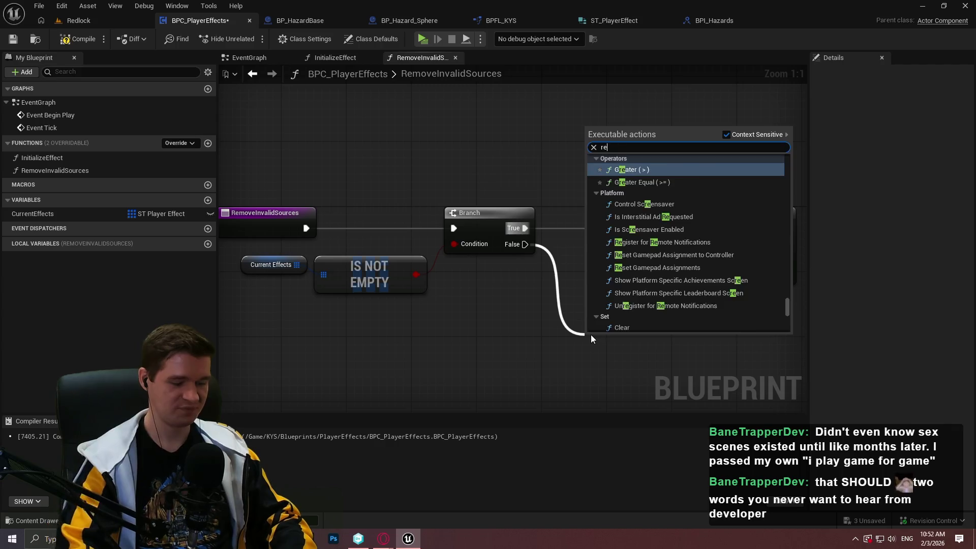
pyautogui.click(630, 304)
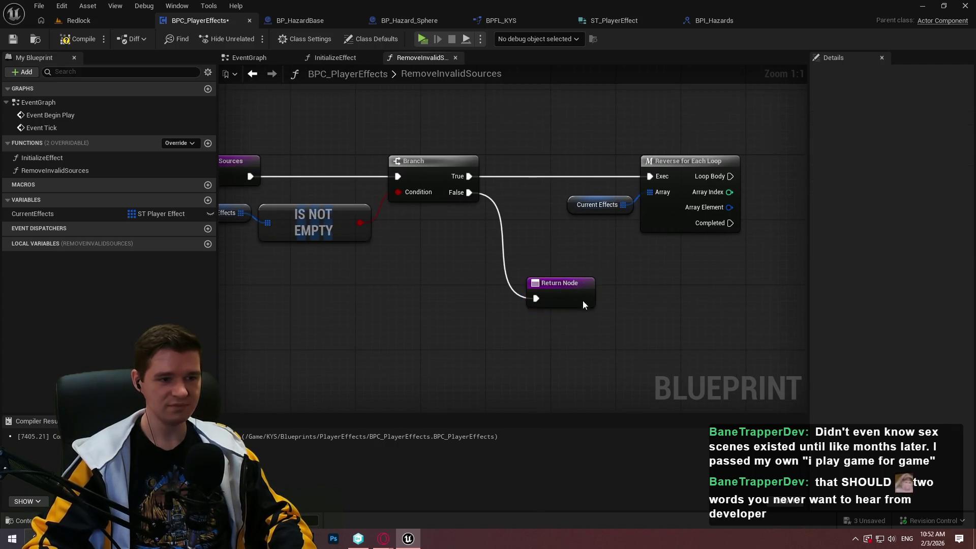
pyautogui.click(506, 297)
pyautogui.click(411, 246)
pyautogui.moveTo(468, 188); pyautogui.dragTo(417, 244)
pyautogui.moveTo(480, 245); pyautogui.dragTo(501, 252)
pyautogui.click(468, 319)
pyautogui.moveTo(467, 319); pyautogui.dragTo(425, 253)
pyautogui.click(14, 39)
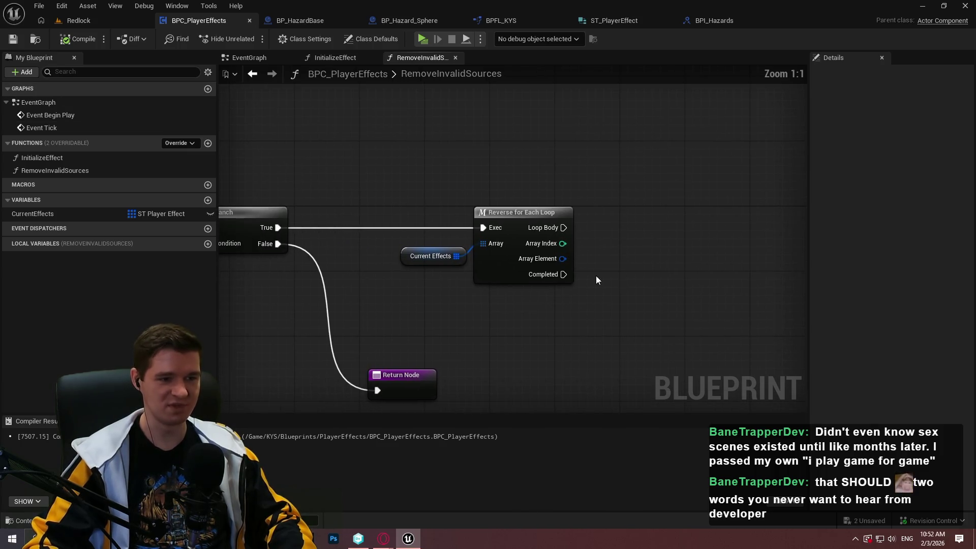
# Step: Break each Array Element and check its Source Actor with Is Valid on every Loop Body, hiding unused pins
pyautogui.moveTo(474, 250); pyautogui.dragTo(518, 251)
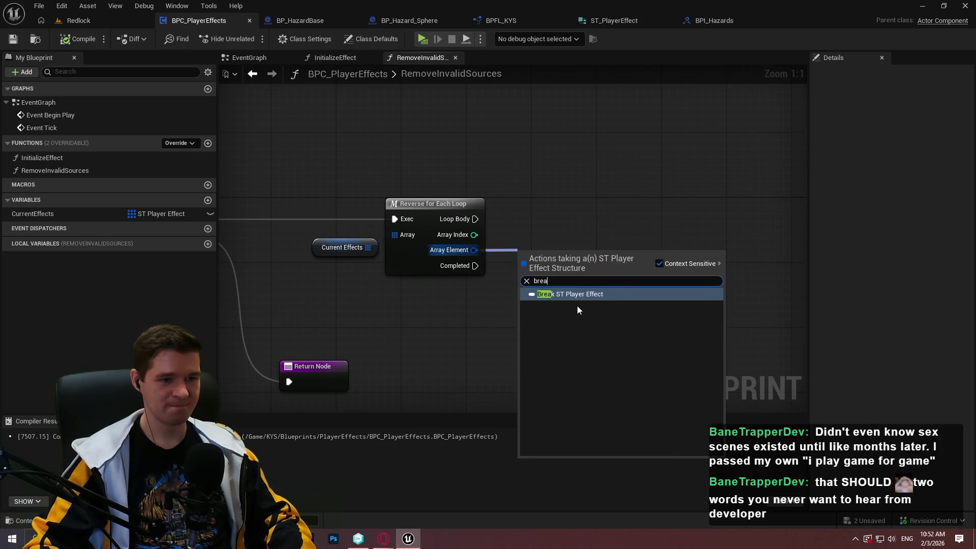
pyautogui.click(578, 302)
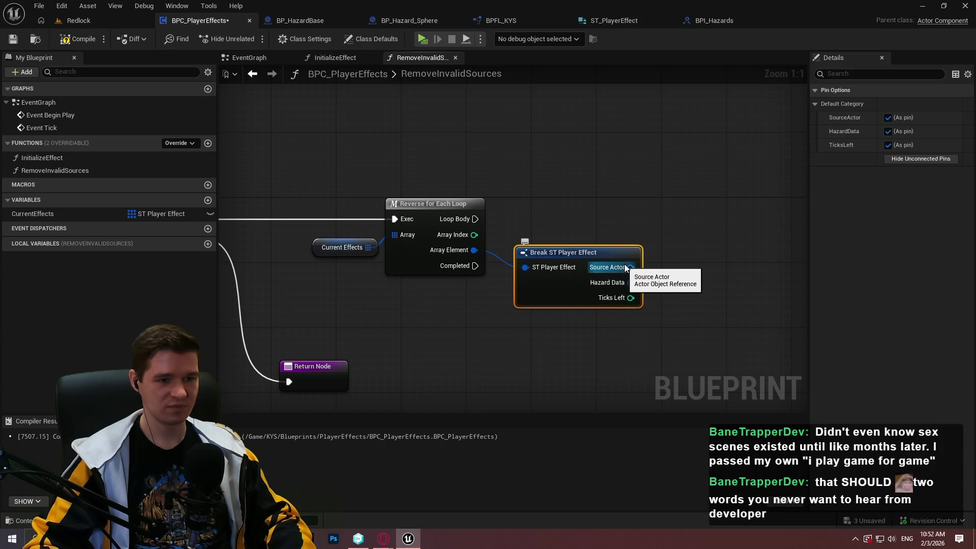
pyautogui.moveTo(626, 268); pyautogui.dragTo(690, 248)
pyautogui.write('valid')
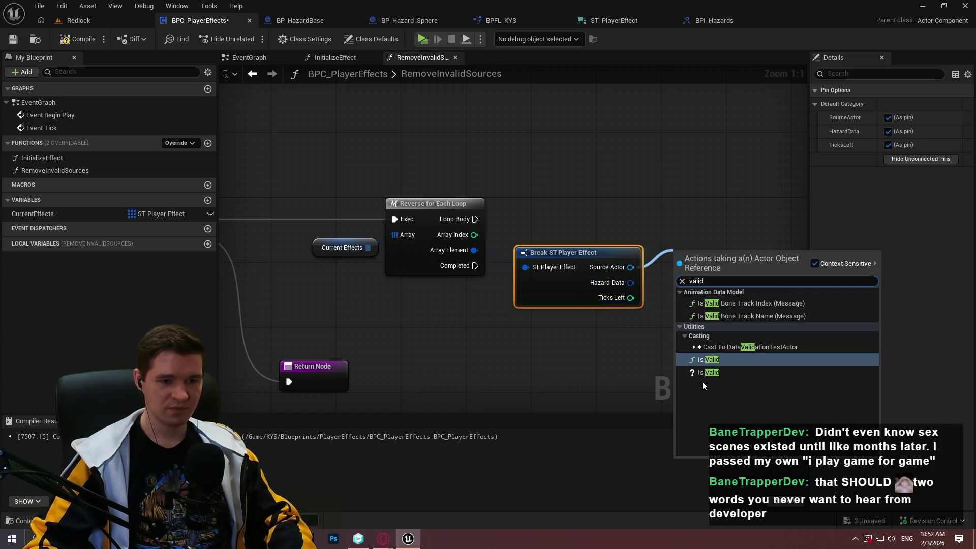
pyautogui.click(707, 373)
pyautogui.click(542, 283)
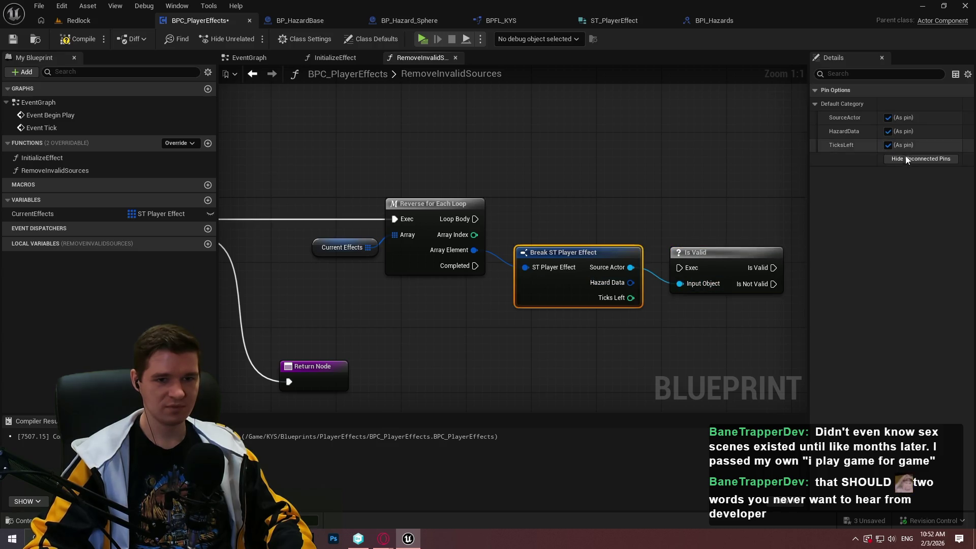
pyautogui.click(904, 154)
pyautogui.click(905, 144)
pyautogui.moveTo(692, 262); pyautogui.dragTo(675, 222)
pyautogui.moveTo(475, 219); pyautogui.dragTo(662, 227)
pyautogui.click(711, 316)
pyautogui.moveTo(711, 317)
pyautogui.mouseDown()
pyautogui.moveTo(454, 244)
pyautogui.moveTo(588, 190)
pyautogui.mouseUp()
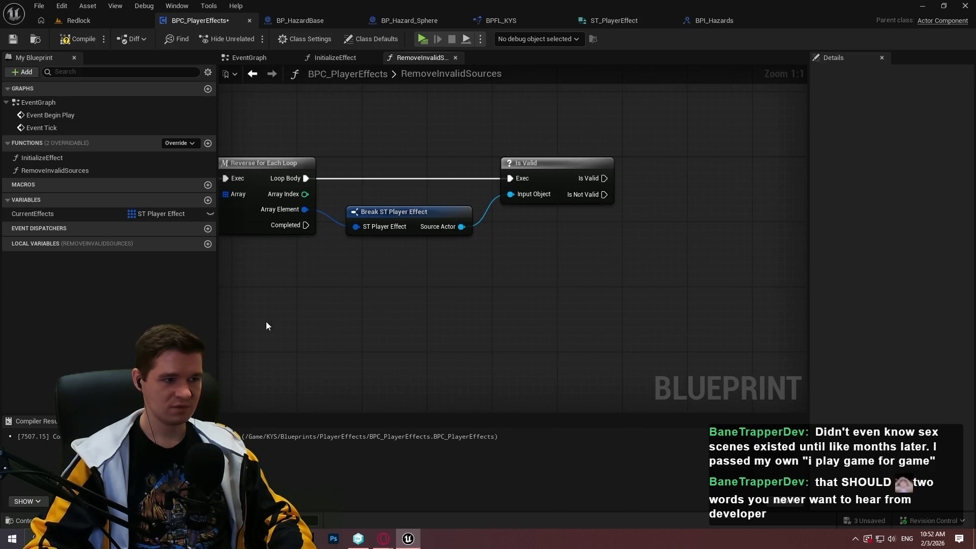
pyautogui.click(208, 243)
# Step: Make the new local variable NewLocalVar an Integer
pyautogui.click(173, 258)
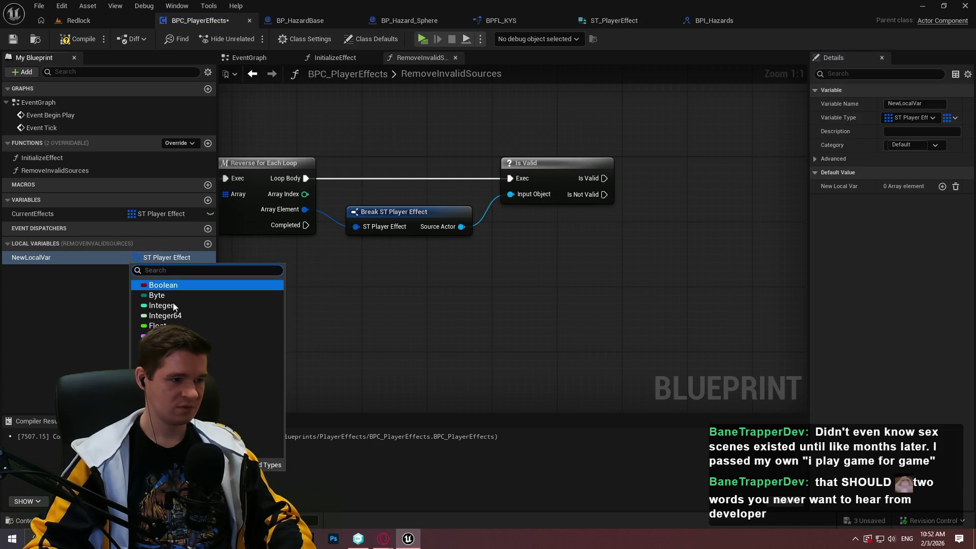
pyautogui.click(153, 305)
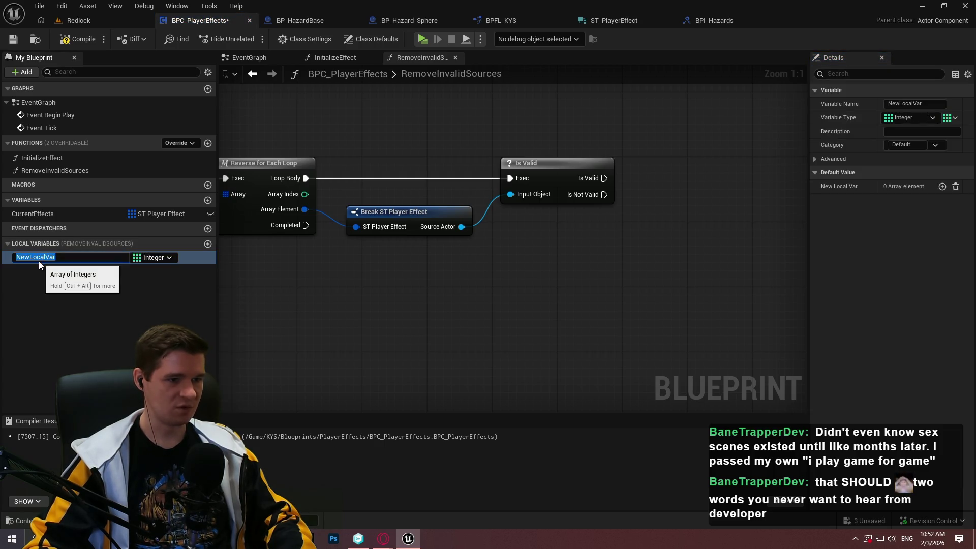
pyautogui.press('F2')
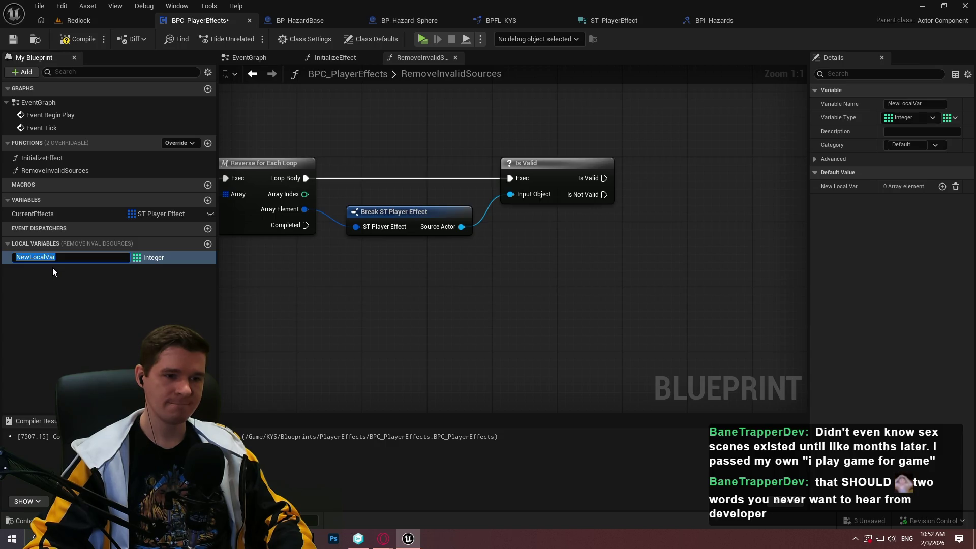
# Step: Tidy the graph layout, moving the Break ST Player Effect node up beside the loop
pyautogui.moveTo(376, 295); pyautogui.dragTo(603, 309)
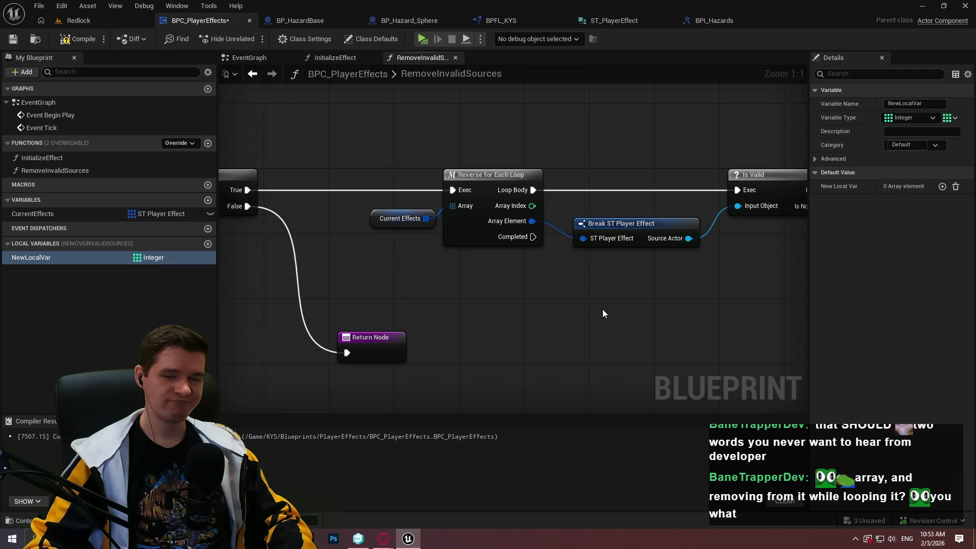
pyautogui.moveTo(603, 310)
pyautogui.mouseDown()
pyautogui.moveTo(514, 308)
pyautogui.moveTo(626, 308)
pyautogui.mouseUp()
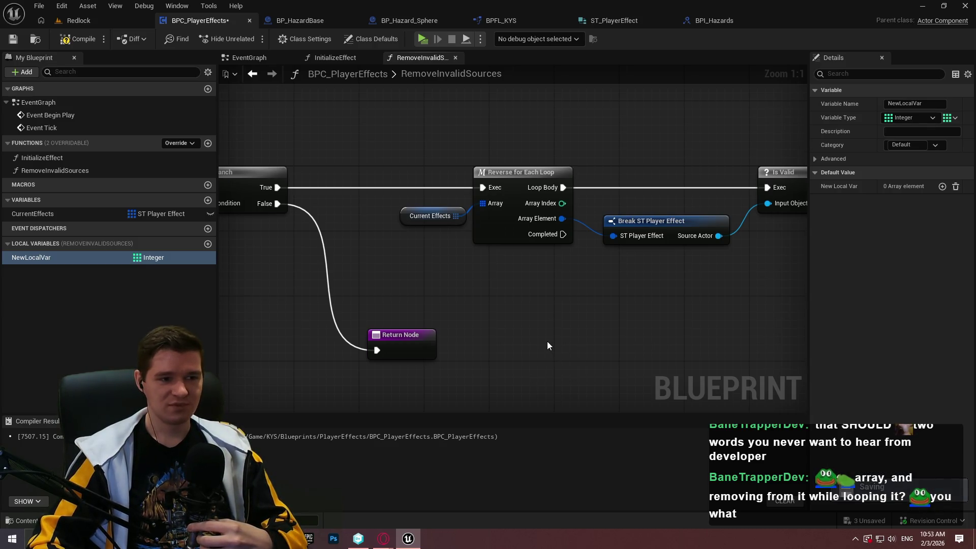
pyautogui.moveTo(732, 323); pyautogui.dragTo(565, 323)
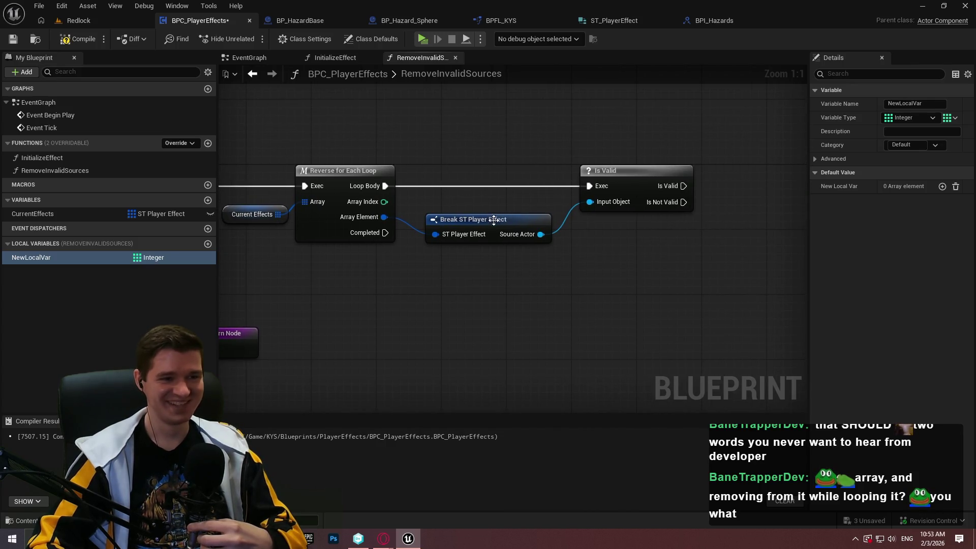
pyautogui.moveTo(493, 220); pyautogui.dragTo(501, 203)
pyautogui.click(644, 251)
pyautogui.moveTo(652, 250)
pyautogui.mouseDown()
pyautogui.moveTo(863, 237)
pyautogui.moveTo(577, 274)
pyautogui.moveTo(568, 258)
pyautogui.moveTo(587, 262)
pyautogui.mouseUp()
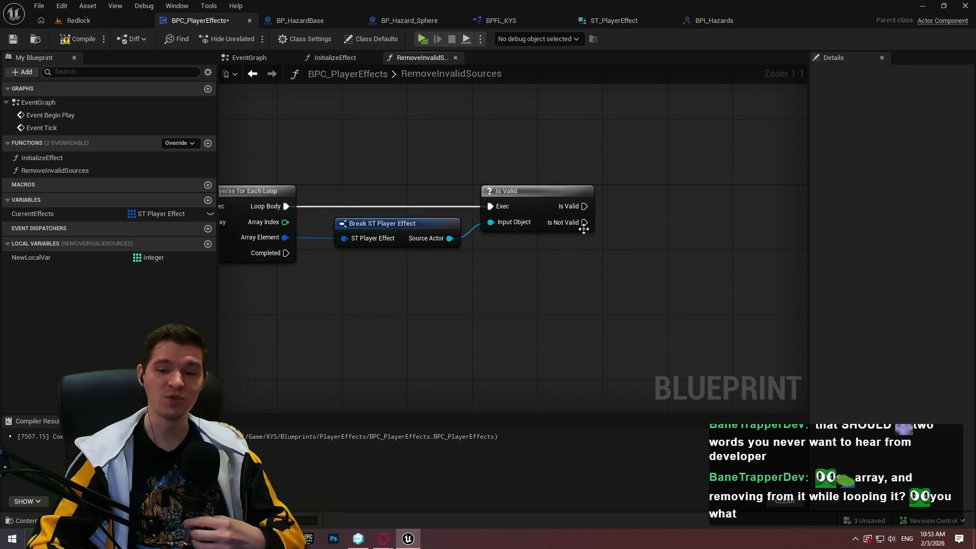
pyautogui.moveTo(279, 231)
pyautogui.mouseDown()
pyautogui.moveTo(313, 196)
pyautogui.moveTo(306, 219)
pyautogui.moveTo(278, 232)
pyautogui.mouseUp()
# Step: Undo the accidental node move, delete the stray node and compile the blueprint
pyautogui.click(341, 264)
pyautogui.hotkey('ctrl', 'z')
pyautogui.click(95, 263)
pyautogui.press('Delete')
pyautogui.click(75, 42)
# Step: Store the loop's Array Index in a new local Index variable and chain its SET into Is Valid
pyautogui.moveTo(372, 216); pyautogui.dragTo(451, 149)
pyautogui.click(508, 182)
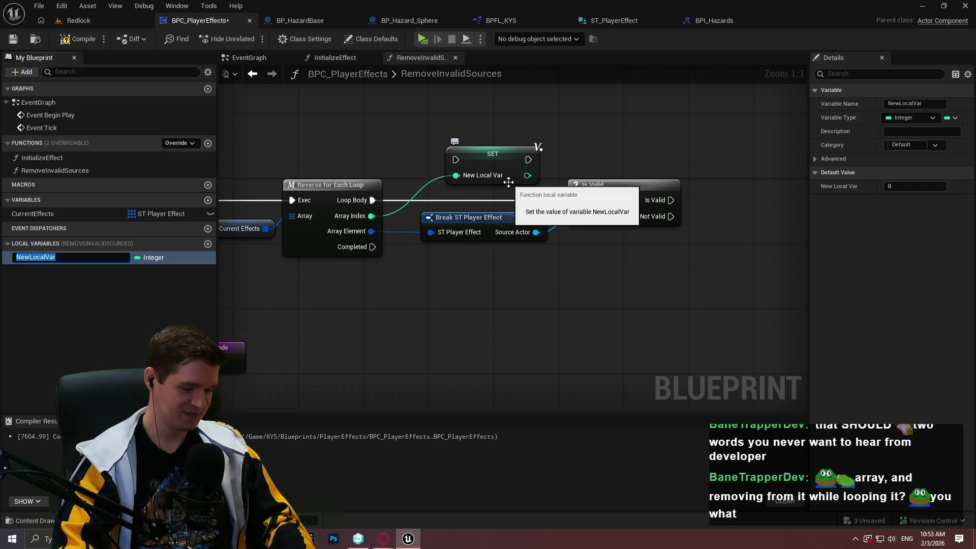
pyautogui.write('Cu')
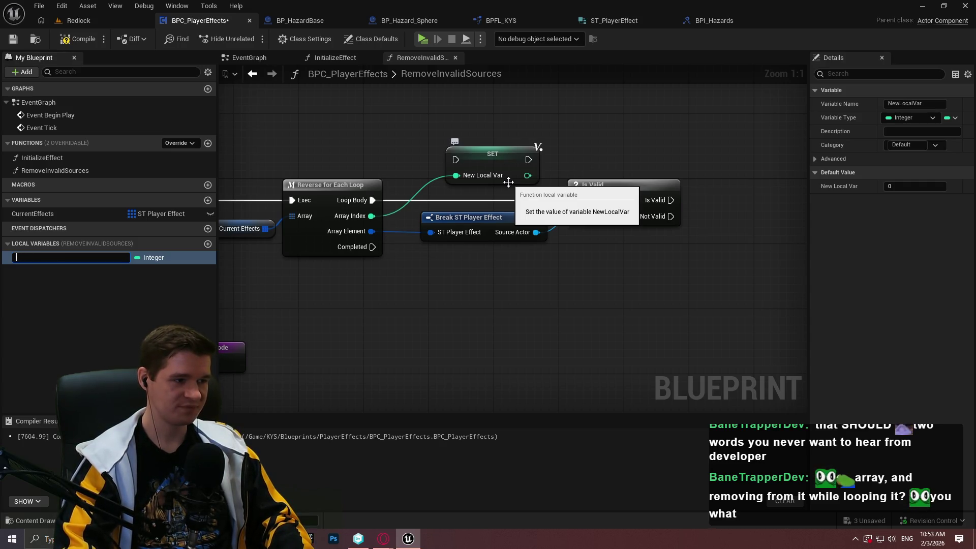
pyautogui.write('ex')
pyautogui.press('Return')
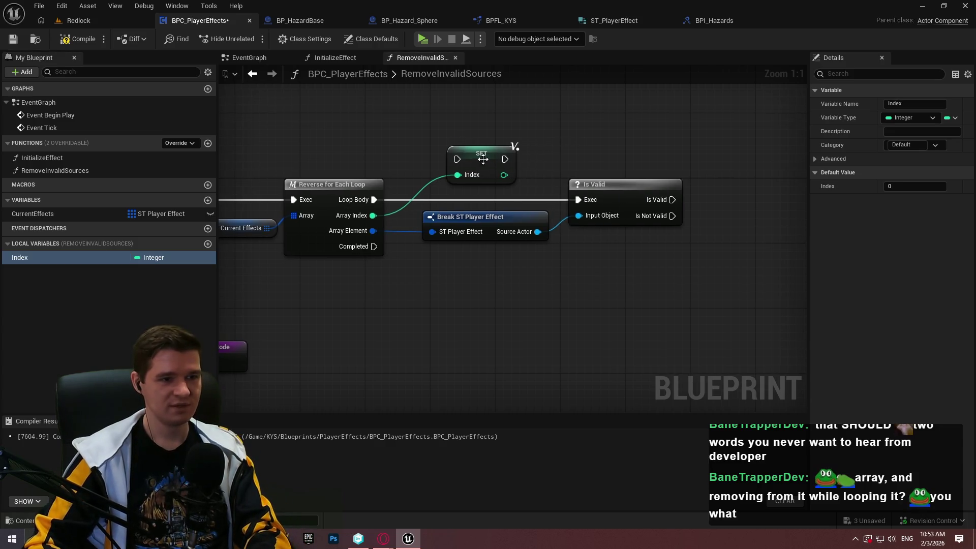
pyautogui.moveTo(459, 163)
pyautogui.mouseDown()
pyautogui.moveTo(361, 197)
pyautogui.moveTo(371, 199)
pyautogui.mouseUp()
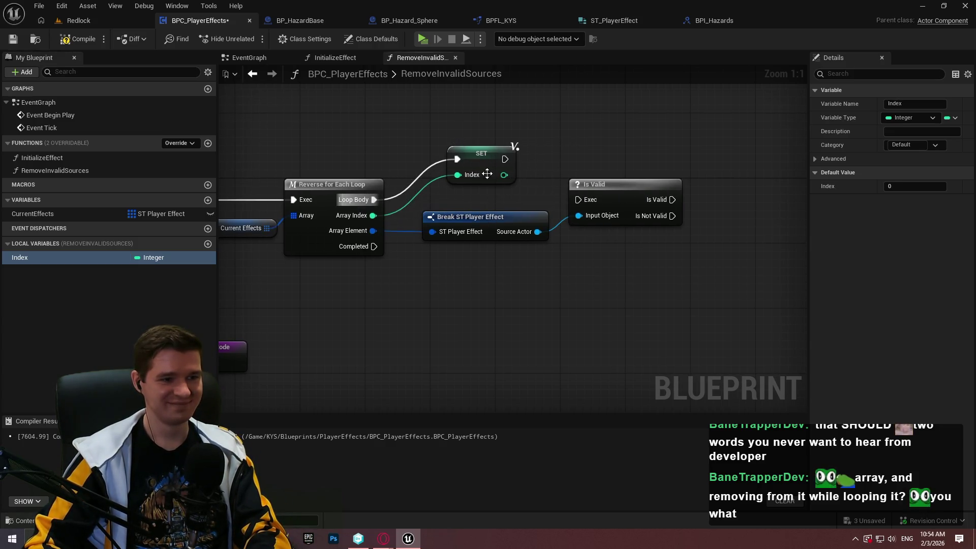
pyautogui.moveTo(476, 221); pyautogui.dragTo(476, 261)
pyautogui.moveTo(484, 166)
pyautogui.mouseDown()
pyautogui.moveTo(459, 207)
pyautogui.moveTo(577, 200)
pyautogui.mouseUp()
pyautogui.moveTo(479, 258); pyautogui.dragTo(487, 242)
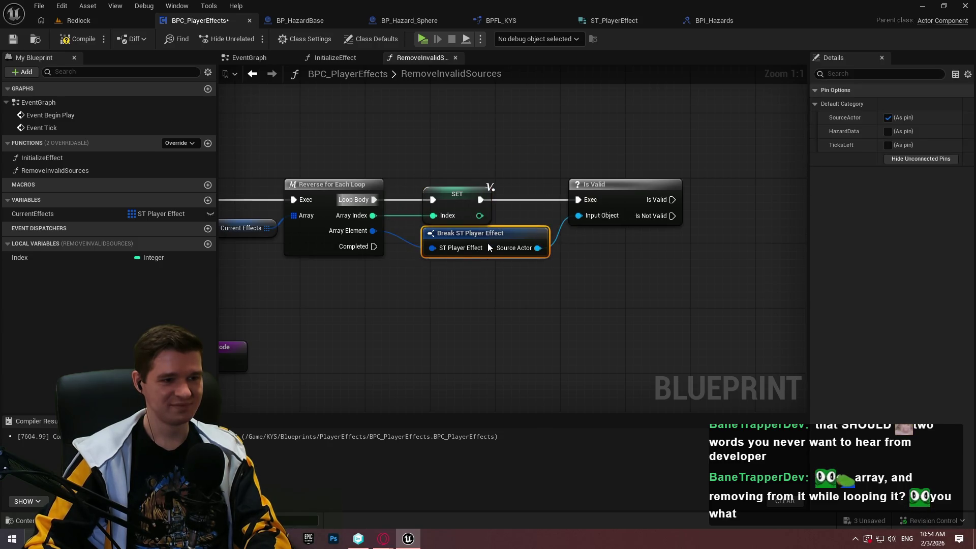
pyautogui.keyDown('ctrl'); pyautogui.click(452, 200); pyautogui.keyUp('ctrl')
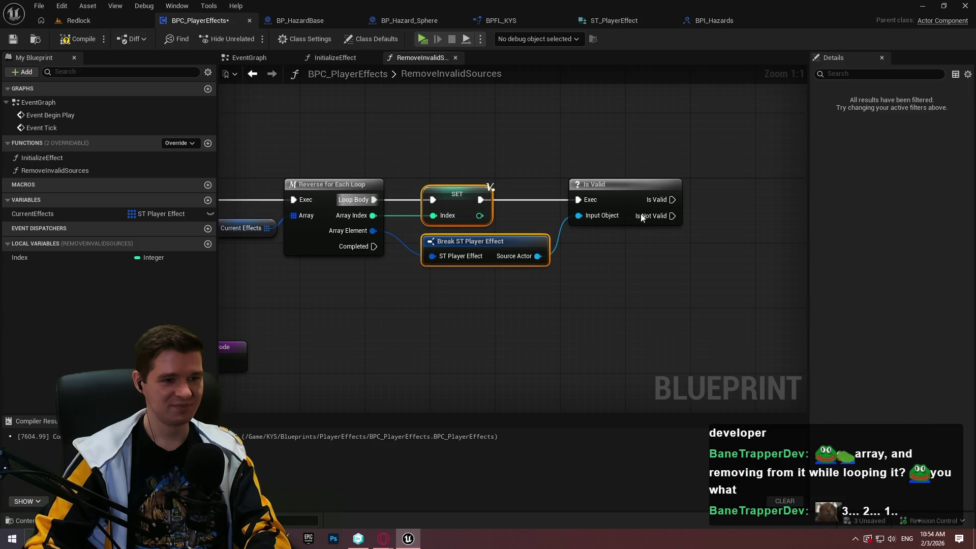
pyautogui.click(481, 193)
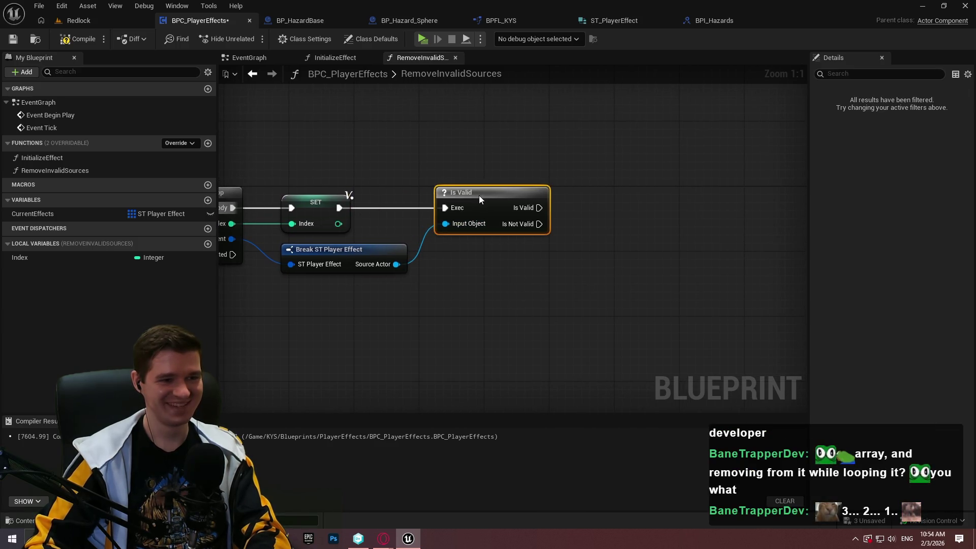
# Step: Move the Return Node under the branch and save the blueprint
pyautogui.moveTo(487, 273)
pyautogui.mouseDown()
pyautogui.moveTo(606, 240)
pyautogui.moveTo(461, 279)
pyautogui.moveTo(779, 228)
pyautogui.mouseUp()
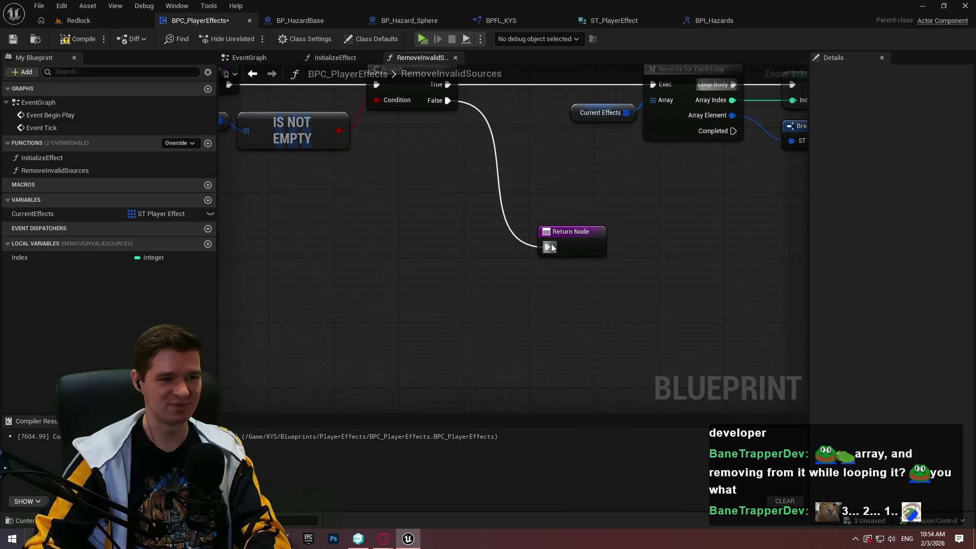
pyautogui.moveTo(585, 235); pyautogui.dragTo(612, 300)
pyautogui.moveTo(654, 255); pyautogui.dragTo(499, 278)
pyautogui.moveTo(544, 95); pyautogui.dragTo(479, 146)
pyautogui.click(13, 40)
pyautogui.moveTo(714, 249)
pyautogui.mouseDown()
pyautogui.moveTo(312, 326)
pyautogui.moveTo(527, 272)
pyautogui.moveTo(575, 233)
pyautogui.moveTo(533, 250)
pyautogui.mouseUp()
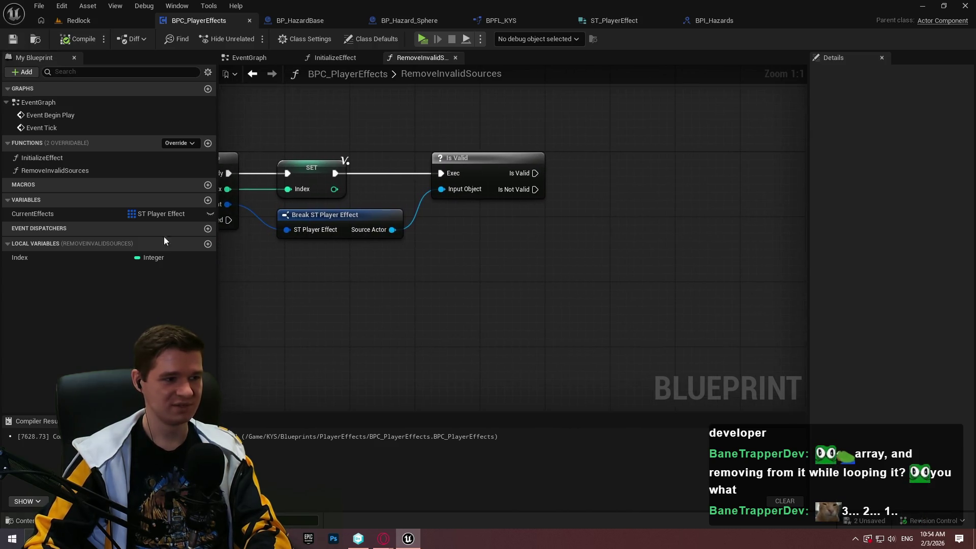
# Step: On Is Not Valid, remove the Index entry from Current Effects with a Remove Index node
pyautogui.moveTo(40, 213); pyautogui.dragTo(483, 226)
pyautogui.click(513, 249)
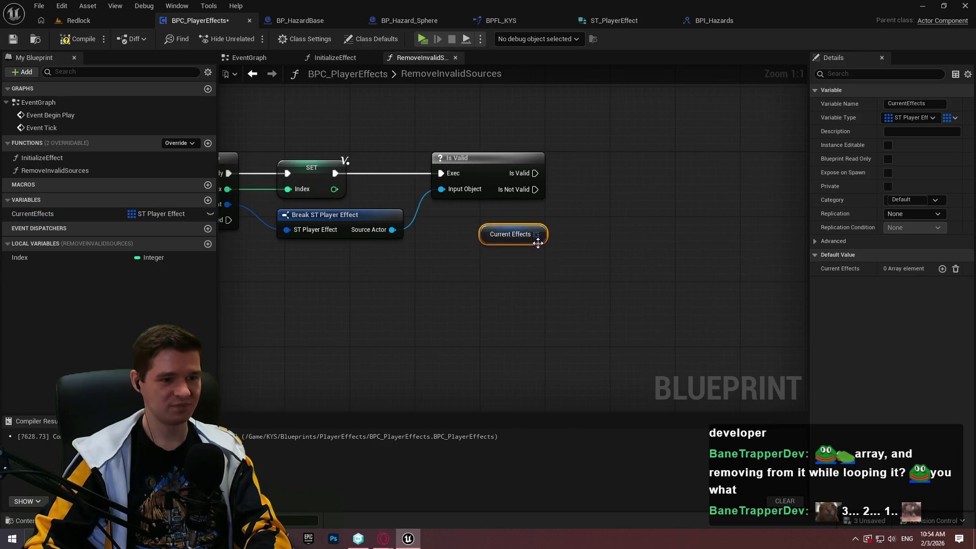
pyautogui.moveTo(543, 234); pyautogui.dragTo(572, 222)
pyautogui.write('remove index')
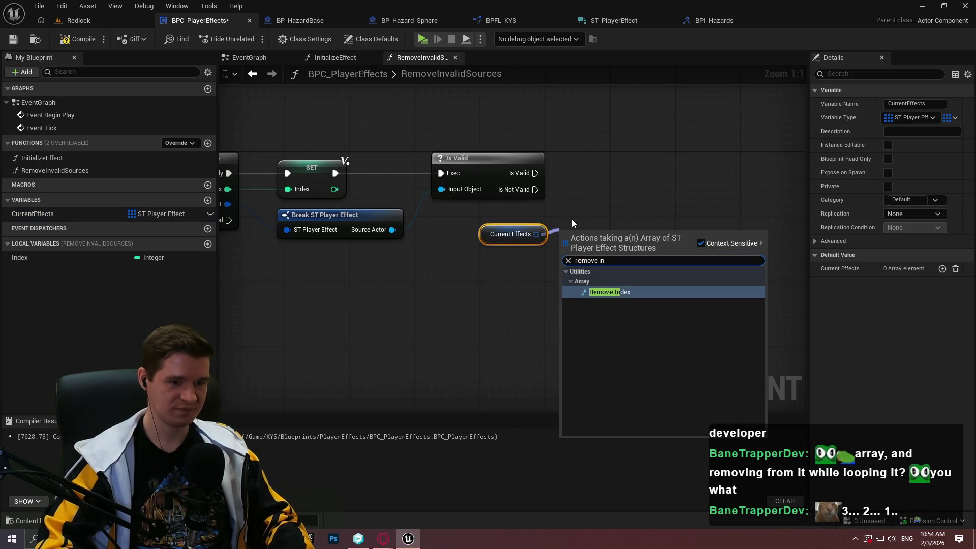
pyautogui.press('Return')
pyautogui.moveTo(562, 239)
pyautogui.mouseDown()
pyautogui.moveTo(530, 197)
pyautogui.moveTo(535, 189)
pyautogui.mouseUp()
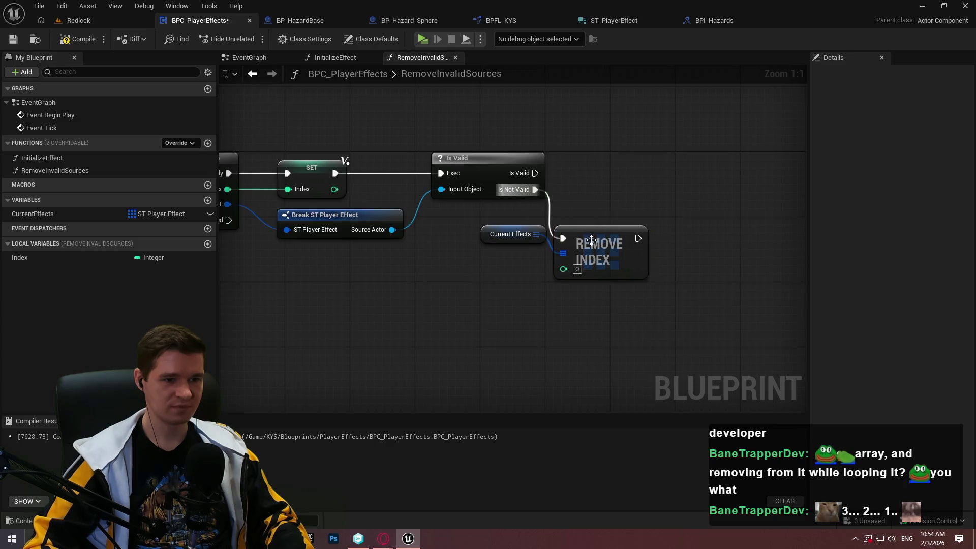
pyautogui.moveTo(600, 245); pyautogui.dragTo(634, 245)
pyautogui.moveTo(538, 239); pyautogui.dragTo(563, 252)
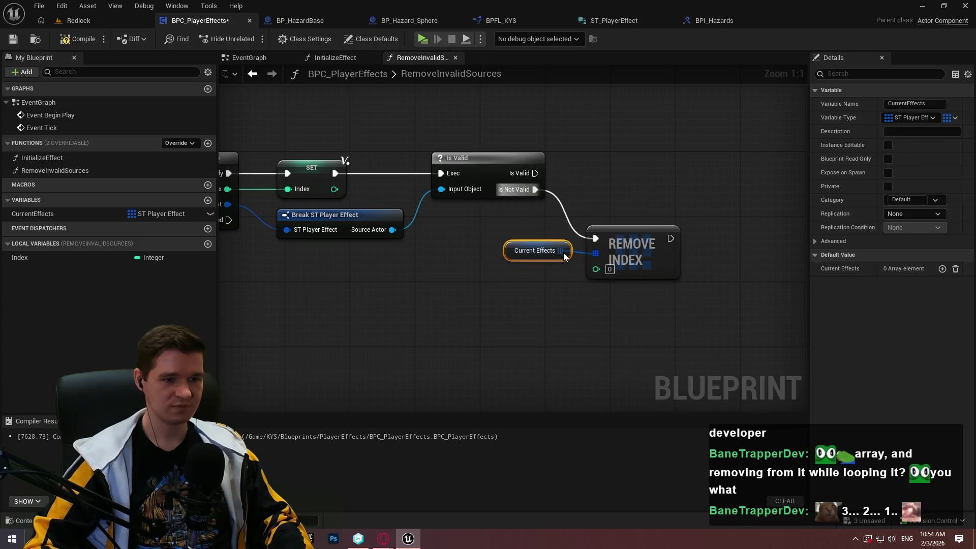
pyautogui.click(531, 283)
pyautogui.moveTo(69, 255); pyautogui.dragTo(595, 269)
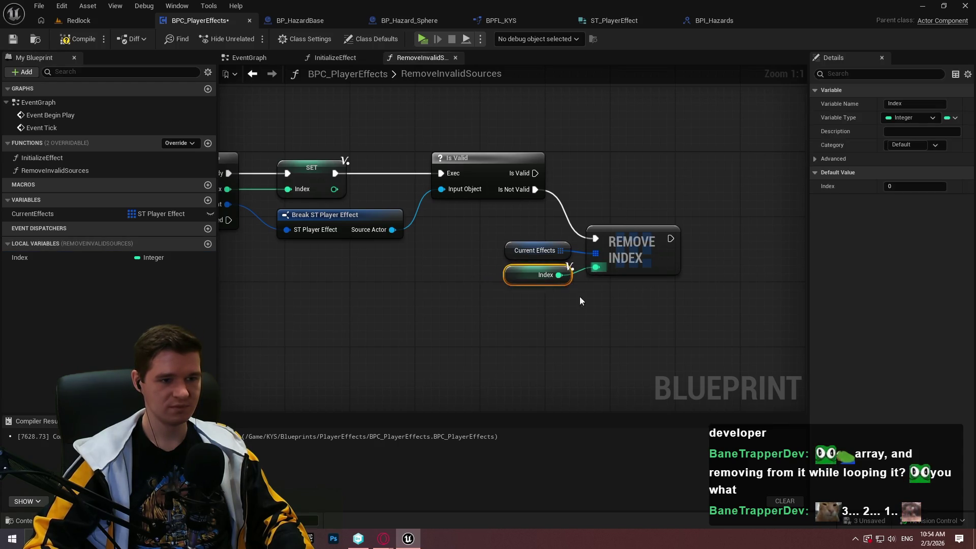
# Step: Review the whole RemoveInvalidSources function and save and compile the blueprint
pyautogui.scroll(-3, 659, 294)
pyautogui.moveTo(589, 284); pyautogui.dragTo(647, 261)
pyautogui.hotkey('ctrl', 's')
pyautogui.moveTo(579, 227)
pyautogui.mouseDown()
pyautogui.moveTo(749, 218)
pyautogui.moveTo(399, 234)
pyautogui.moveTo(713, 231)
pyautogui.moveTo(484, 231)
pyautogui.mouseUp()
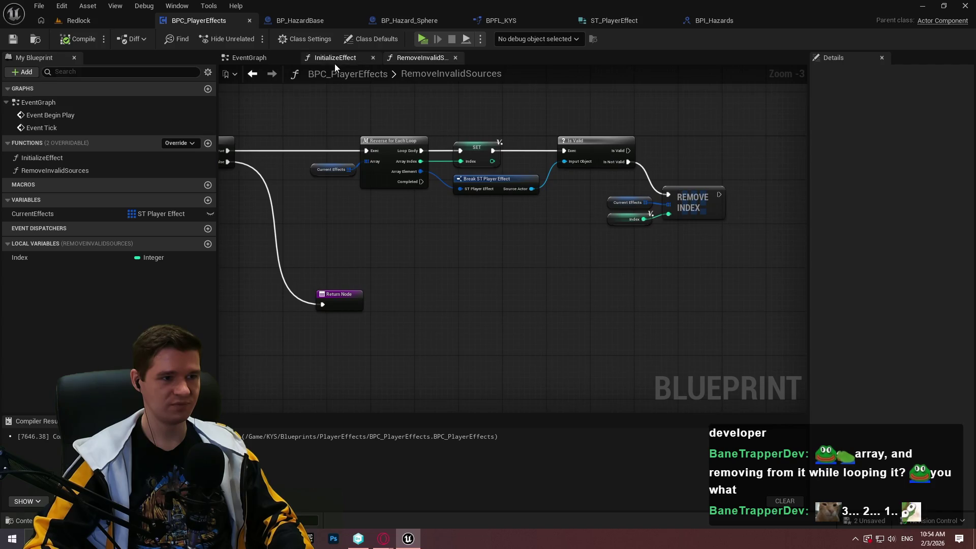
pyautogui.click(336, 58)
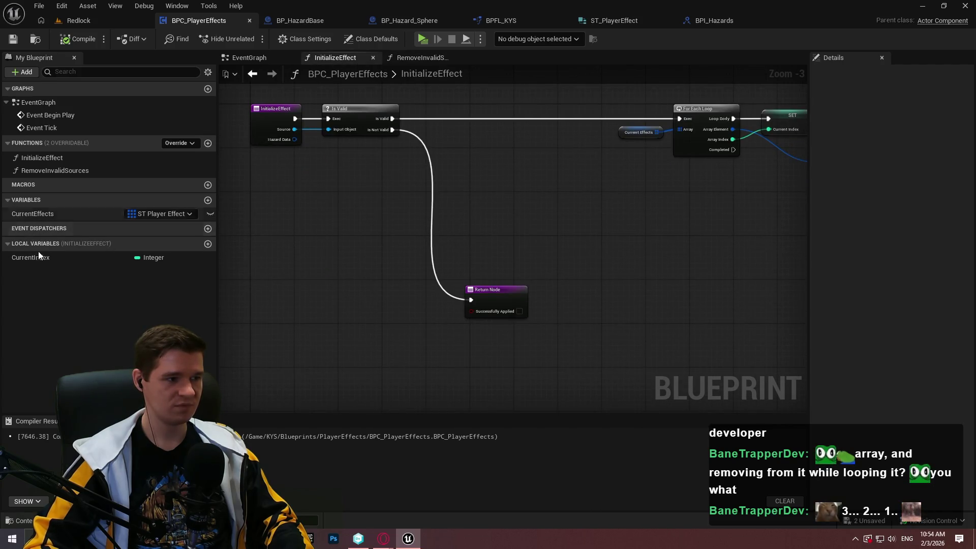
# Step: Call RemoveInvalidSources on InitializeEffect's Is Not Valid path before the Return Node
pyautogui.click(38, 171)
pyautogui.moveTo(391, 206)
pyautogui.mouseDown()
pyautogui.moveTo(357, 195)
pyautogui.moveTo(387, 124)
pyautogui.moveTo(449, 269)
pyautogui.mouseUp()
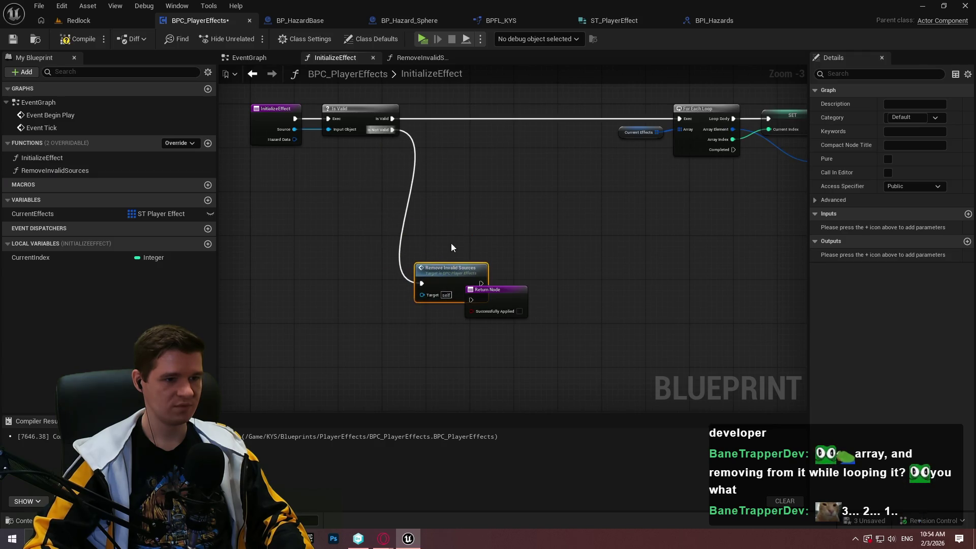
pyautogui.moveTo(512, 293)
pyautogui.mouseDown()
pyautogui.moveTo(563, 272)
pyautogui.moveTo(477, 276)
pyautogui.mouseUp()
pyautogui.click(493, 289)
pyautogui.scroll(3, 491, 288)
pyautogui.moveTo(558, 273); pyautogui.dragTo(550, 272)
pyautogui.moveTo(598, 350); pyautogui.dragTo(529, 314)
# Step: Compile and save BPC_PlayerEffects and bring up the EventGraph
pyautogui.scroll(-1, 536, 238)
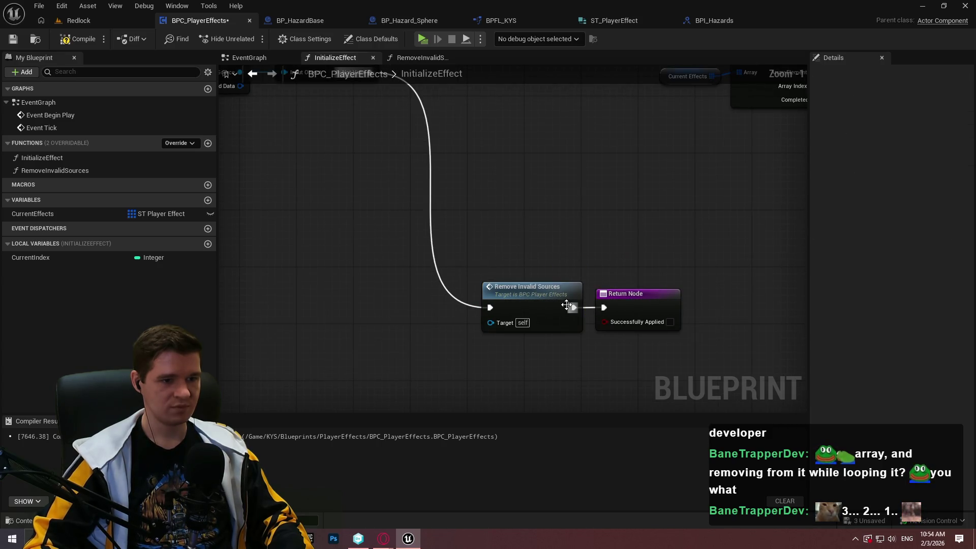
pyautogui.scroll(-3, 547, 277)
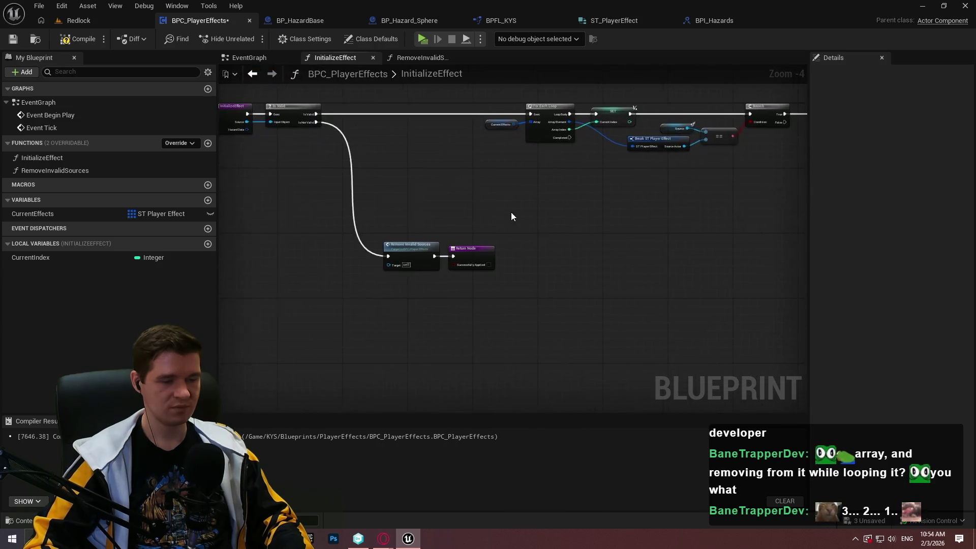
pyautogui.scroll(3, 513, 214)
pyautogui.press('F7')
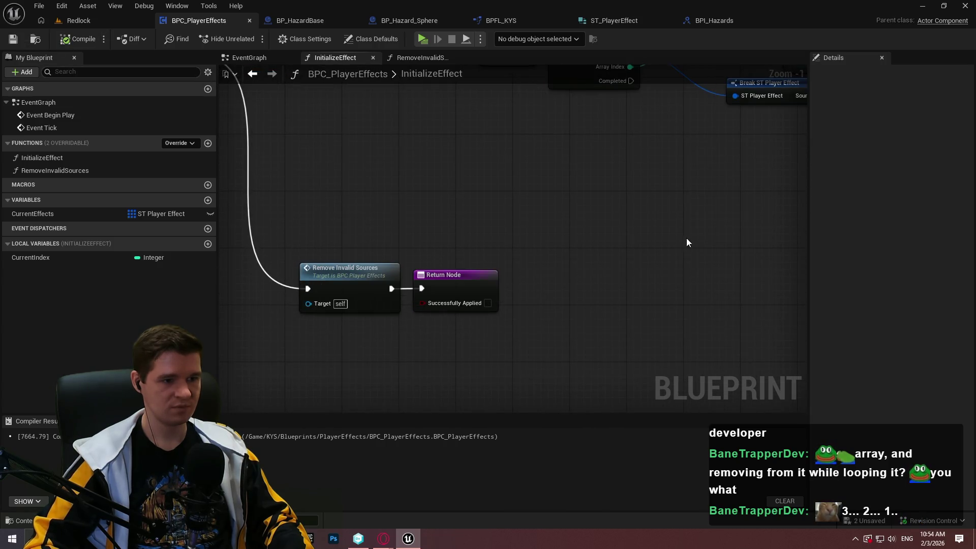
pyautogui.scroll(-3, 682, 240)
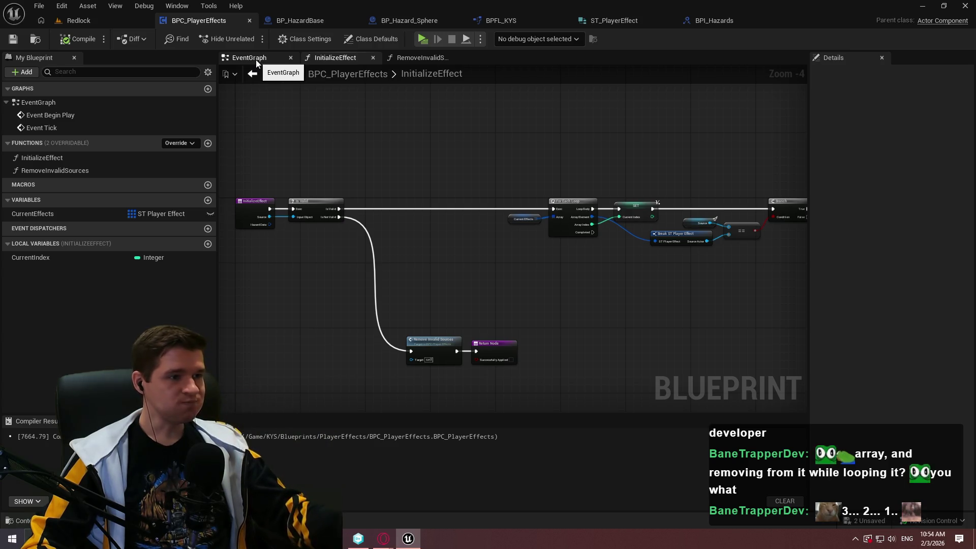
pyautogui.click(255, 59)
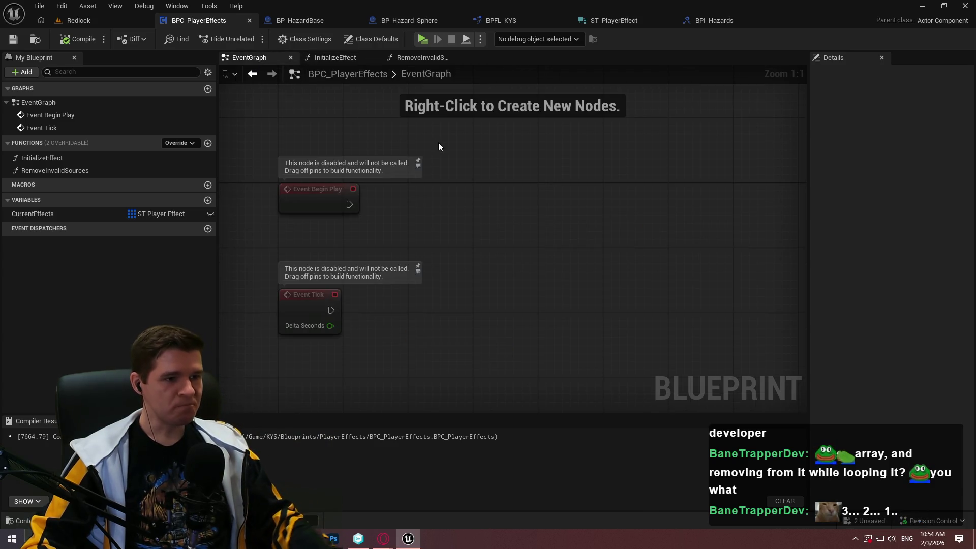
# Step: Check BPC_PlayerEffects' Class Defaults, then bring up the node action list in empty EventGraph space
pyautogui.click(319, 60)
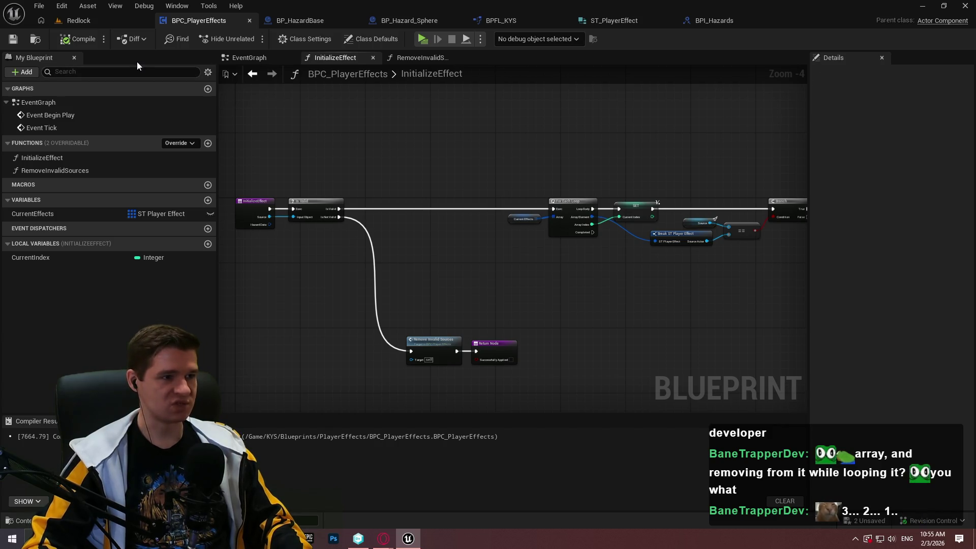
pyautogui.click(376, 37)
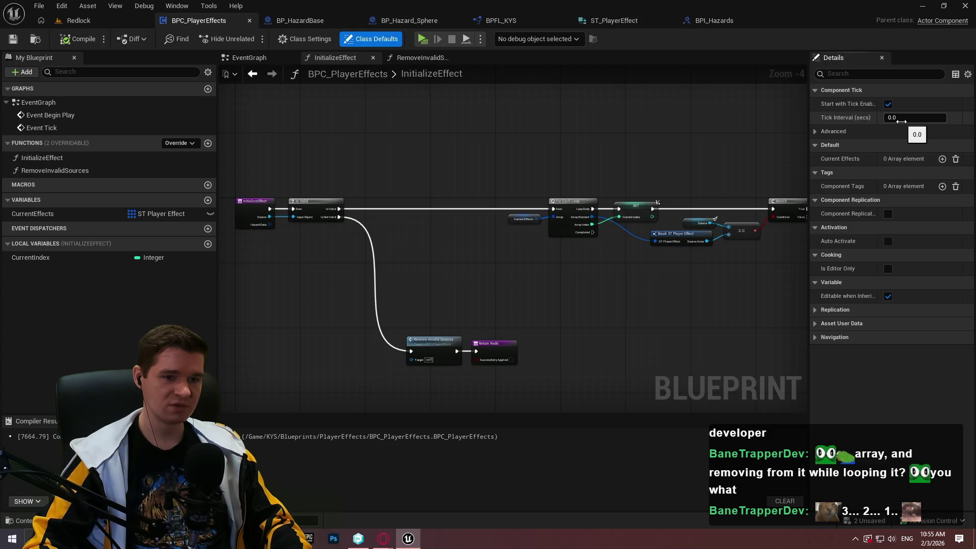
pyautogui.click(270, 56)
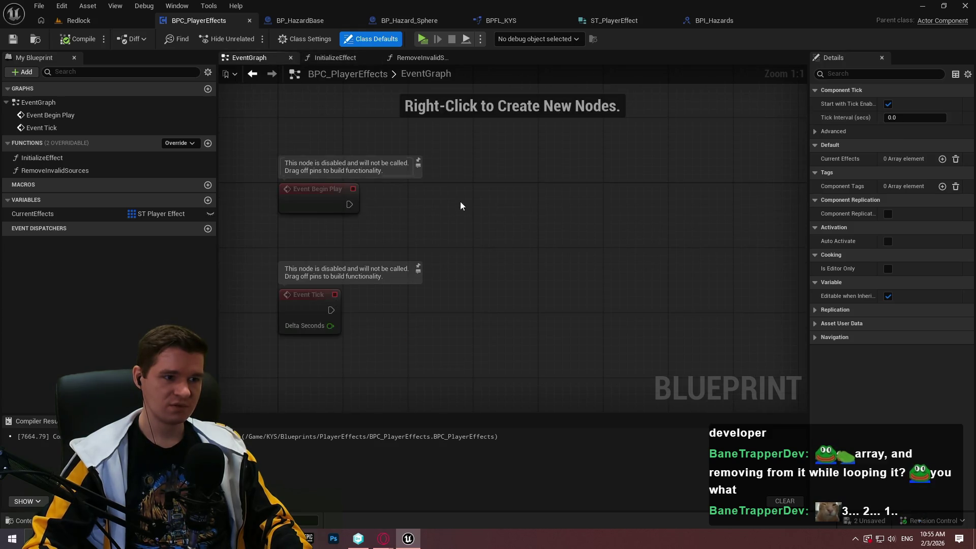
pyautogui.moveTo(464, 194); pyautogui.dragTo(437, 159)
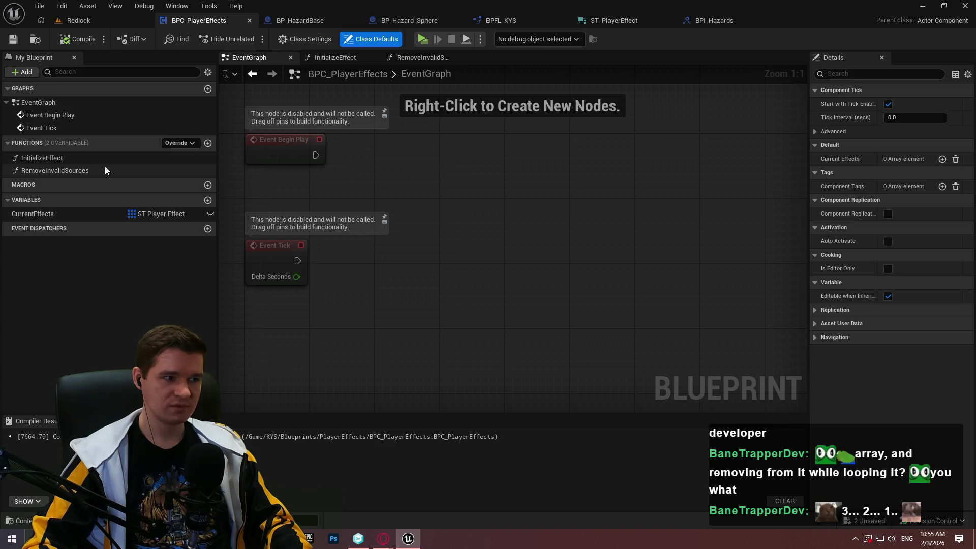
pyautogui.rightClick(455, 168)
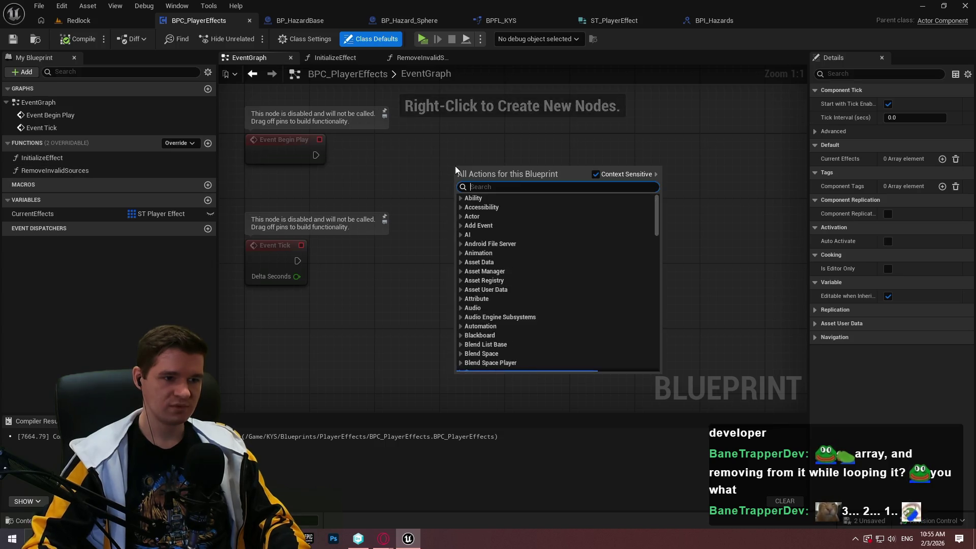
# Step: Add a Set Timer by Function Name with Time 0.2 calling RemoveInvalidSources, driven by Begin Play
pyautogui.write('set timer by fu')
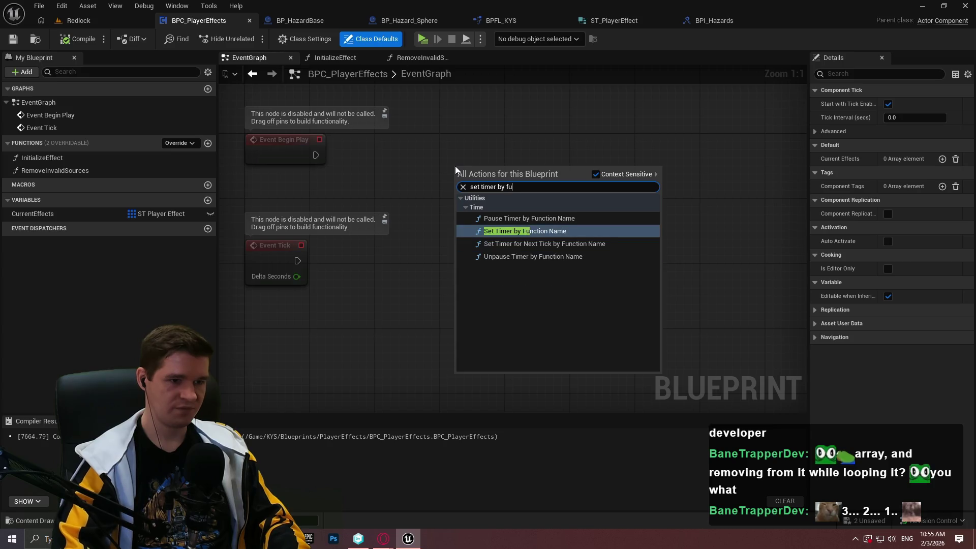
pyautogui.press('Up')
pyautogui.press('Up')
pyautogui.press('Return')
pyautogui.click(487, 232)
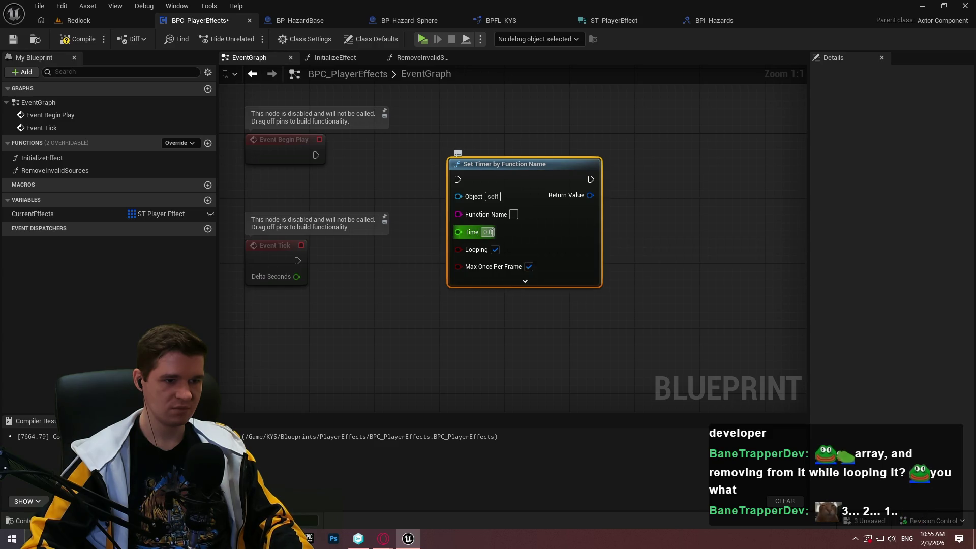
pyautogui.click(655, 245)
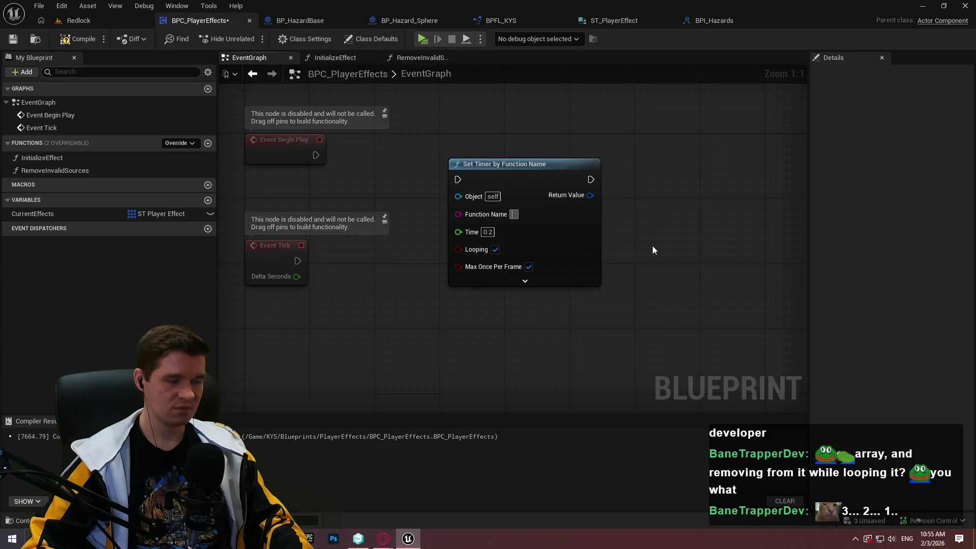
pyautogui.click(510, 215)
pyautogui.write('RemoveInvalidSour')
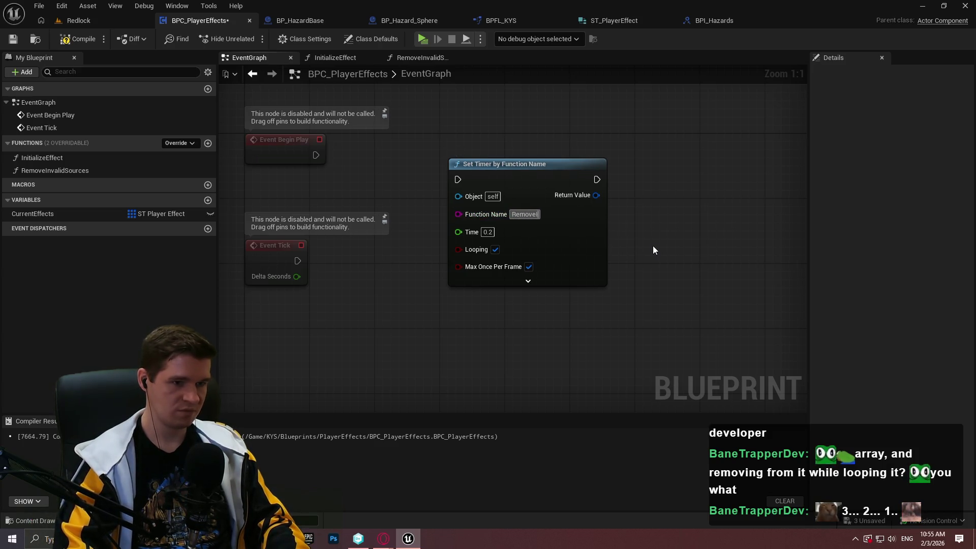
pyautogui.write('ces')
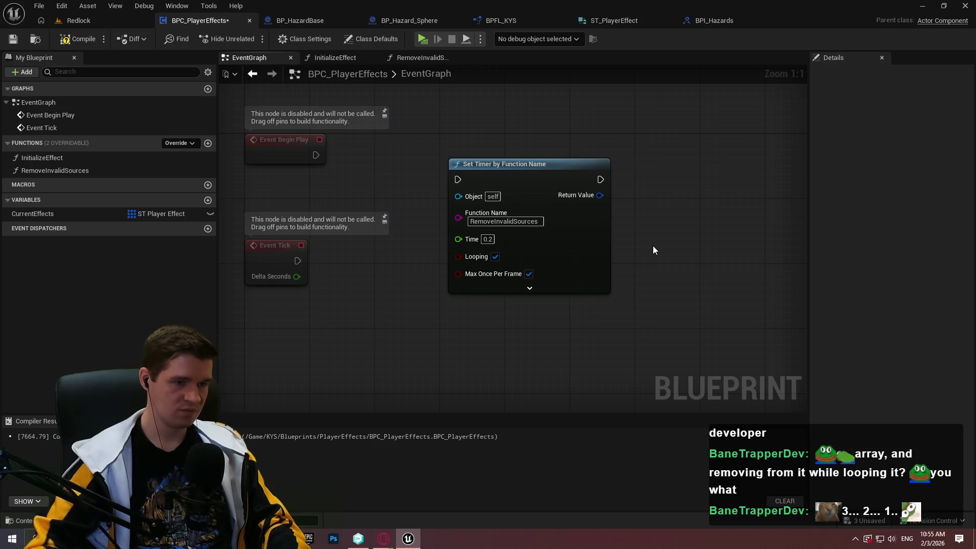
pyautogui.moveTo(460, 179)
pyautogui.mouseDown()
pyautogui.moveTo(352, 149)
pyautogui.moveTo(315, 155)
pyautogui.mouseUp()
# Step: Delete the unused Event Tick, place the timer beside Begin Play, and compile
pyautogui.moveTo(352, 330); pyautogui.dragTo(263, 247)
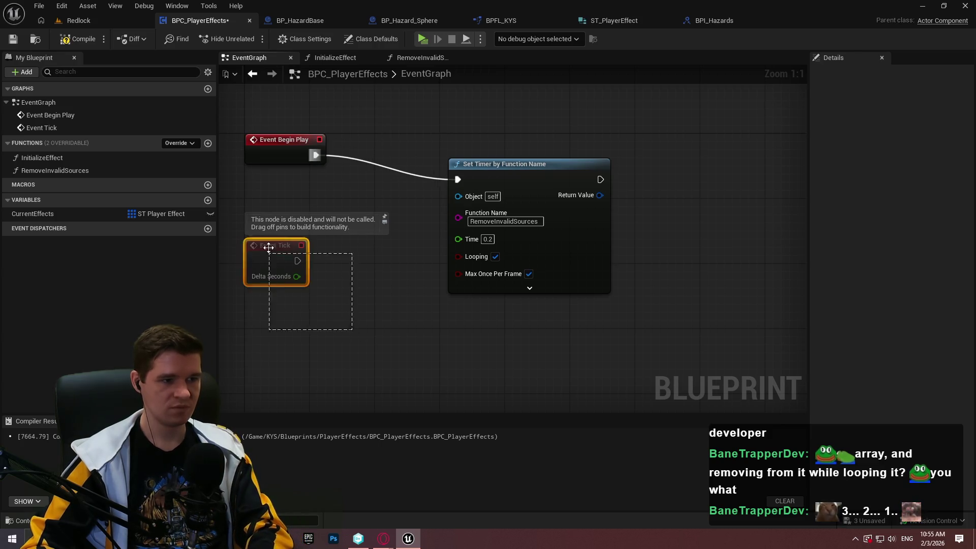
pyautogui.press('Delete')
pyautogui.moveTo(520, 180); pyautogui.dragTo(430, 155)
pyautogui.click(65, 39)
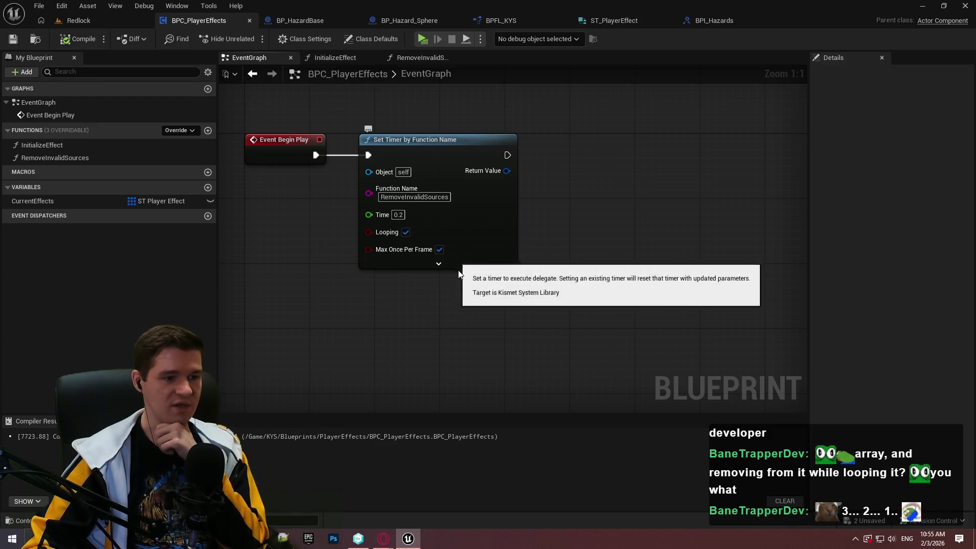
pyautogui.click(438, 263)
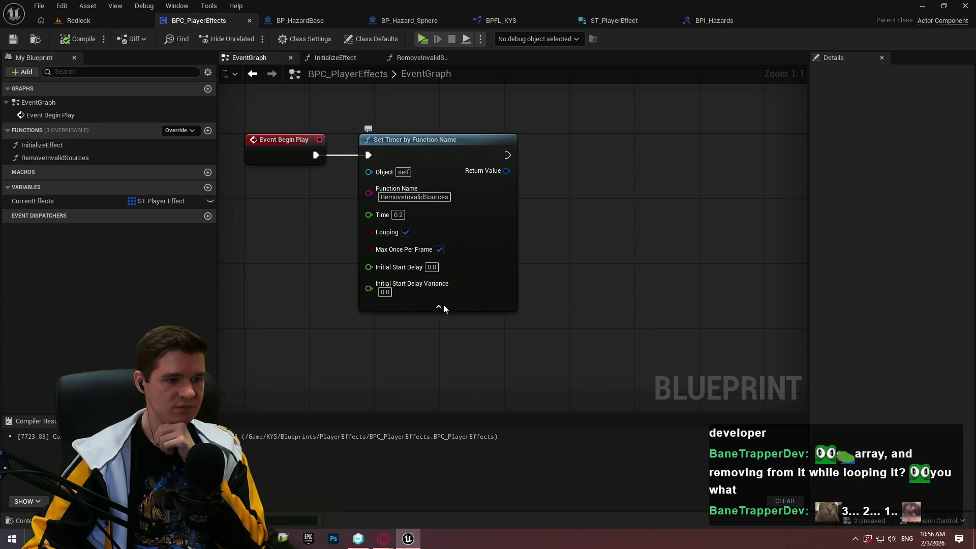
pyautogui.click(440, 306)
pyautogui.moveTo(592, 253); pyautogui.dragTo(614, 289)
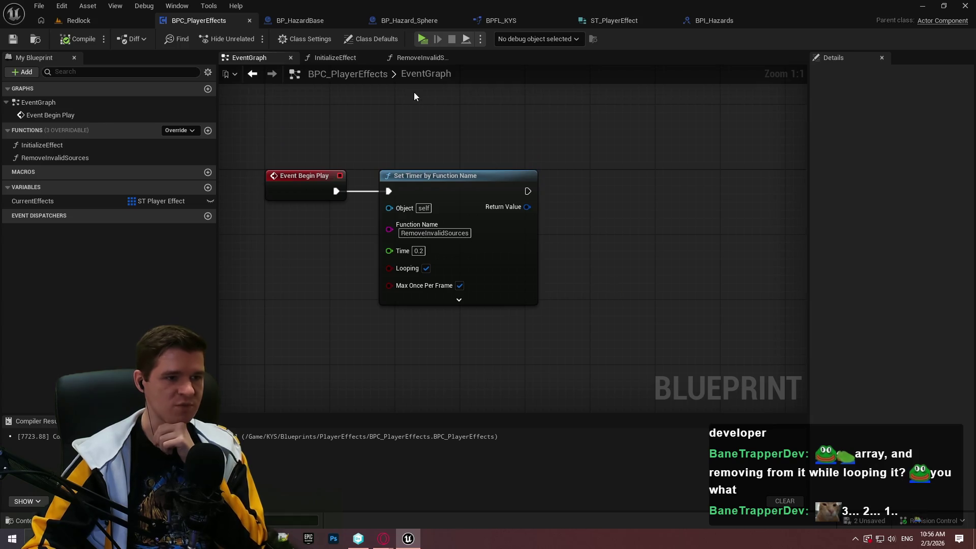
pyautogui.click(333, 58)
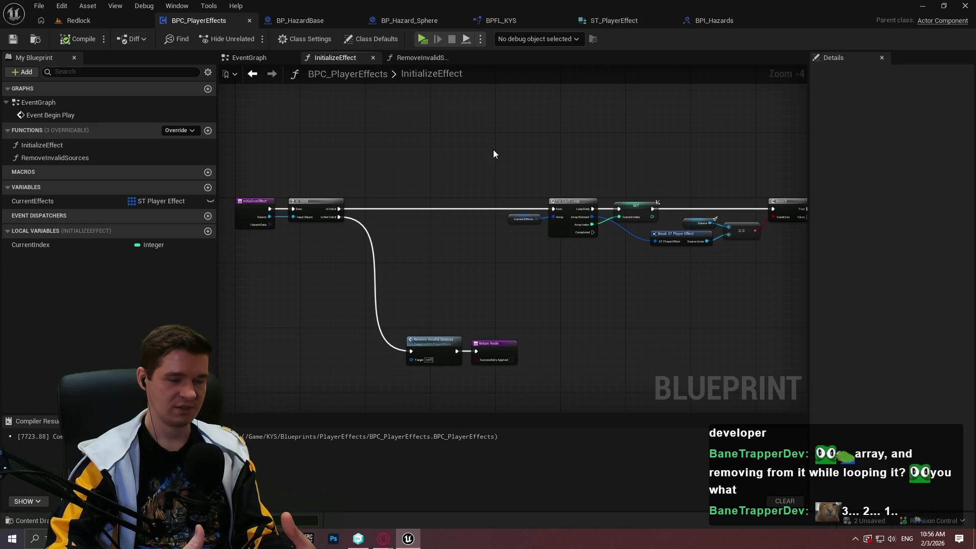
# Step: Add a new local variable to InitializeEffect after panning to the For Each Loop and Branch
pyautogui.moveTo(747, 289)
pyautogui.mouseDown()
pyautogui.moveTo(506, 218)
pyautogui.moveTo(285, 272)
pyautogui.moveTo(269, 254)
pyautogui.moveTo(686, 277)
pyautogui.mouseUp()
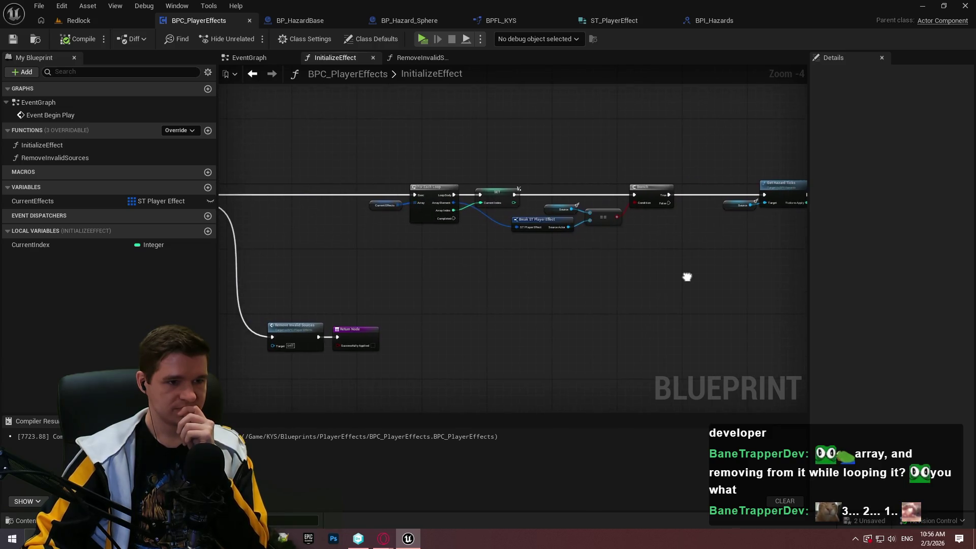
pyautogui.scroll(2, 570, 227)
pyautogui.moveTo(545, 261); pyautogui.dragTo(61, 295)
pyautogui.moveTo(740, 346)
pyautogui.mouseDown()
pyautogui.moveTo(758, 301)
pyautogui.moveTo(634, 305)
pyautogui.moveTo(684, 295)
pyautogui.mouseUp()
pyautogui.moveTo(584, 285); pyautogui.dragTo(534, 284)
pyautogui.moveTo(224, 285)
pyautogui.mouseDown()
pyautogui.moveTo(529, 279)
pyautogui.moveTo(521, 298)
pyautogui.moveTo(224, 305)
pyautogui.moveTo(264, 293)
pyautogui.mouseUp()
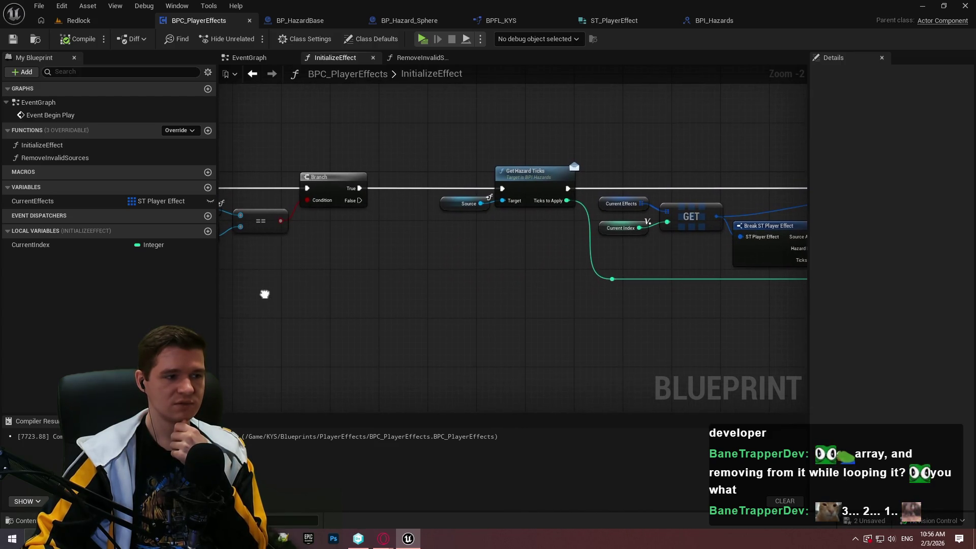
pyautogui.click(208, 231)
# Step: Name the new local variable bFoundSource and make it a single Boolean
pyautogui.write('bFound')
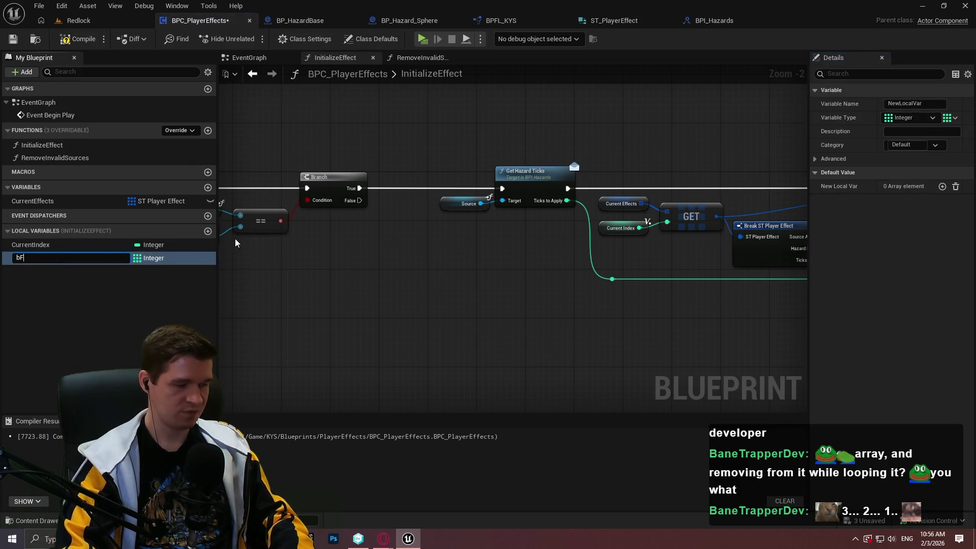
pyautogui.write('Source')
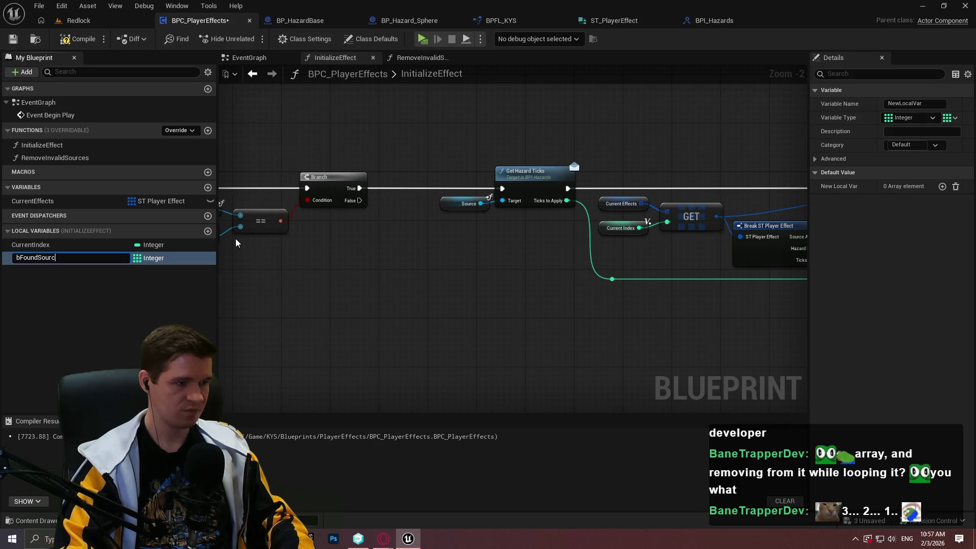
pyautogui.press('Return')
pyautogui.click(145, 258)
pyautogui.click(203, 284)
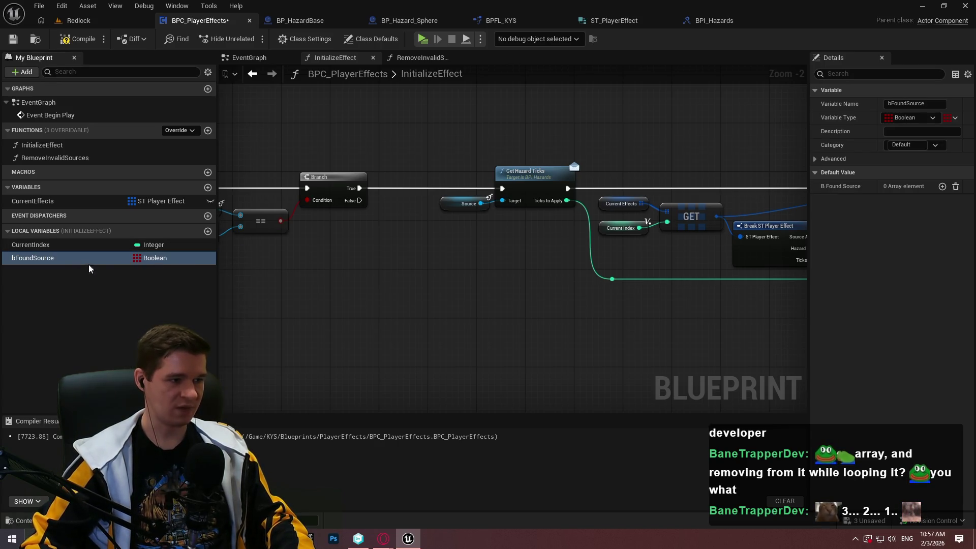
pyautogui.click(950, 117)
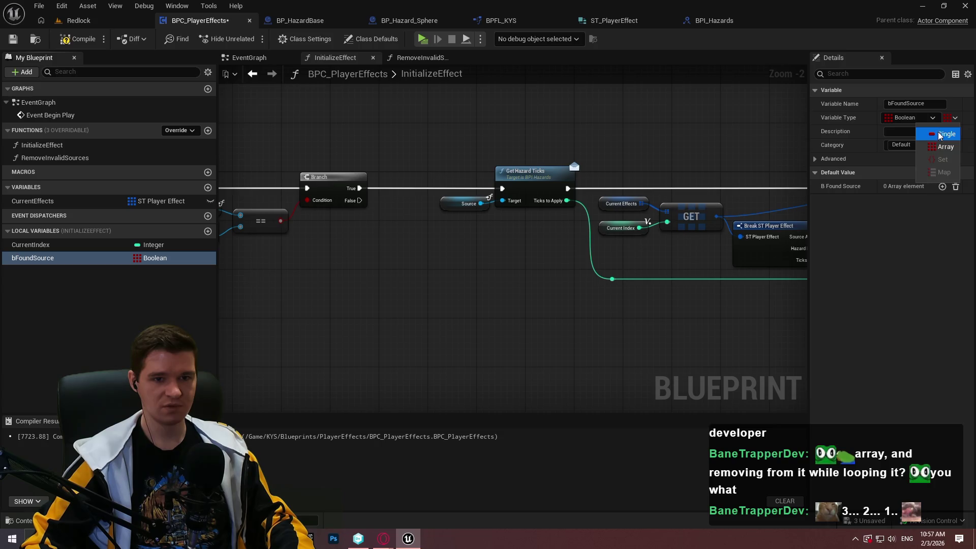
pyautogui.click(939, 133)
# Step: Place a SET bFoundSource node between Branch True and Get Hazard Ticks
pyautogui.moveTo(65, 259)
pyautogui.mouseDown()
pyautogui.moveTo(433, 282)
pyautogui.moveTo(357, 189)
pyautogui.mouseUp()
pyautogui.click(447, 304)
pyautogui.moveTo(491, 272); pyautogui.dragTo(502, 189)
pyautogui.moveTo(462, 271); pyautogui.dragTo(426, 178)
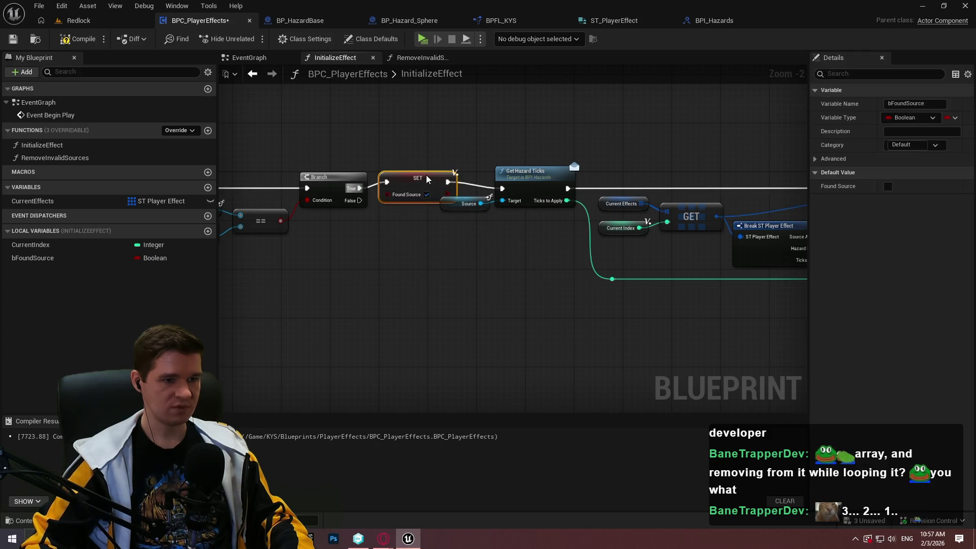
pyautogui.scroll(-4, 585, 295)
pyautogui.moveTo(612, 309)
pyautogui.mouseDown()
pyautogui.moveTo(358, 224)
pyautogui.moveTo(354, 240)
pyautogui.mouseUp()
pyautogui.scroll(5, 355, 229)
pyautogui.click(328, 326)
pyautogui.scroll(-1, 329, 326)
pyautogui.moveTo(329, 326)
pyautogui.mouseDown()
pyautogui.moveTo(613, 265)
pyautogui.moveTo(562, 224)
pyautogui.moveTo(329, 160)
pyautogui.mouseUp()
# Step: Add a bFoundSource getter and a new Branch node beside it
pyautogui.moveTo(33, 258)
pyautogui.mouseDown()
pyautogui.moveTo(361, 285)
pyautogui.moveTo(341, 271)
pyautogui.mouseUp()
pyautogui.click(378, 278)
pyautogui.press('b')
pyautogui.click(411, 240)
# Step: Wire Found Source into the new Branch's condition and position both below the loop
pyautogui.moveTo(418, 262)
pyautogui.mouseDown()
pyautogui.moveTo(376, 261)
pyautogui.moveTo(367, 120)
pyautogui.mouseUp()
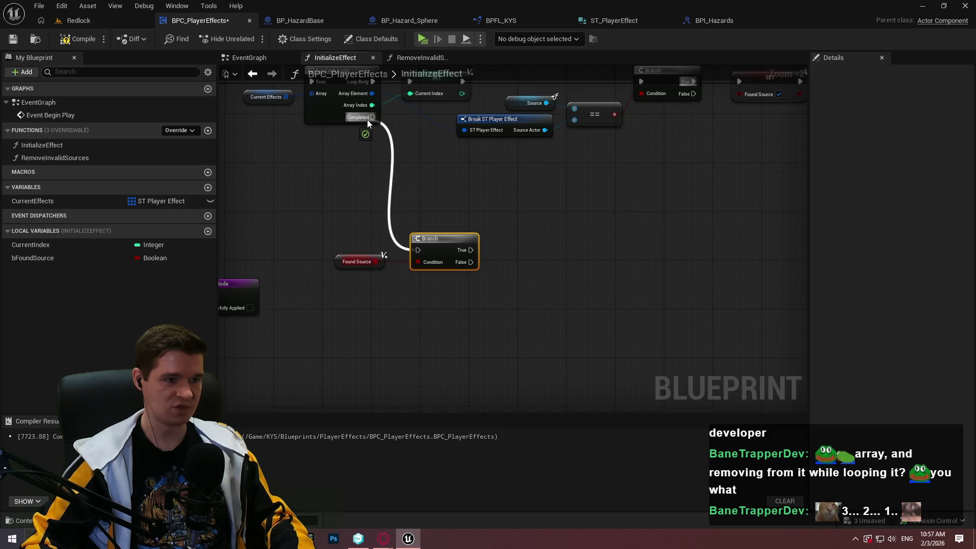
pyautogui.moveTo(442, 239); pyautogui.dragTo(512, 284)
pyautogui.moveTo(379, 260); pyautogui.dragTo(446, 321)
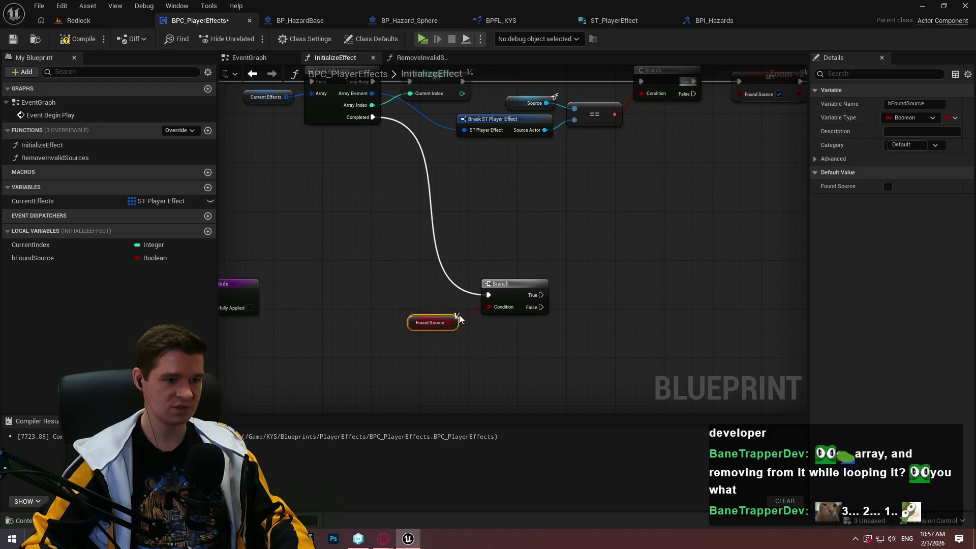
# Step: Copy the Return Node onto the Branch's True path, then compile and save
pyautogui.moveTo(378, 307); pyautogui.dragTo(375, 215)
pyautogui.click(310, 227)
pyautogui.hotkey('ctrl', 'c')
pyautogui.moveTo(696, 228)
pyautogui.mouseDown()
pyautogui.moveTo(584, 251)
pyautogui.moveTo(466, 246)
pyautogui.mouseUp()
pyautogui.hotkey('ctrl', 'v')
pyautogui.scroll(2, 645, 282)
pyautogui.moveTo(638, 231)
pyautogui.mouseDown()
pyautogui.moveTo(612, 235)
pyautogui.moveTo(653, 223)
pyautogui.mouseUp()
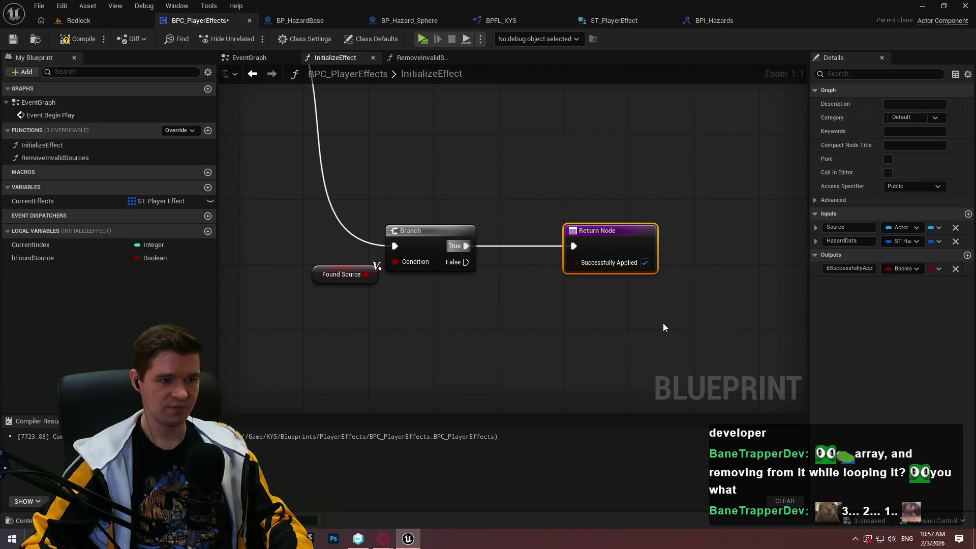
pyautogui.click(663, 324)
pyautogui.moveTo(663, 324); pyautogui.dragTo(548, 250)
pyautogui.click(69, 41)
pyautogui.click(12, 39)
# Step: Add a Current Effects Add node that runs when Found Source is false
pyautogui.moveTo(60, 205)
pyautogui.mouseDown()
pyautogui.moveTo(450, 326)
pyautogui.moveTo(361, 323)
pyautogui.moveTo(471, 329)
pyautogui.mouseUp()
pyautogui.click(418, 333)
pyautogui.write('add u')
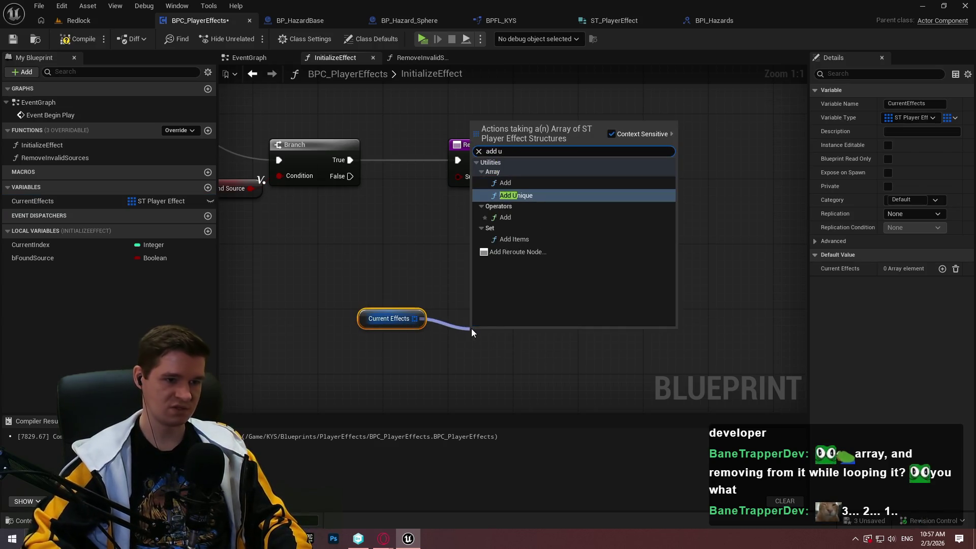
pyautogui.press('Return')
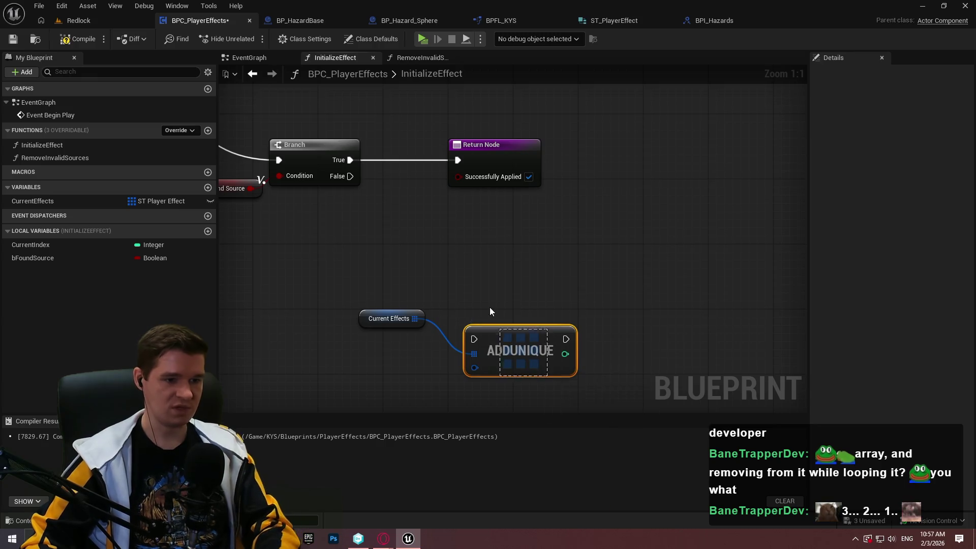
pyautogui.hotkey('ctrl', 'z')
pyautogui.moveTo(415, 319); pyautogui.dragTo(470, 322)
pyautogui.write('add')
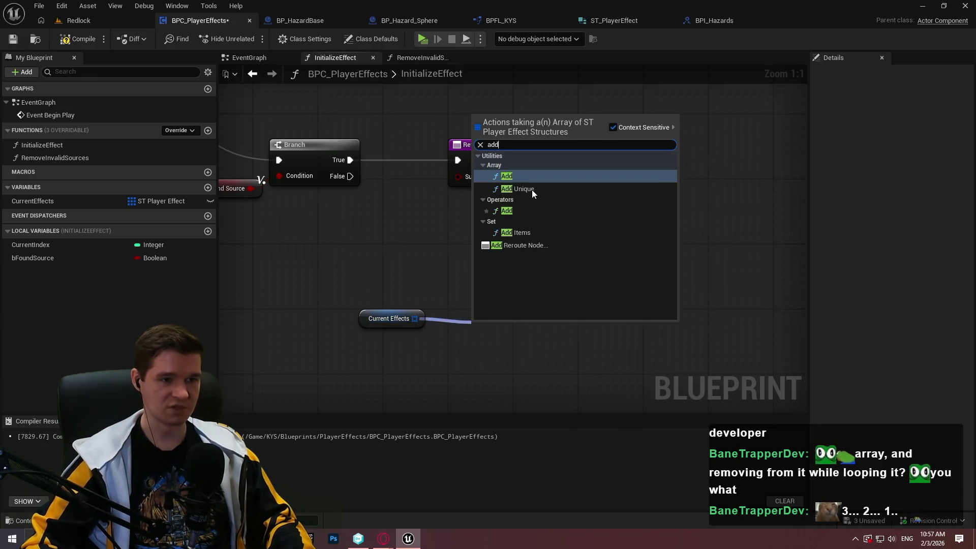
pyautogui.click(515, 174)
pyautogui.moveTo(473, 331)
pyautogui.mouseDown()
pyautogui.moveTo(350, 176)
pyautogui.moveTo(564, 322)
pyautogui.moveTo(539, 346)
pyautogui.mouseUp()
pyautogui.moveTo(427, 320); pyautogui.dragTo(514, 367)
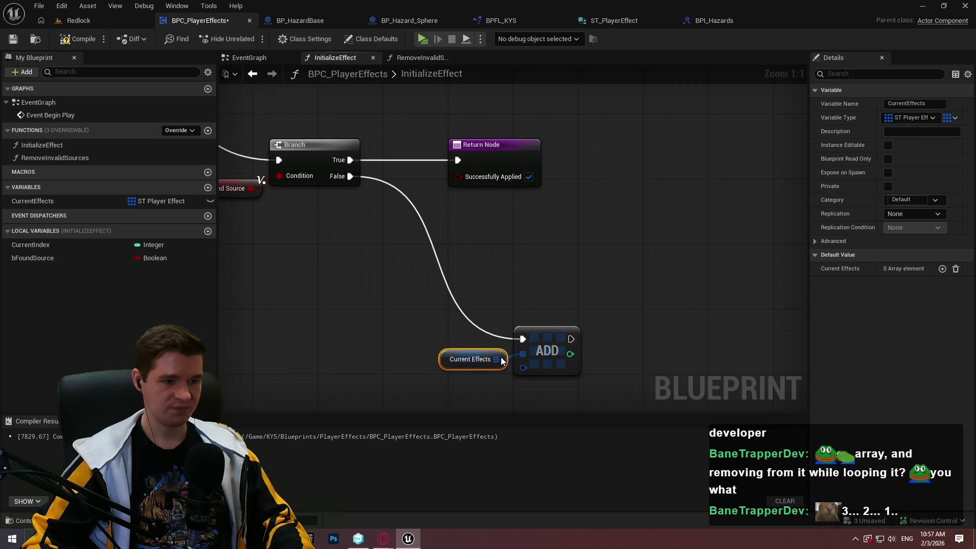
# Step: Feed the Add item a Make ST Player Effect built from promoted Source and Hazard Data getters
pyautogui.moveTo(550, 215)
pyautogui.mouseDown()
pyautogui.moveTo(480, 263)
pyautogui.moveTo(410, 268)
pyautogui.moveTo(638, 248)
pyautogui.moveTo(586, 264)
pyautogui.mouseUp()
pyautogui.write('make')
pyautogui.click(526, 310)
pyautogui.write('promote')
pyautogui.press('Return')
pyautogui.moveTo(637, 281); pyautogui.dragTo(585, 295)
pyautogui.write('haz')
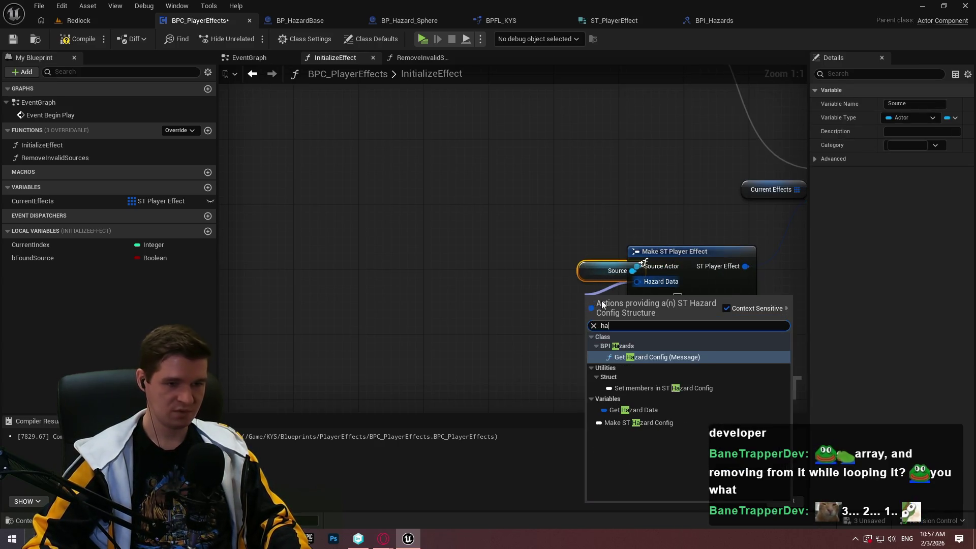
pyautogui.click(639, 409)
pyautogui.click(582, 297)
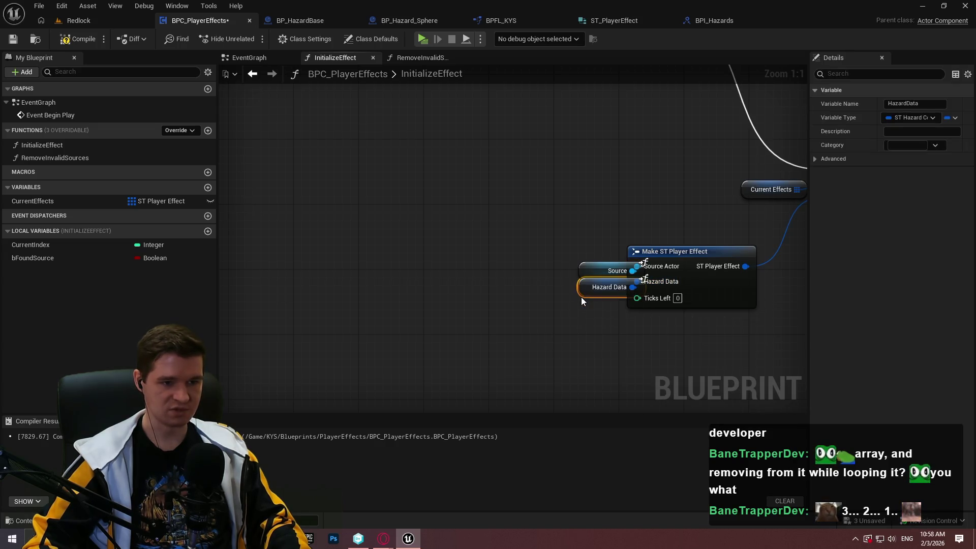
pyautogui.moveTo(584, 257)
pyautogui.mouseDown()
pyautogui.moveTo(544, 297)
pyautogui.moveTo(523, 290)
pyautogui.moveTo(541, 280)
pyautogui.moveTo(401, 351)
pyautogui.mouseUp()
pyautogui.click(507, 340)
# Step: Paste a Get Hazard Ticks call and run the array Add after it
pyautogui.scroll(-2, 508, 340)
pyautogui.scroll(1, 644, 157)
pyautogui.moveTo(284, 181); pyautogui.dragTo(457, 237)
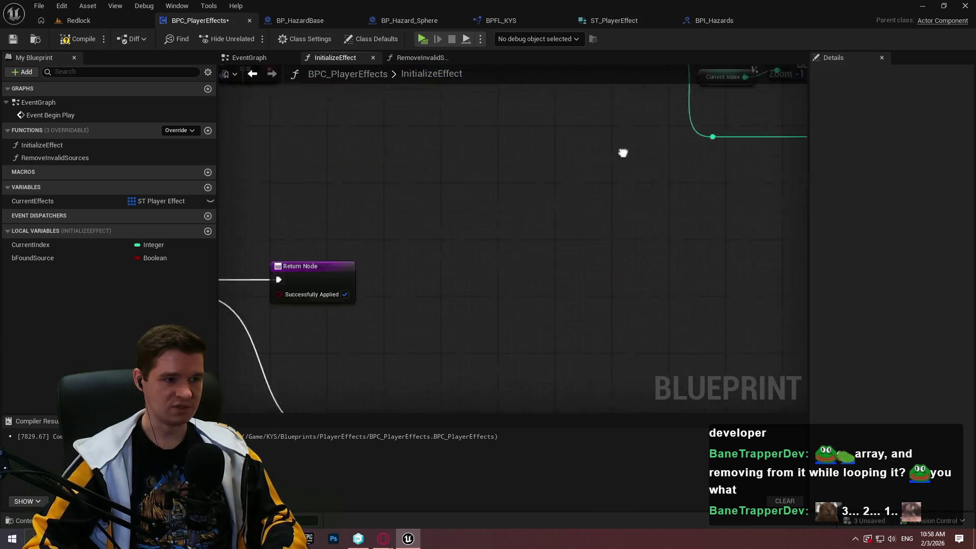
pyautogui.hotkey('ctrl', 'v')
pyautogui.moveTo(500, 268)
pyautogui.mouseDown()
pyautogui.moveTo(426, 282)
pyautogui.moveTo(389, 179)
pyautogui.moveTo(587, 191)
pyautogui.mouseUp()
pyautogui.click(485, 190)
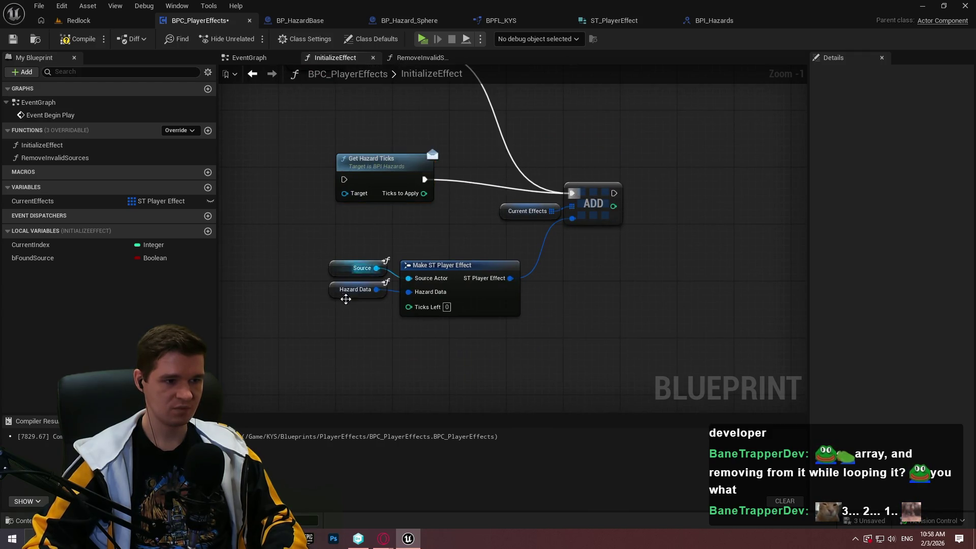
# Step: Duplicate the Source getter and run Get Hazard Ticks from the Branch's False output
pyautogui.click(343, 266)
pyautogui.hotkey('ctrl', 'c')
pyautogui.hotkey('ctrl', 'v')
pyautogui.moveTo(318, 219)
pyautogui.mouseDown()
pyautogui.moveTo(336, 194)
pyautogui.moveTo(307, 210)
pyautogui.mouseUp()
pyautogui.moveTo(344, 179)
pyautogui.mouseDown()
pyautogui.moveTo(386, 102)
pyautogui.moveTo(444, 219)
pyautogui.moveTo(426, 216)
pyautogui.moveTo(423, 203)
pyautogui.mouseUp()
pyautogui.click(532, 218)
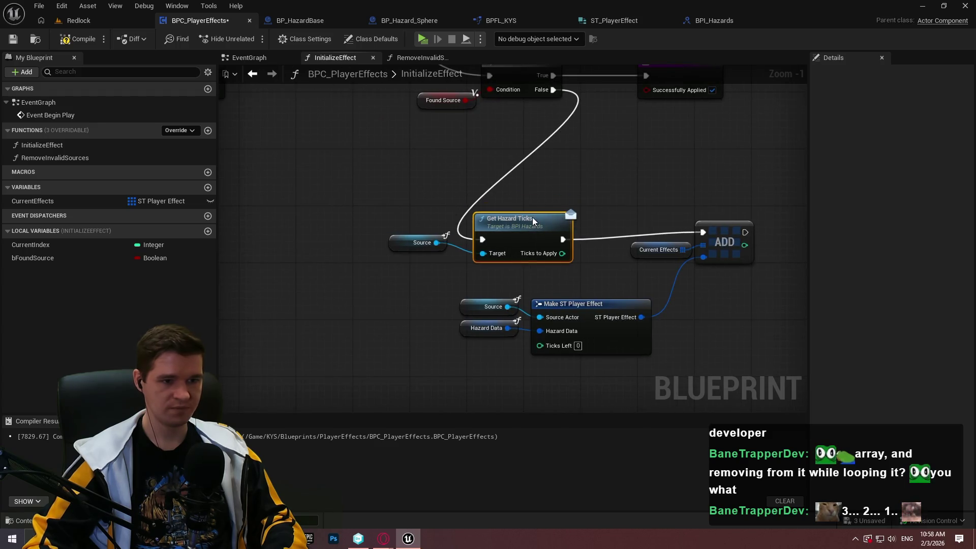
pyautogui.moveTo(763, 361); pyautogui.dragTo(672, 293)
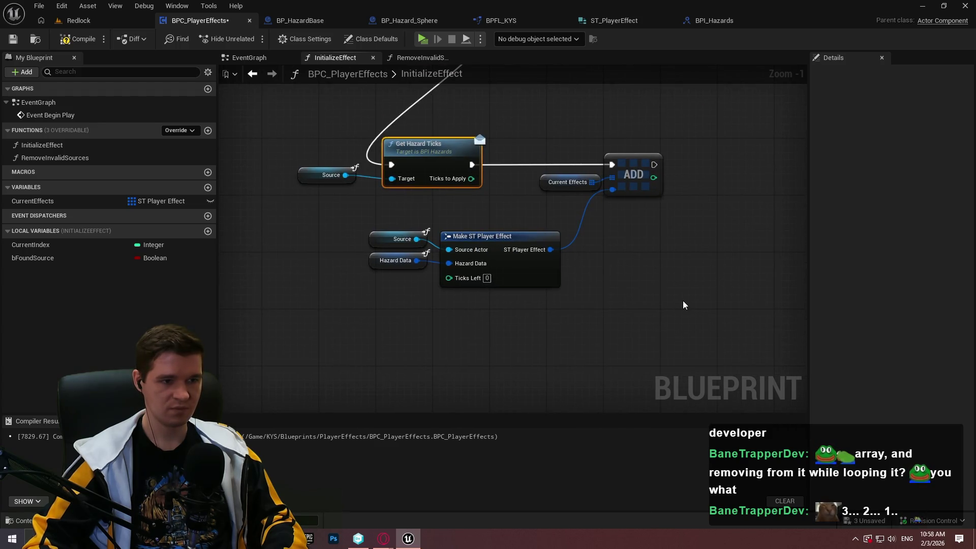
pyautogui.moveTo(421, 159); pyautogui.dragTo(244, 160)
# Step: Feed Ticks to Apply into Ticks Left through a reroute and target Get Hazard Ticks on Source
pyautogui.moveTo(293, 178)
pyautogui.mouseDown()
pyautogui.moveTo(464, 275)
pyautogui.moveTo(448, 277)
pyautogui.mouseUp()
pyautogui.doubleClick(351, 200)
pyautogui.moveTo(357, 203); pyautogui.dragTo(389, 283)
pyautogui.click(339, 187)
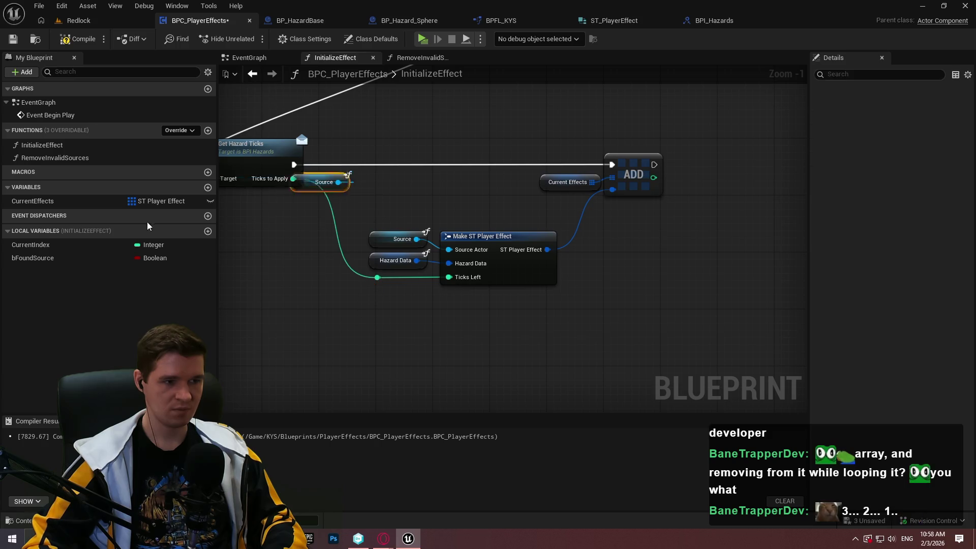
pyautogui.moveTo(315, 183); pyautogui.dragTo(321, 191)
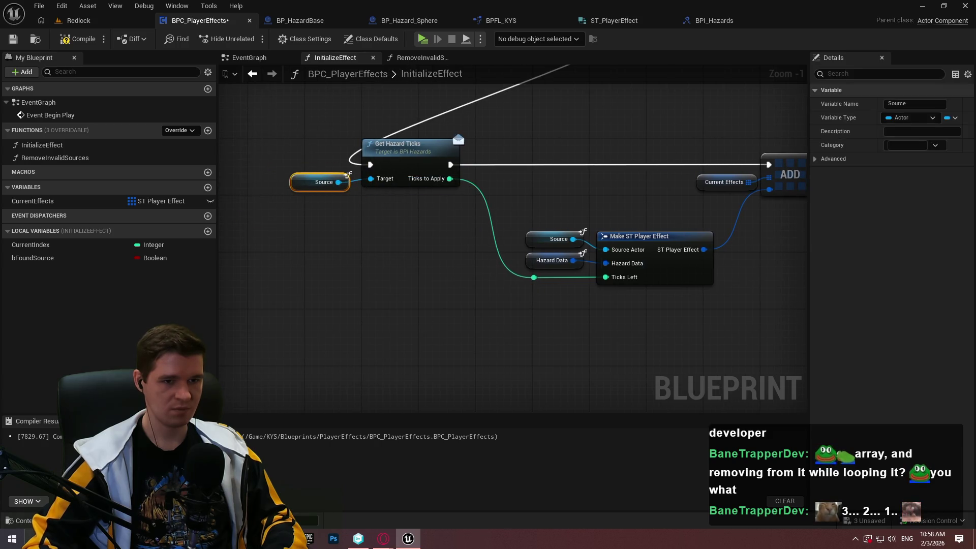
pyautogui.scroll(-1, 610, 277)
# Step: Place the Return Node beside the array Add node and connect its execution
pyautogui.moveTo(699, 329)
pyautogui.mouseDown()
pyautogui.moveTo(254, 160)
pyautogui.moveTo(620, 213)
pyautogui.moveTo(551, 294)
pyautogui.moveTo(511, 235)
pyautogui.moveTo(494, 252)
pyautogui.moveTo(475, 249)
pyautogui.mouseUp()
pyautogui.click(518, 94)
pyautogui.moveTo(643, 165)
pyautogui.mouseDown()
pyautogui.moveTo(563, 196)
pyautogui.moveTo(596, 236)
pyautogui.moveTo(552, 227)
pyautogui.mouseUp()
pyautogui.click(617, 218)
pyautogui.moveTo(627, 248)
pyautogui.mouseDown()
pyautogui.moveTo(597, 224)
pyautogui.moveTo(633, 225)
pyautogui.mouseUp()
pyautogui.scroll(2, 571, 255)
pyautogui.click(571, 251)
# Step: Return Successfully Applied from a >= 0 check on the added index
pyautogui.moveTo(549, 241); pyautogui.dragTo(573, 258)
pyautogui.write('>')
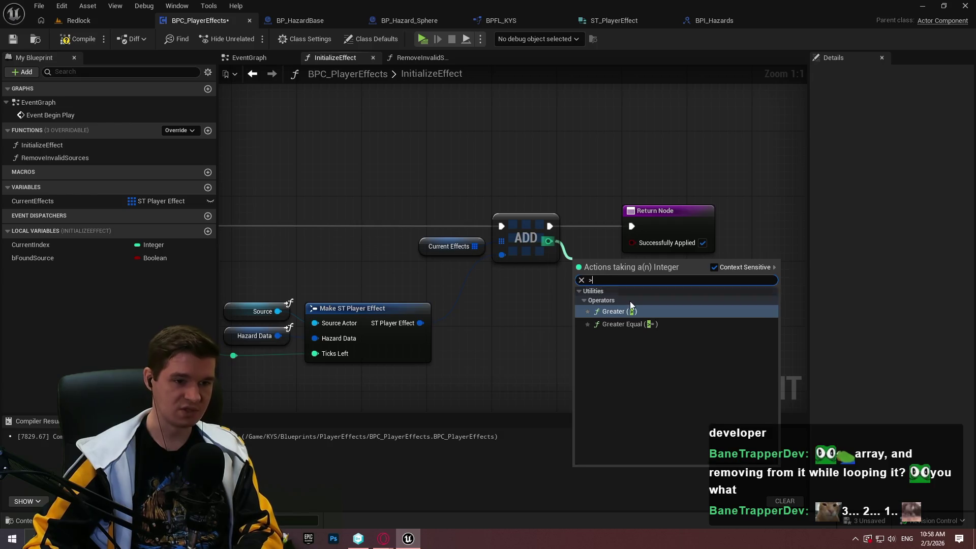
pyautogui.click(633, 323)
pyautogui.moveTo(638, 271)
pyautogui.mouseDown()
pyautogui.moveTo(632, 243)
pyautogui.moveTo(708, 219)
pyautogui.mouseUp()
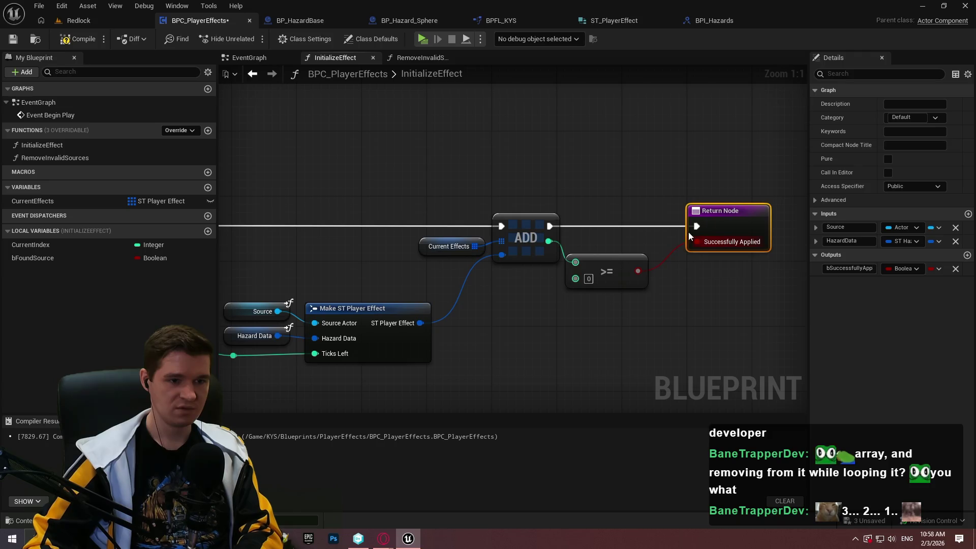
pyautogui.moveTo(619, 249); pyautogui.dragTo(627, 233)
pyautogui.click(660, 206)
pyautogui.moveTo(715, 230); pyautogui.dragTo(698, 220)
pyautogui.click(395, 181)
# Step: Compile and save BPC_PlayerEffects
pyautogui.click(81, 41)
pyautogui.hotkey('ctrl', 's')
pyautogui.moveTo(641, 300); pyautogui.dragTo(581, 188)
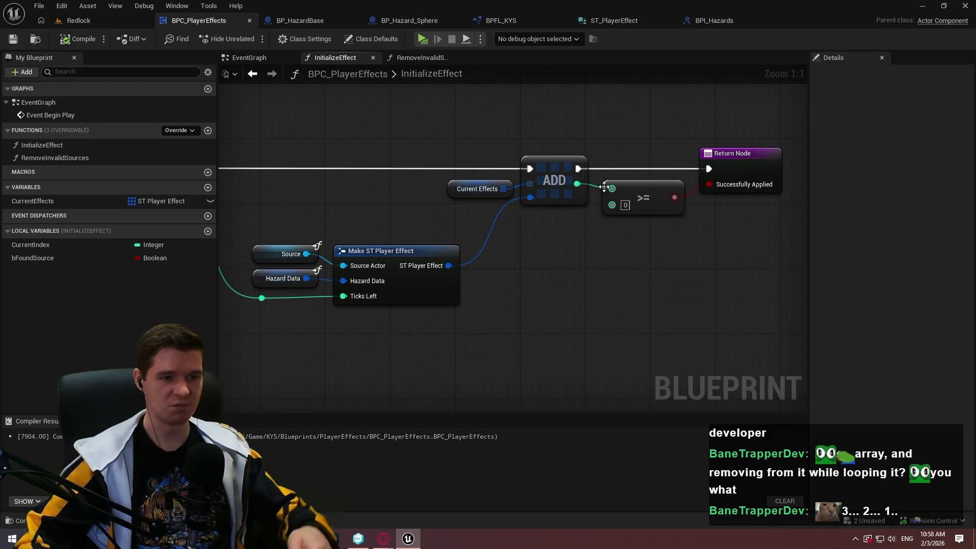
# Step: Zoom and pan around the InitializeEffect graph to review the finished logic
pyautogui.scroll(-1, 707, 270)
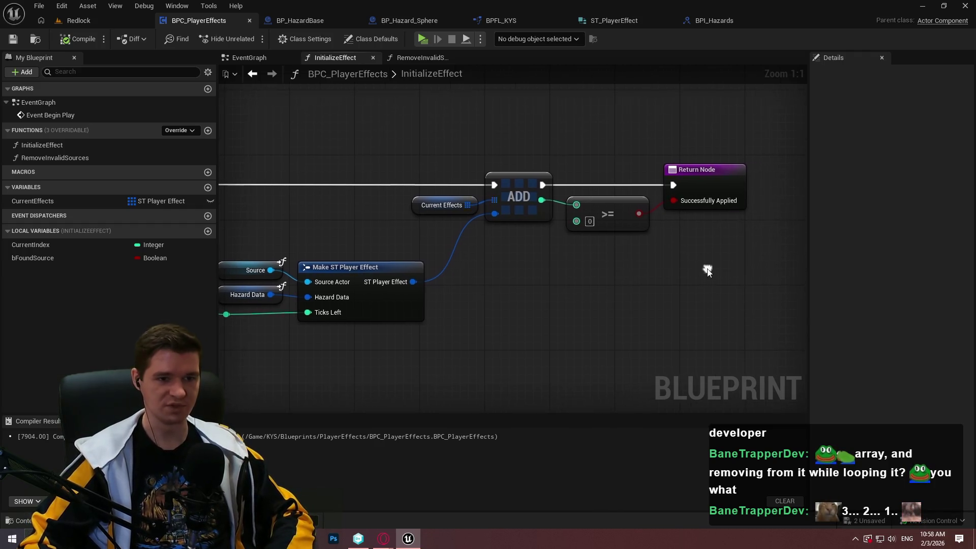
pyautogui.moveTo(558, 291)
pyautogui.mouseDown()
pyautogui.moveTo(708, 275)
pyautogui.moveTo(741, 315)
pyautogui.mouseUp()
pyautogui.scroll(-4, 709, 266)
pyautogui.scroll(2, 661, 267)
pyautogui.scroll(-3, 663, 253)
pyautogui.moveTo(808, 132); pyautogui.dragTo(843, 132)
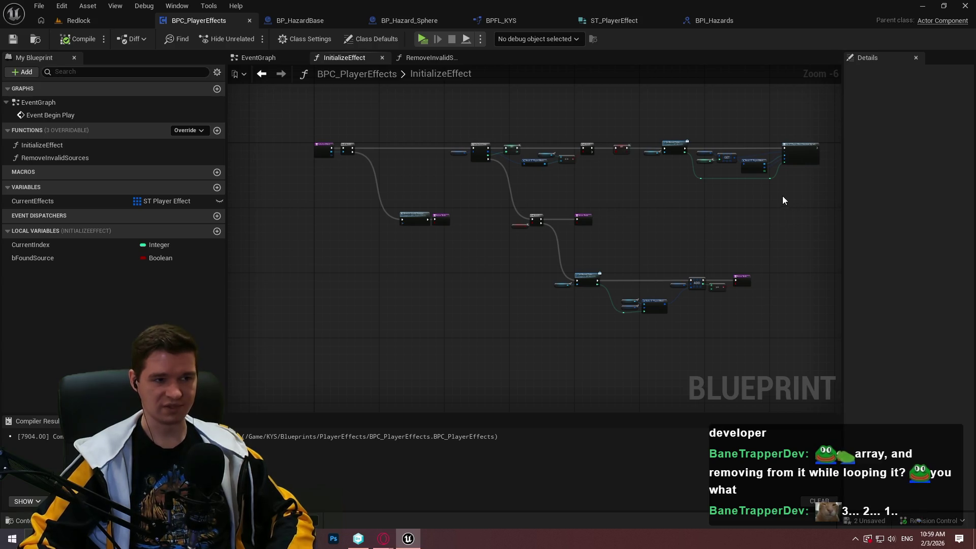
pyautogui.scroll(5, 684, 253)
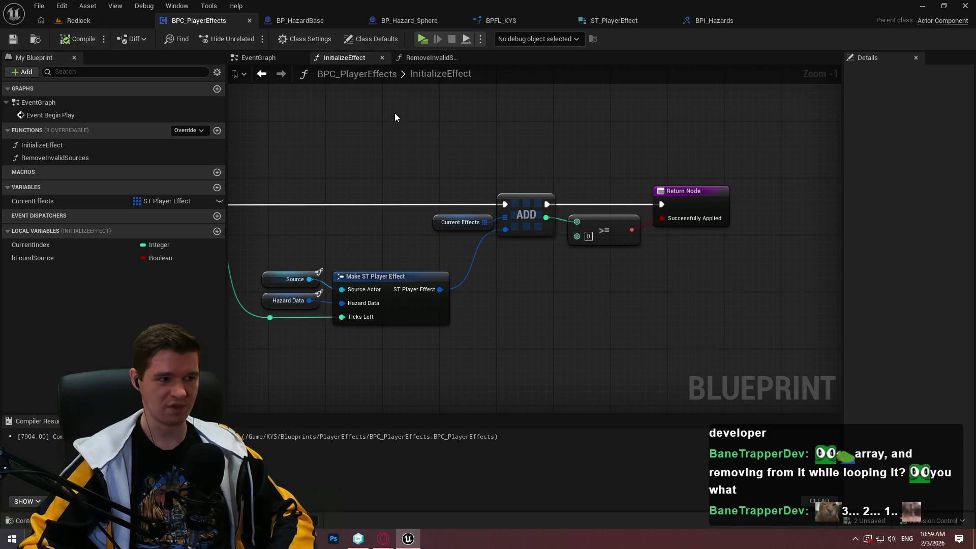
pyautogui.scroll(-4, 633, 301)
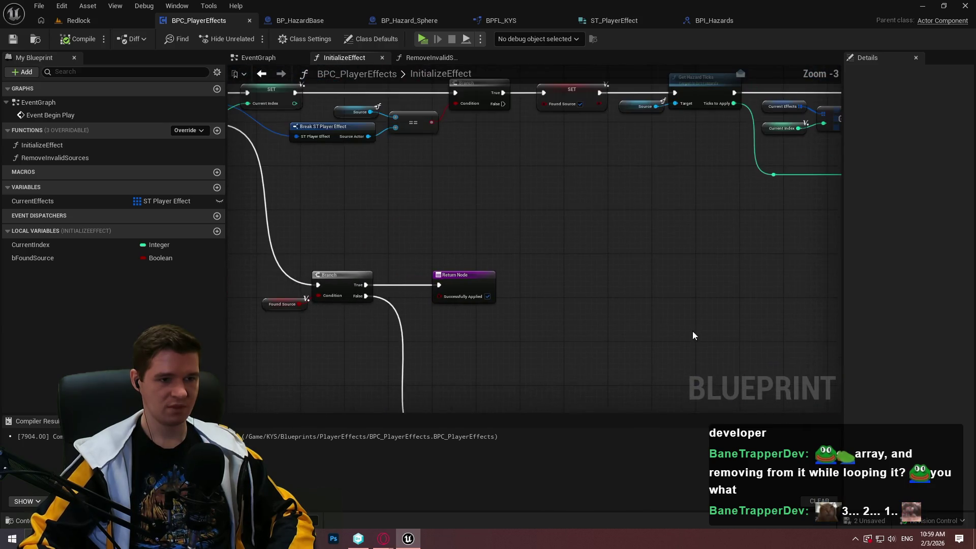
# Step: Switch to the EventGraph and create a new function in My Blueprint
pyautogui.click(427, 57)
pyautogui.click(259, 58)
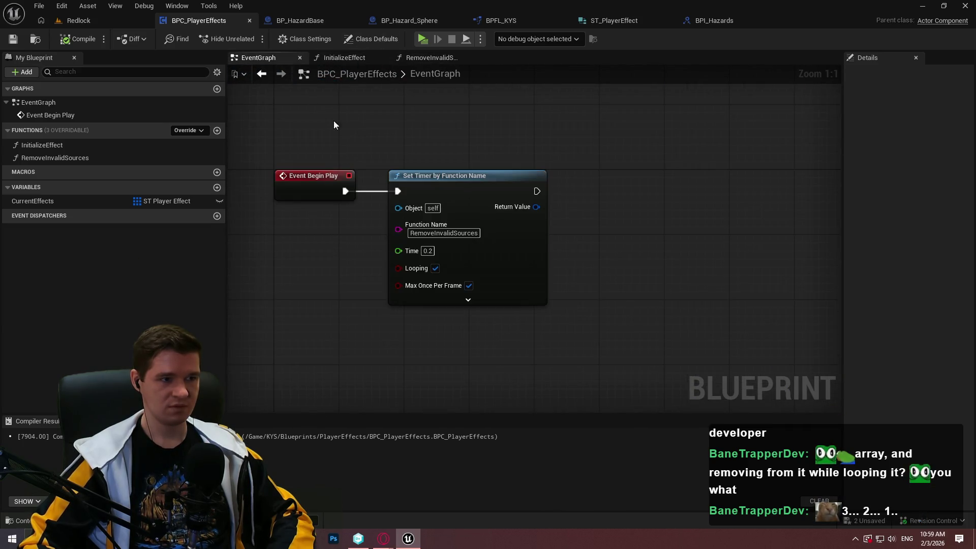
pyautogui.scroll(-1, 346, 291)
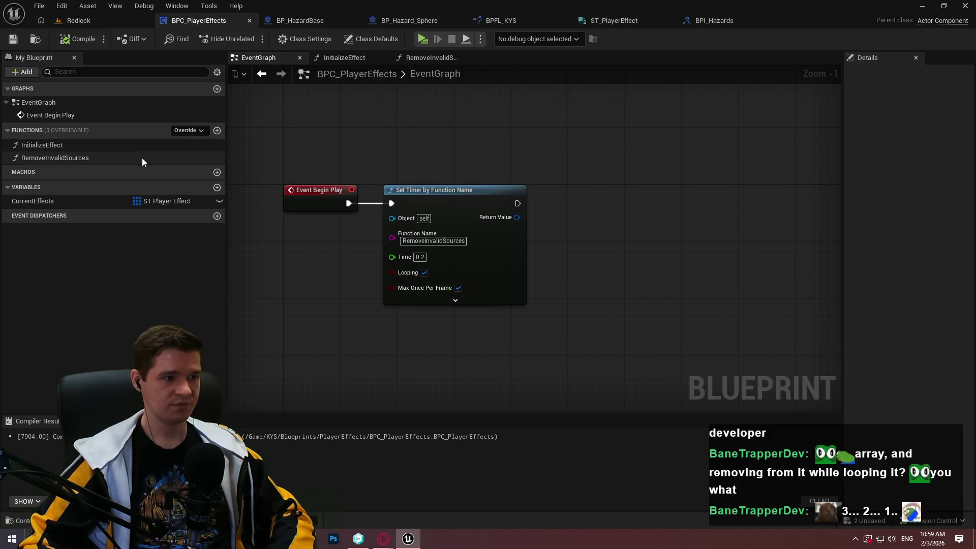
pyautogui.click(217, 131)
pyautogui.write('RemoveEffectForSour')
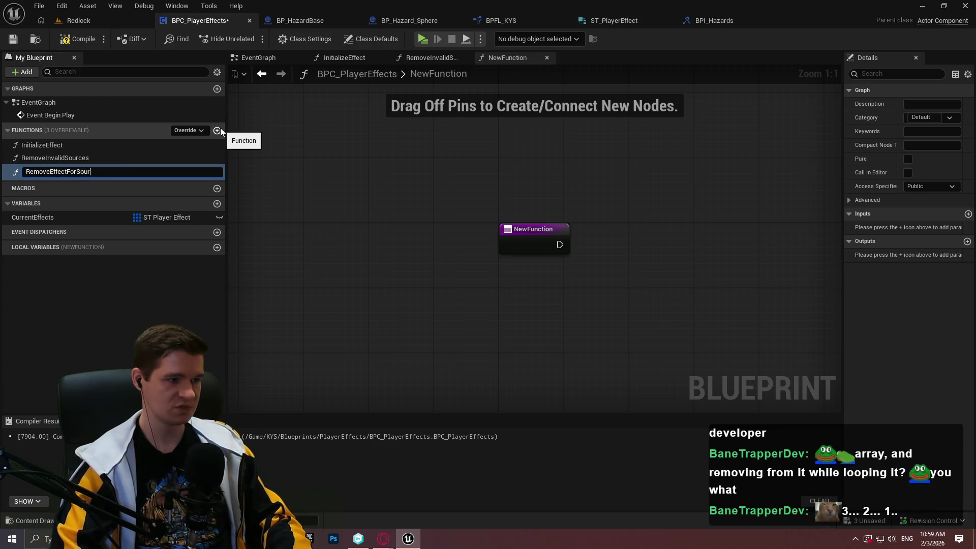
# Step: Name the function RemoveEffectForSource, give it an Actor input named Source, and save
pyautogui.write('ce')
pyautogui.press('Return')
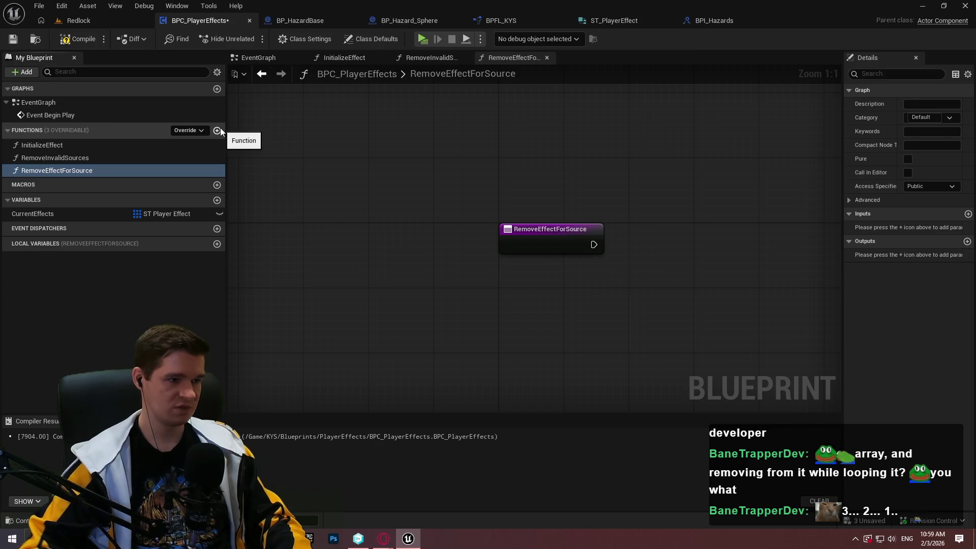
pyautogui.click(588, 238)
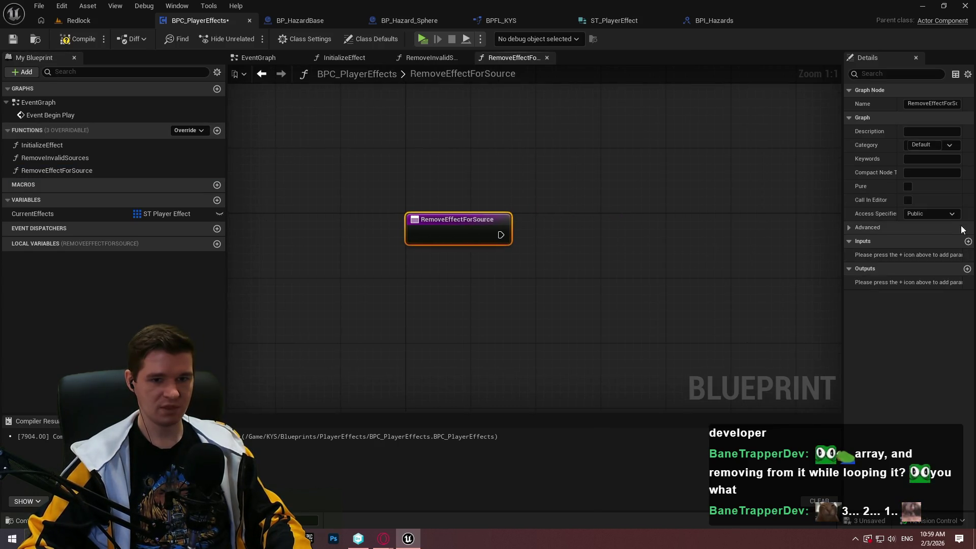
pyautogui.click(967, 241)
pyautogui.click(913, 254)
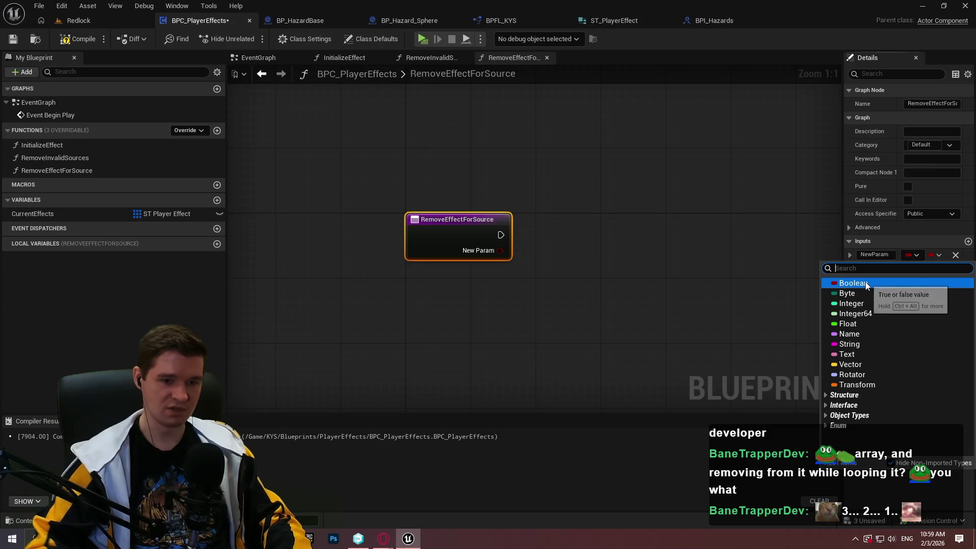
pyautogui.write('actor')
pyautogui.moveTo(864, 371)
pyautogui.click(777, 371)
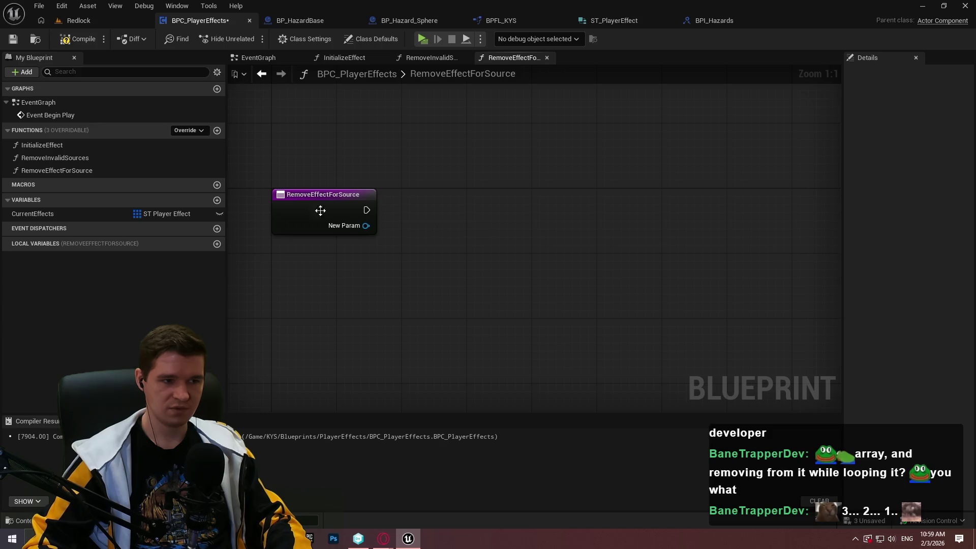
pyautogui.click(346, 222)
pyautogui.write('Source')
pyautogui.press('Return')
pyautogui.click(19, 38)
# Step: Open InitializeEffect and marquee-select its source-search For Each Loop nodes for copying
pyautogui.click(428, 244)
pyautogui.moveTo(26, 213); pyautogui.dragTo(298, 288)
pyautogui.click(332, 296)
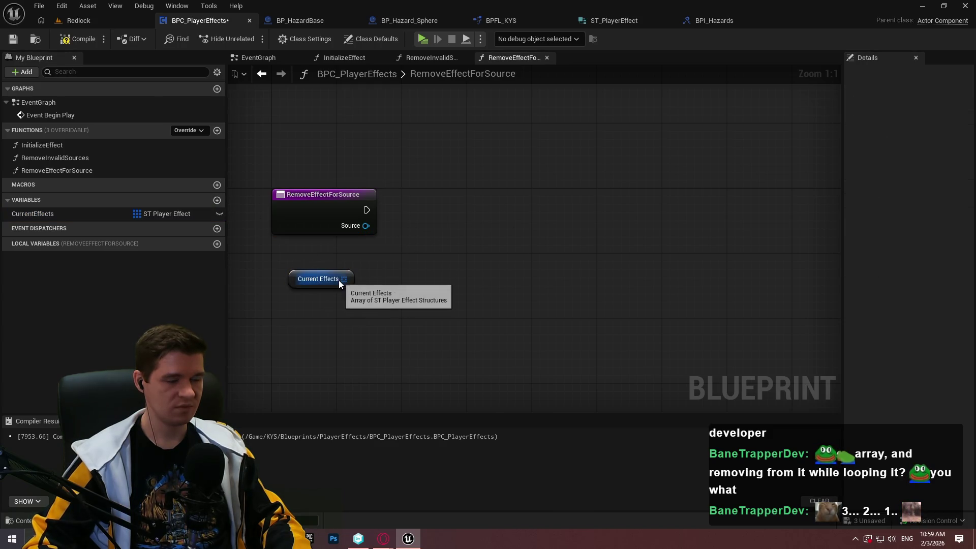
pyautogui.hotkey('ctrl', 'z')
pyautogui.doubleClick(67, 146)
pyautogui.scroll(1, 372, 176)
pyautogui.moveTo(369, 177)
pyautogui.mouseDown()
pyautogui.moveTo(540, 274)
pyautogui.moveTo(694, 294)
pyautogui.moveTo(749, 290)
pyautogui.mouseUp()
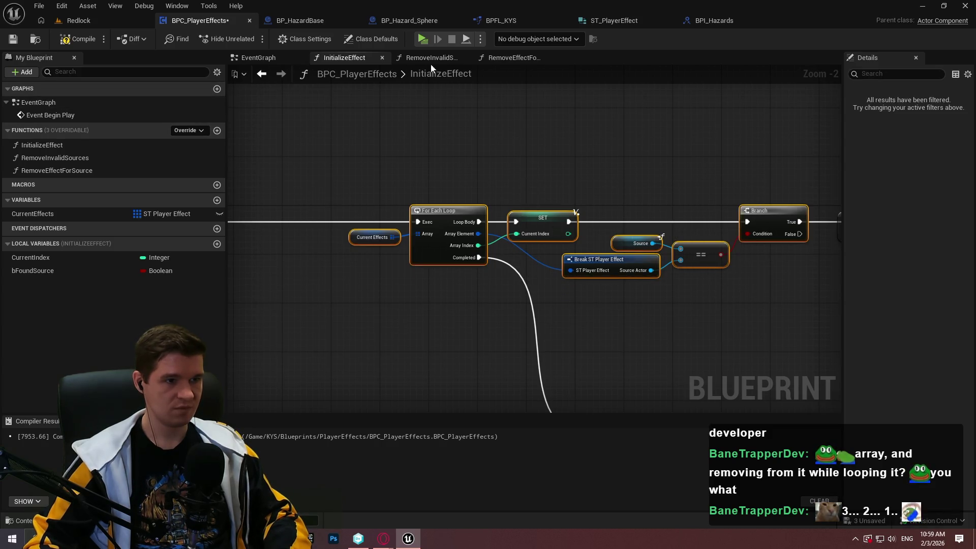
# Step: Paste the loop nodes into RemoveEffectForSource, run them from the entry, and make CurrentIndex a local variable
pyautogui.click(512, 61)
pyautogui.hotkey('ctrl', 'v')
pyautogui.moveTo(451, 243); pyautogui.dragTo(375, 210)
pyautogui.rightClick(633, 244)
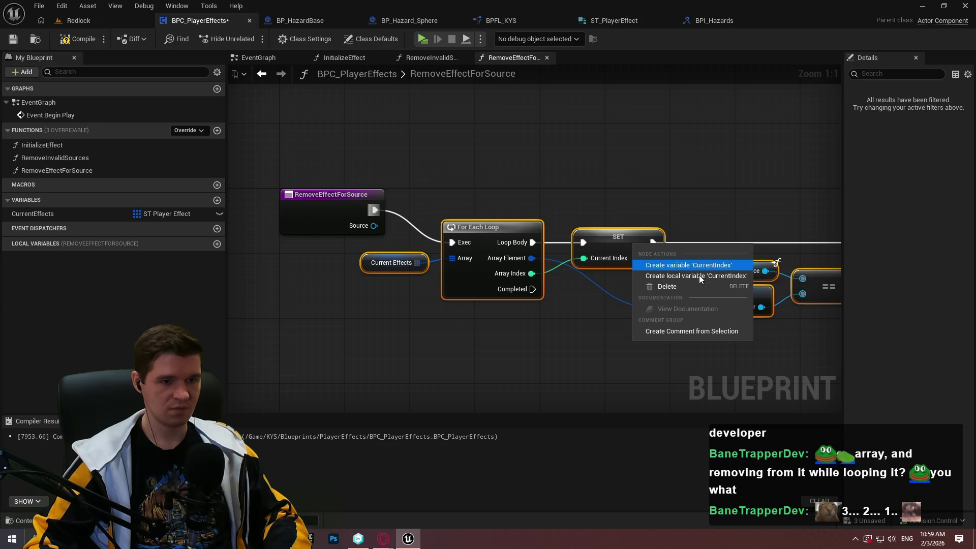
pyautogui.click(698, 274)
# Step: Replace the For Each Loop with a Reverse for Each Loop over Current Effects, setting Current Index from Array Index
pyautogui.scroll(-3, 417, 266)
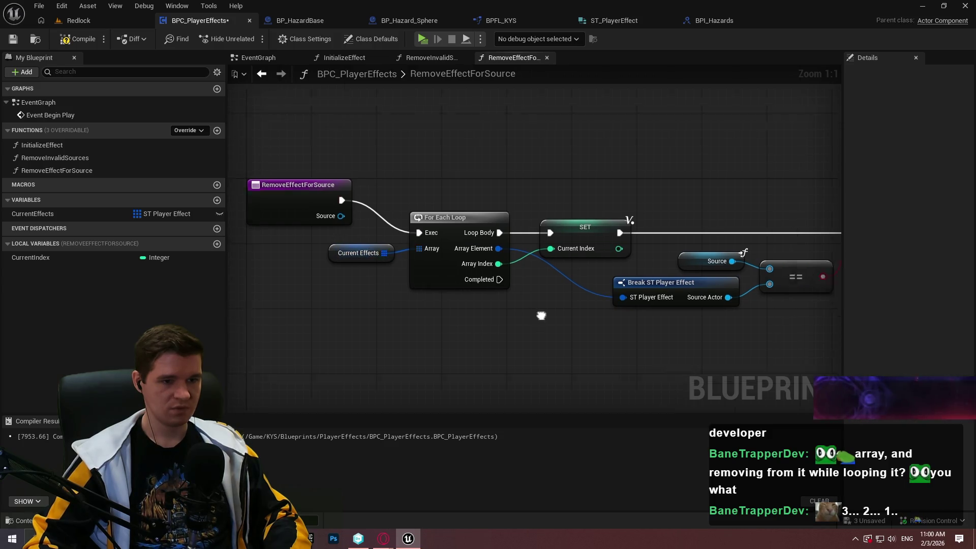
pyautogui.moveTo(779, 327)
pyautogui.mouseDown()
pyautogui.moveTo(414, 228)
pyautogui.moveTo(470, 309)
pyautogui.mouseUp()
pyautogui.scroll(3, 523, 220)
pyautogui.write('reverse')
pyautogui.click(529, 383)
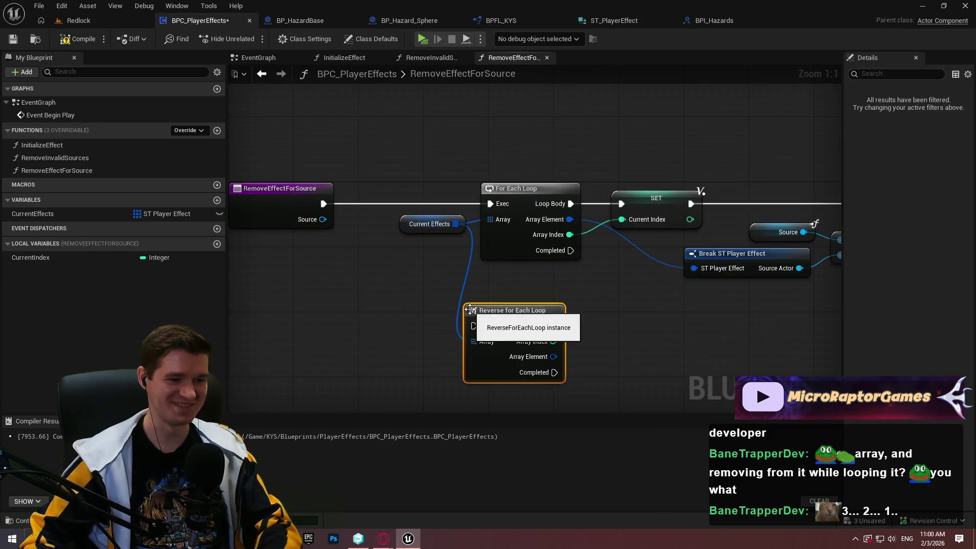
pyautogui.moveTo(553, 341); pyautogui.dragTo(628, 219)
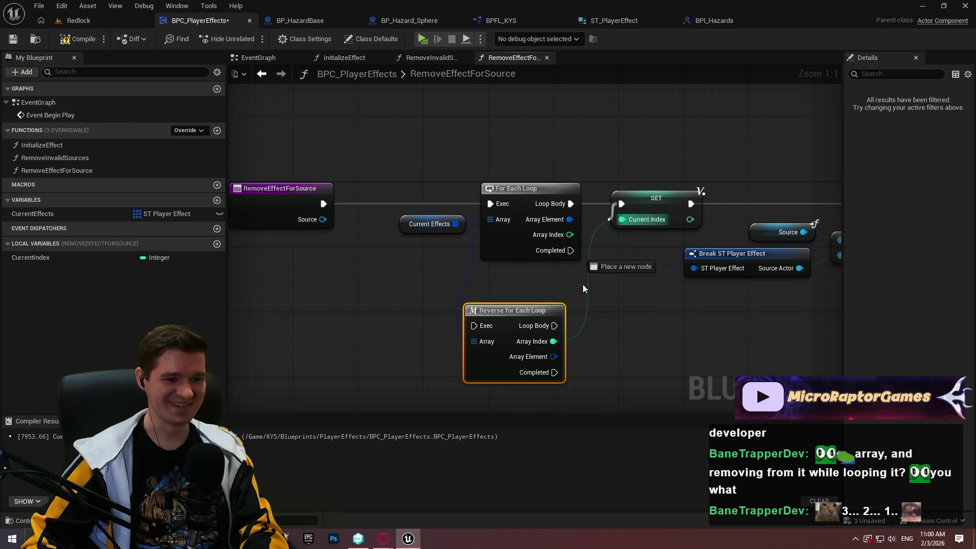
pyautogui.moveTo(554, 325); pyautogui.dragTo(622, 204)
pyautogui.moveTo(513, 310)
pyautogui.mouseDown()
pyautogui.moveTo(414, 205)
pyautogui.moveTo(494, 300)
pyautogui.moveTo(521, 294)
pyautogui.moveTo(323, 205)
pyautogui.mouseUp()
pyautogui.click(534, 214)
pyautogui.press('Delete')
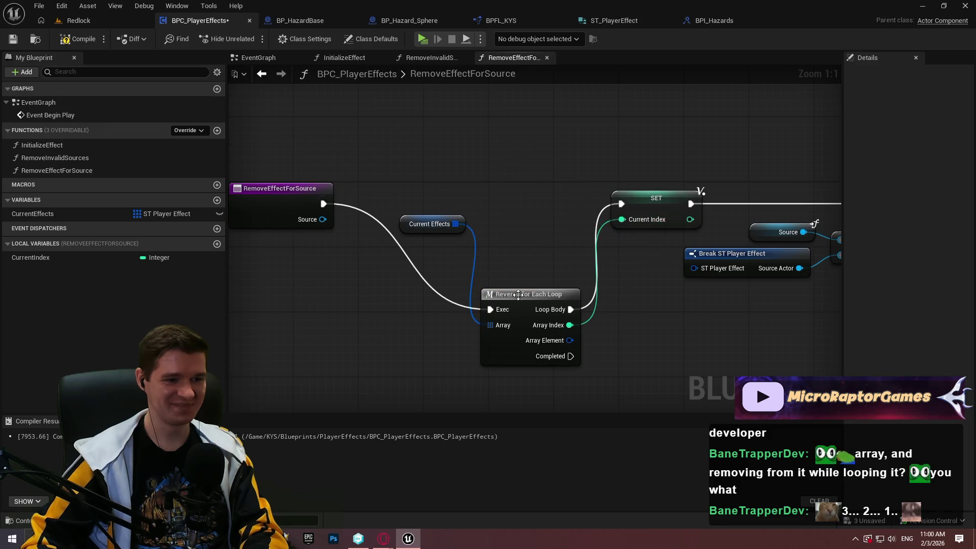
pyautogui.moveTo(520, 294); pyautogui.dragTo(537, 190)
pyautogui.moveTo(464, 230); pyautogui.dragTo(481, 229)
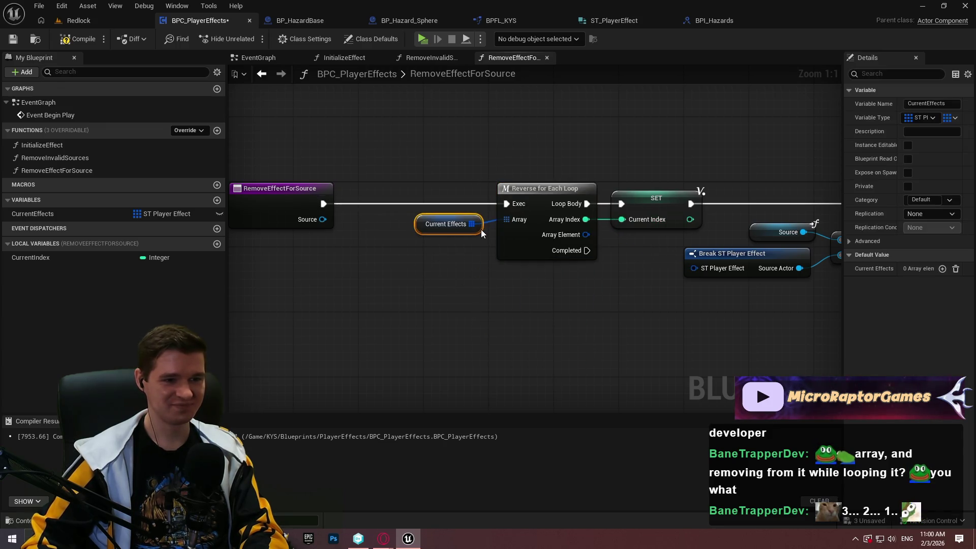
pyautogui.click(493, 289)
# Step: Move the RemoveEffectForSource entry node further left to make room
pyautogui.scroll(-2, 493, 289)
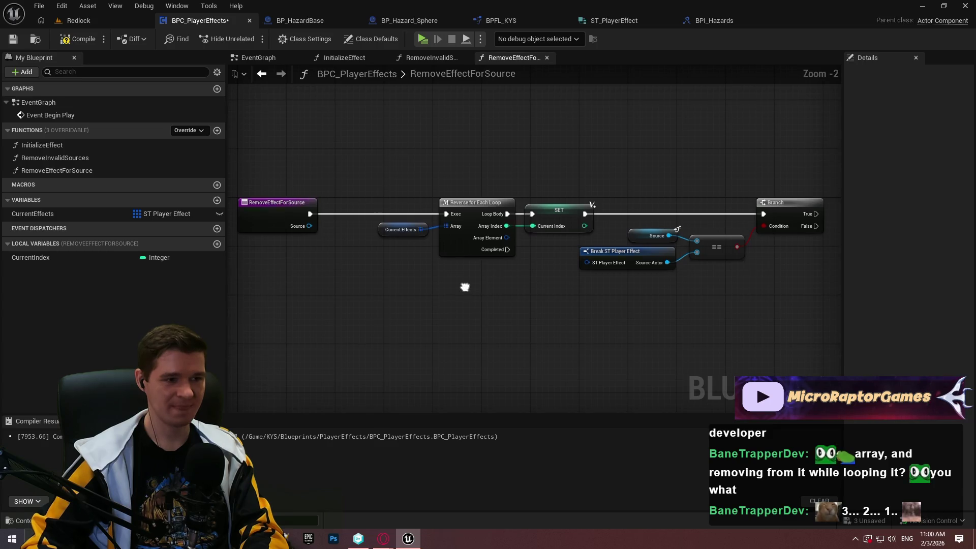
pyautogui.scroll(2, 402, 270)
pyautogui.moveTo(411, 245)
pyautogui.mouseDown()
pyautogui.moveTo(543, 260)
pyautogui.moveTo(467, 260)
pyautogui.moveTo(468, 284)
pyautogui.moveTo(444, 298)
pyautogui.moveTo(526, 268)
pyautogui.mouseUp()
pyautogui.moveTo(330, 198)
pyautogui.mouseDown()
pyautogui.moveTo(218, 189)
pyautogui.moveTo(456, 184)
pyautogui.mouseUp()
pyautogui.moveTo(394, 137)
pyautogui.mouseDown()
pyautogui.moveTo(238, 142)
pyautogui.moveTo(42, 216)
pyautogui.moveTo(350, 264)
pyautogui.moveTo(318, 249)
pyautogui.moveTo(418, 253)
pyautogui.mouseUp()
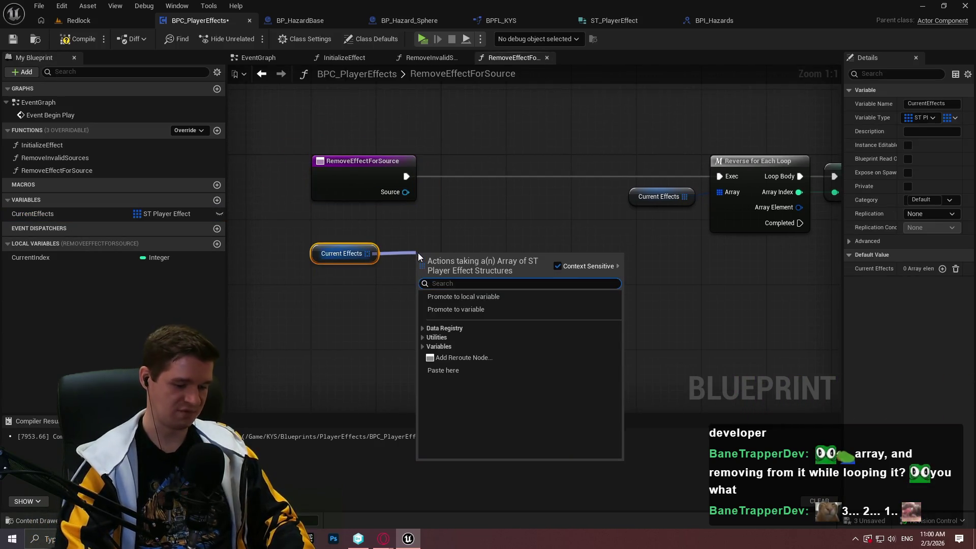
# Step: Branch on CurrentEffects Is Not Empty after the entry, running the reverse loop when True
pyautogui.write('is not')
pyautogui.press('Return')
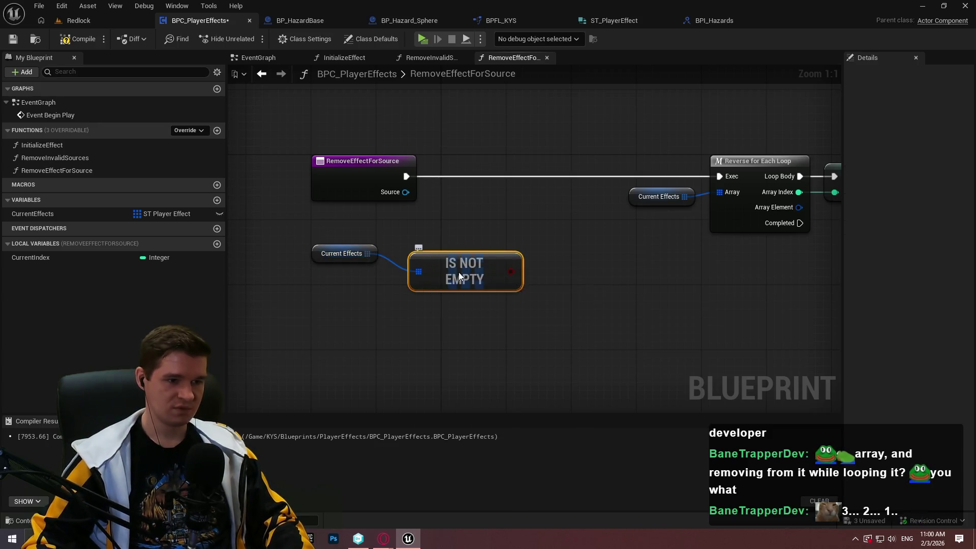
pyautogui.click(529, 199)
pyautogui.moveTo(536, 232); pyautogui.dragTo(485, 264)
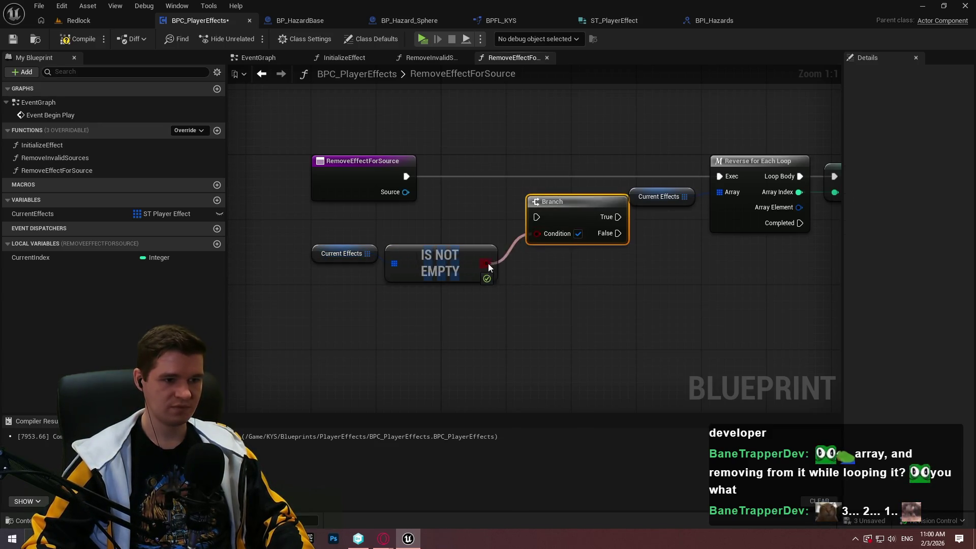
pyautogui.moveTo(537, 217)
pyautogui.mouseDown()
pyautogui.moveTo(397, 168)
pyautogui.moveTo(405, 176)
pyautogui.mouseUp()
pyautogui.moveTo(583, 210)
pyautogui.mouseDown()
pyautogui.moveTo(563, 169)
pyautogui.moveTo(721, 174)
pyautogui.mouseUp()
pyautogui.moveTo(381, 198)
pyautogui.mouseDown()
pyautogui.moveTo(195, 179)
pyautogui.moveTo(394, 176)
pyautogui.moveTo(350, 186)
pyautogui.mouseUp()
pyautogui.moveTo(496, 251)
pyautogui.mouseDown()
pyautogui.moveTo(572, 266)
pyautogui.moveTo(597, 206)
pyautogui.moveTo(590, 183)
pyautogui.moveTo(393, 195)
pyautogui.moveTo(408, 196)
pyautogui.mouseUp()
pyautogui.click(365, 205)
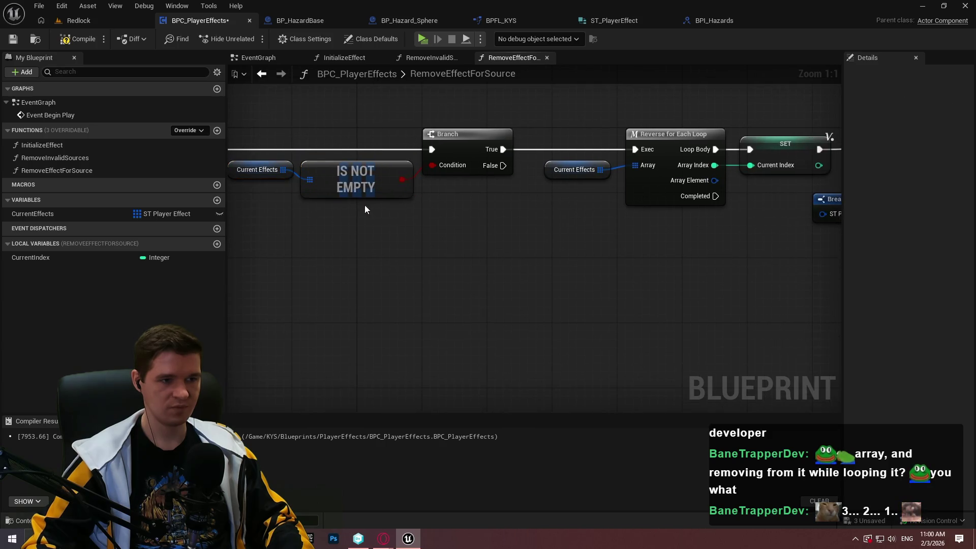
# Step: Add a Return Node on the Branch's False output for the empty case
pyautogui.moveTo(503, 165); pyautogui.dragTo(587, 324)
pyautogui.write('return')
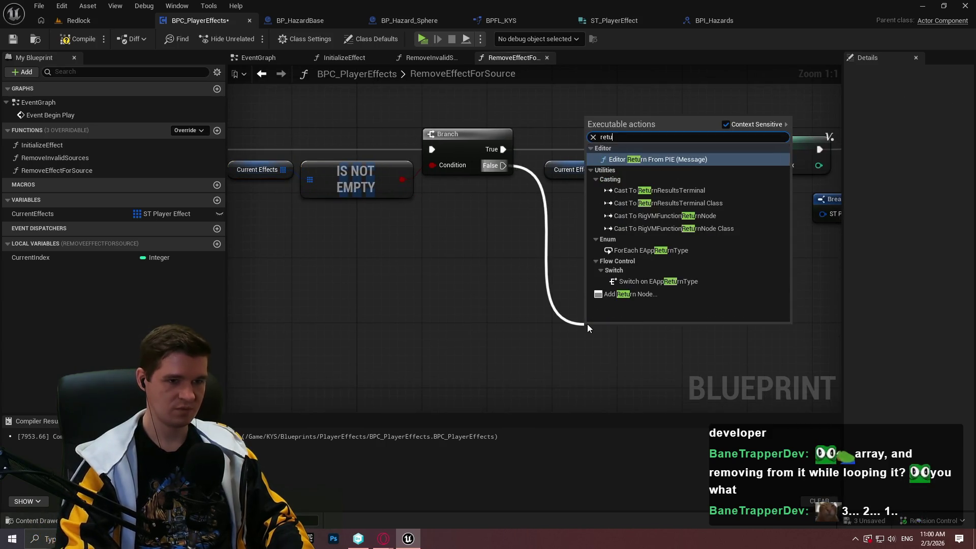
pyautogui.click(629, 295)
pyautogui.scroll(-1, 587, 269)
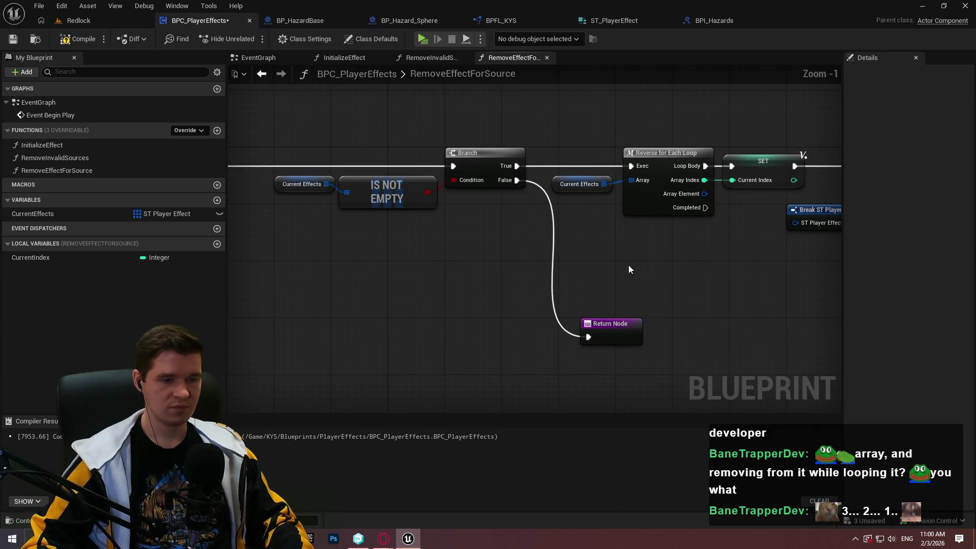
pyautogui.moveTo(625, 257); pyautogui.dragTo(317, 258)
# Step: Shift the loop group right and set the Return Node beside the Branch
pyautogui.moveTo(753, 276)
pyautogui.mouseDown()
pyautogui.moveTo(256, 148)
pyautogui.moveTo(321, 161)
pyautogui.moveTo(551, 160)
pyautogui.mouseUp()
pyautogui.moveTo(410, 264); pyautogui.dragTo(739, 264)
pyautogui.click(609, 291)
pyautogui.moveTo(600, 346); pyautogui.dragTo(592, 232)
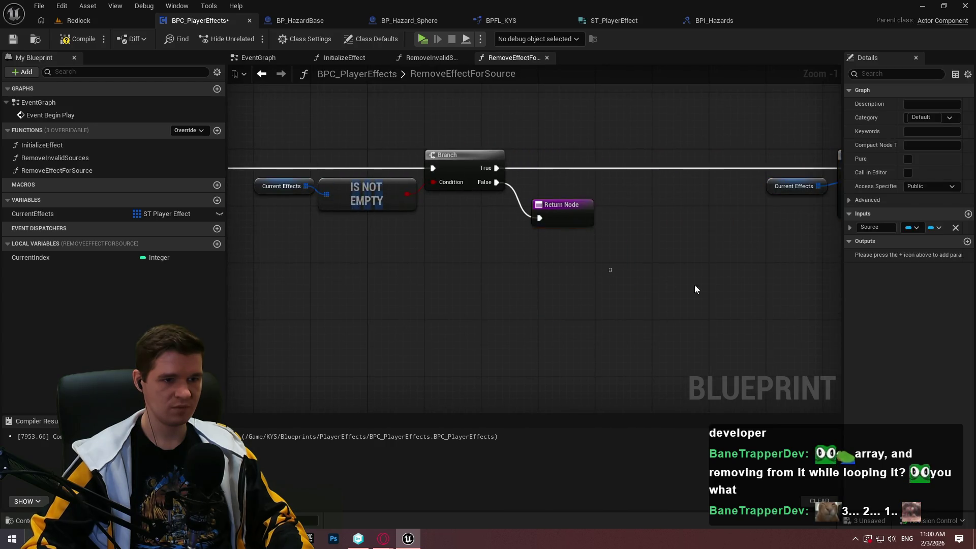
pyautogui.scroll(-2, 668, 282)
pyautogui.scroll(3, 638, 233)
pyautogui.click(593, 258)
pyautogui.moveTo(593, 258); pyautogui.dragTo(448, 251)
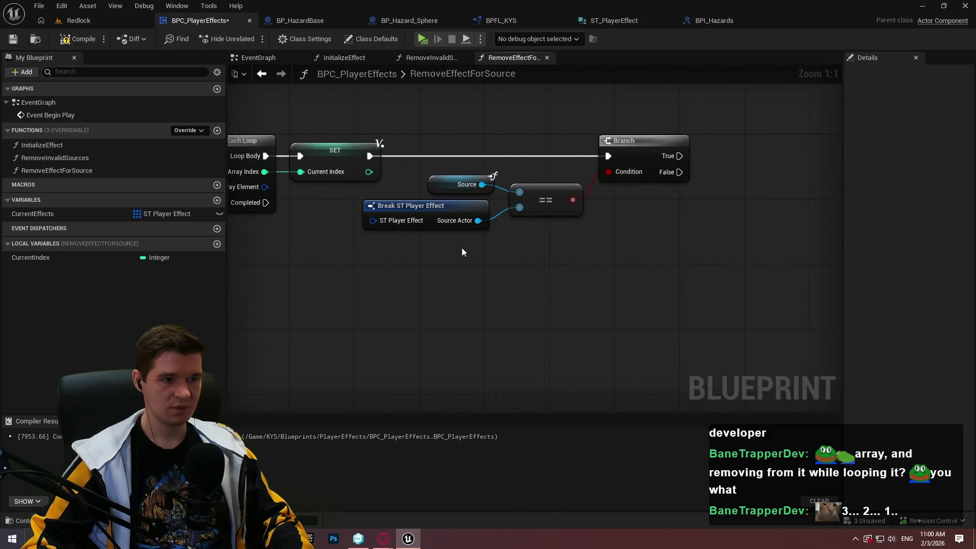
pyautogui.moveTo(398, 230)
pyautogui.mouseDown()
pyautogui.moveTo(620, 213)
pyautogui.moveTo(592, 266)
pyautogui.moveTo(429, 289)
pyautogui.mouseUp()
# Step: Compile, then add an Is Valid check on the Source input
pyautogui.click(77, 38)
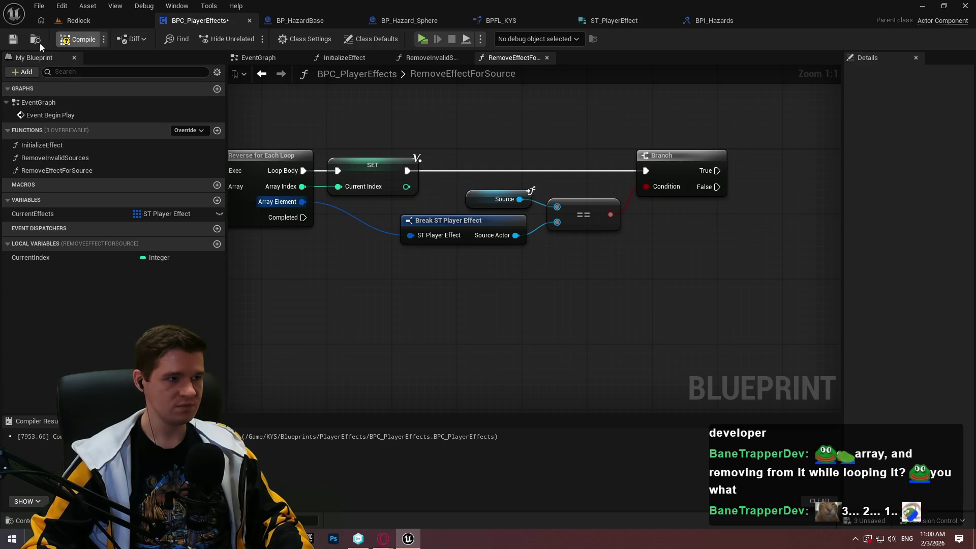
pyautogui.moveTo(262, 267)
pyautogui.mouseDown()
pyautogui.moveTo(823, 271)
pyautogui.moveTo(927, 260)
pyautogui.mouseUp()
pyautogui.moveTo(372, 180)
pyautogui.mouseDown()
pyautogui.moveTo(383, 268)
pyautogui.moveTo(374, 164)
pyautogui.mouseUp()
pyautogui.write('valid')
pyautogui.press('Down')
pyautogui.press('Return')
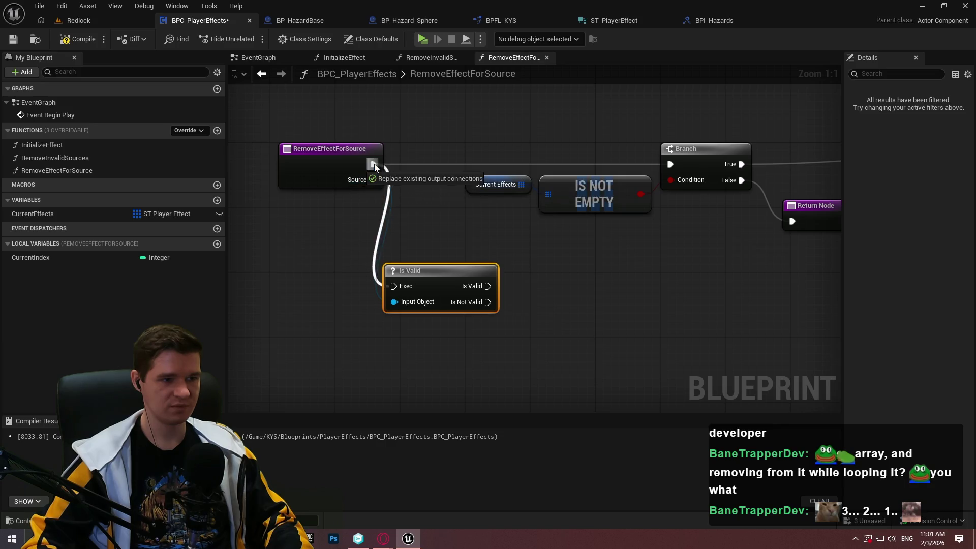
# Step: Wire the entry node through Is Valid on Source into the Branch
pyautogui.moveTo(434, 273); pyautogui.dragTo(447, 148)
pyautogui.moveTo(280, 156)
pyautogui.mouseDown()
pyautogui.moveTo(385, 211)
pyautogui.moveTo(288, 154)
pyautogui.mouseUp()
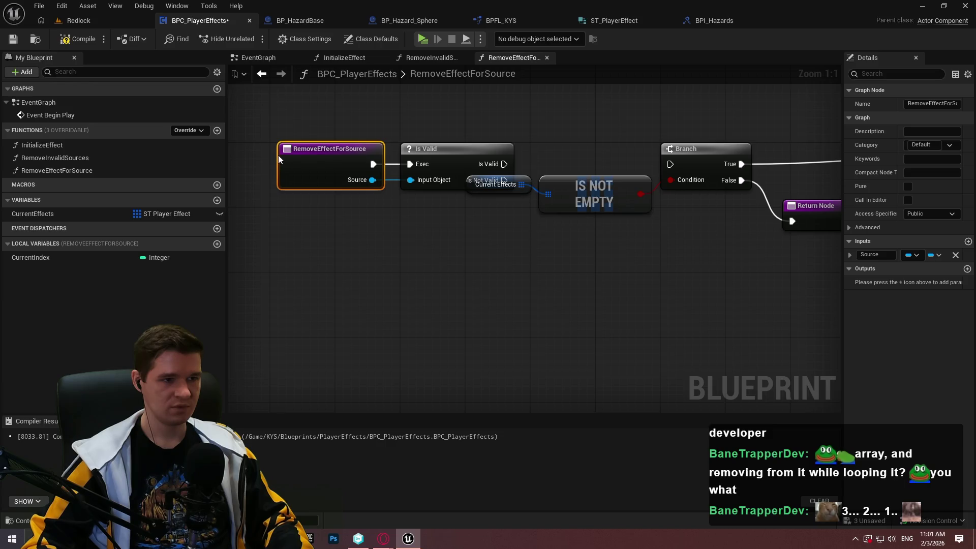
pyautogui.keyDown('ctrl'); pyautogui.click(444, 160); pyautogui.keyUp('ctrl')
pyautogui.moveTo(445, 160); pyautogui.dragTo(352, 160)
pyautogui.moveTo(415, 164)
pyautogui.mouseDown()
pyautogui.moveTo(684, 161)
pyautogui.moveTo(671, 164)
pyautogui.mouseUp()
pyautogui.click(530, 258)
pyautogui.moveTo(529, 257); pyautogui.dragTo(509, 264)
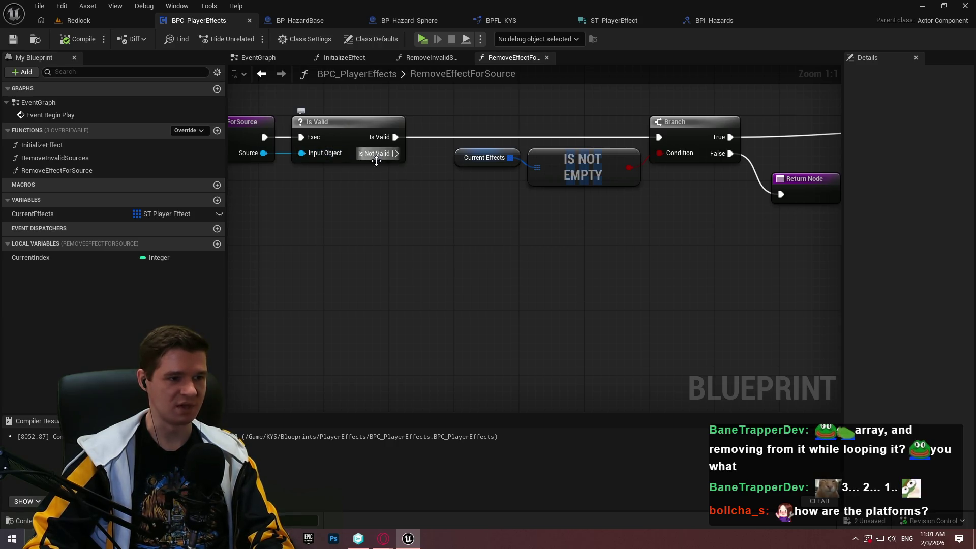
# Step: On Is Not Valid, call Remove Invalid Sources followed by a Return Node
pyautogui.moveTo(386, 157); pyautogui.dragTo(439, 218)
pyautogui.write('return')
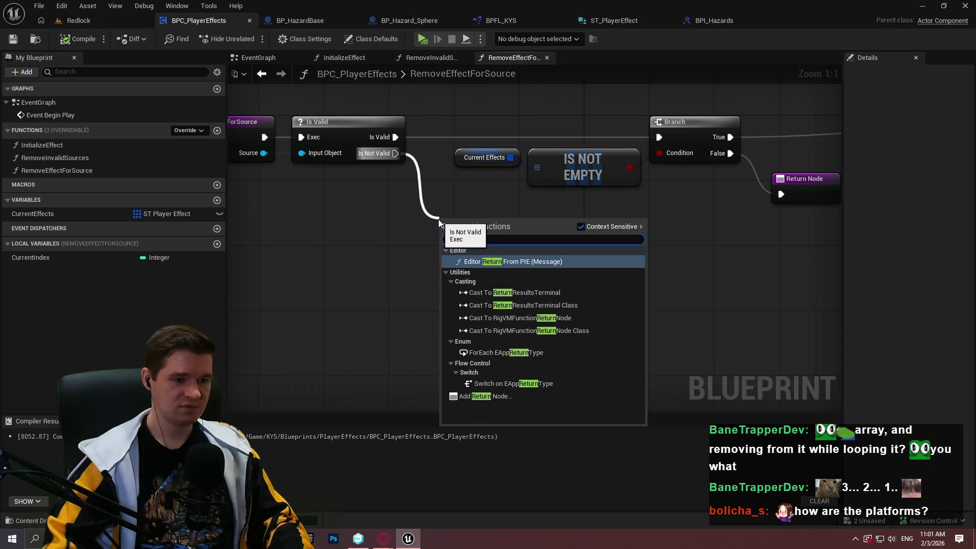
pyautogui.click(503, 396)
pyautogui.moveTo(467, 238)
pyautogui.mouseDown()
pyautogui.moveTo(513, 309)
pyautogui.moveTo(499, 287)
pyautogui.mouseUp()
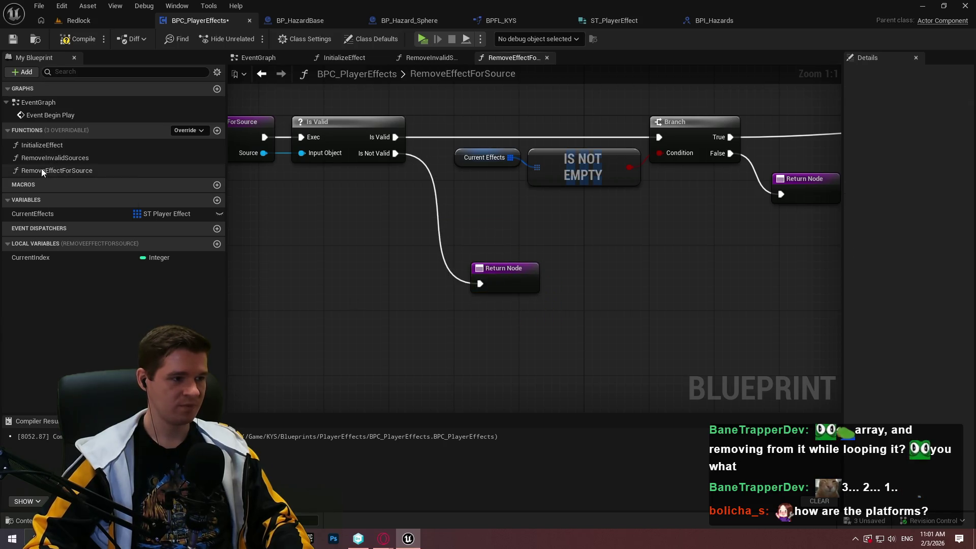
pyautogui.moveTo(47, 156)
pyautogui.mouseDown()
pyautogui.moveTo(337, 315)
pyautogui.moveTo(330, 305)
pyautogui.mouseUp()
pyautogui.moveTo(470, 279); pyautogui.dragTo(481, 283)
pyautogui.moveTo(334, 331)
pyautogui.mouseDown()
pyautogui.moveTo(399, 175)
pyautogui.moveTo(395, 153)
pyautogui.mouseUp()
pyautogui.moveTo(514, 270); pyautogui.dragTo(490, 318)
pyautogui.moveTo(529, 371)
pyautogui.mouseDown()
pyautogui.moveTo(446, 321)
pyautogui.moveTo(592, 337)
pyautogui.mouseUp()
pyautogui.click(458, 244)
# Step: Add a Return Node on the reverse loop's Completed output
pyautogui.scroll(-2, 466, 308)
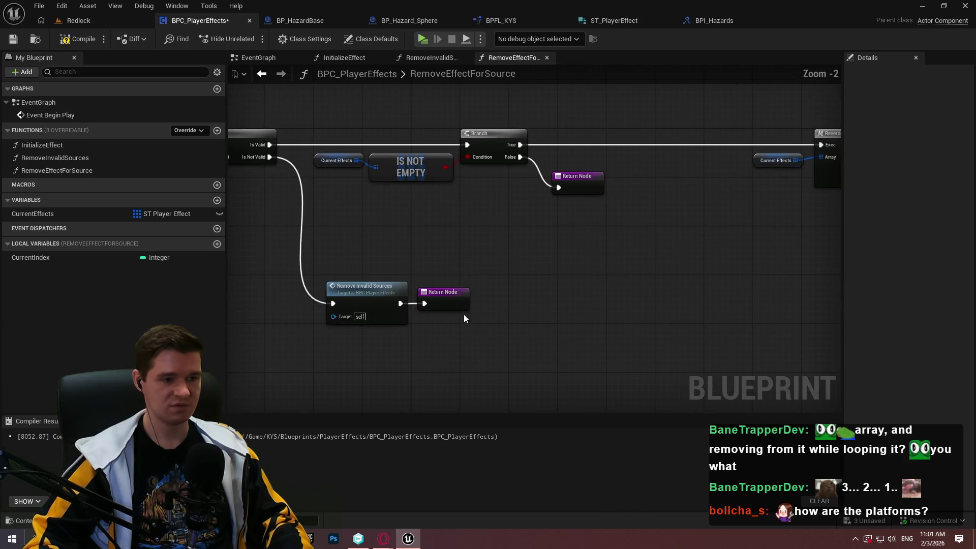
pyautogui.moveTo(606, 286); pyautogui.dragTo(589, 301)
pyautogui.scroll(2, 610, 261)
pyautogui.scroll(-2, 492, 294)
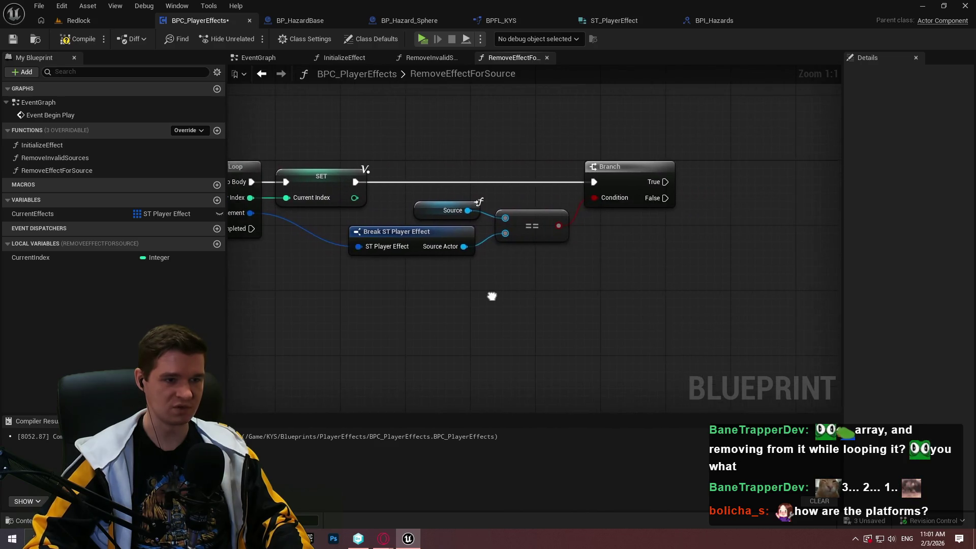
pyautogui.scroll(1, 601, 290)
pyautogui.scroll(1, 596, 290)
pyautogui.moveTo(834, 206); pyautogui.dragTo(697, 210)
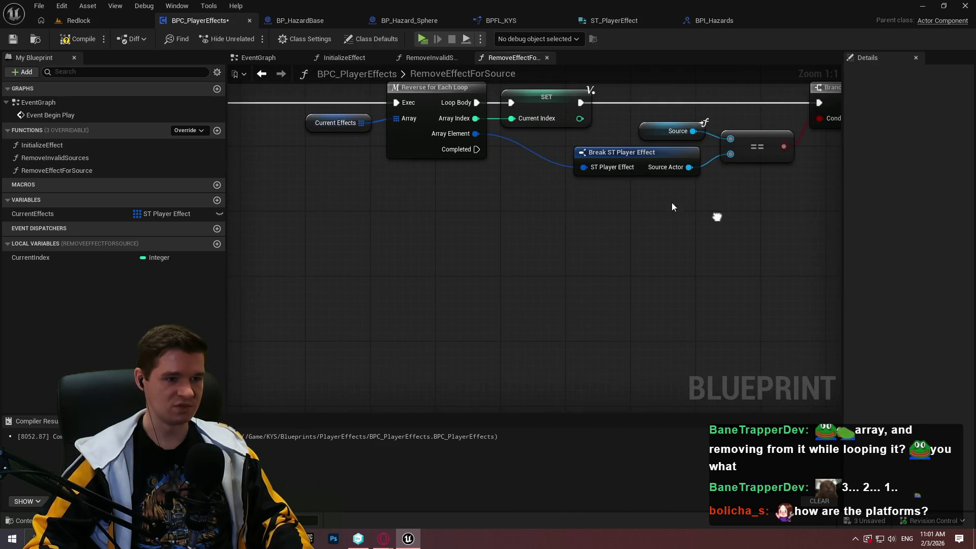
pyautogui.moveTo(476, 149); pyautogui.dragTo(538, 254)
pyautogui.write('return')
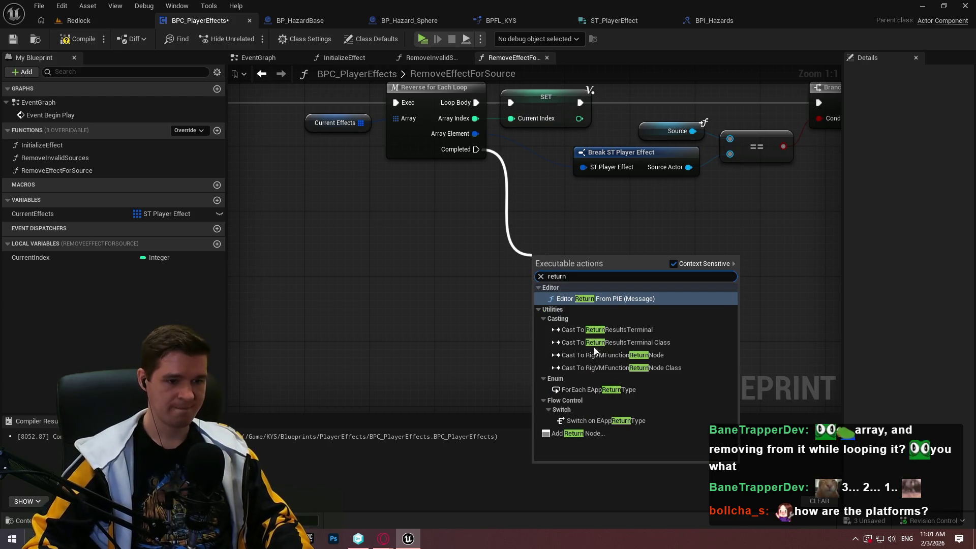
pyautogui.click(597, 433)
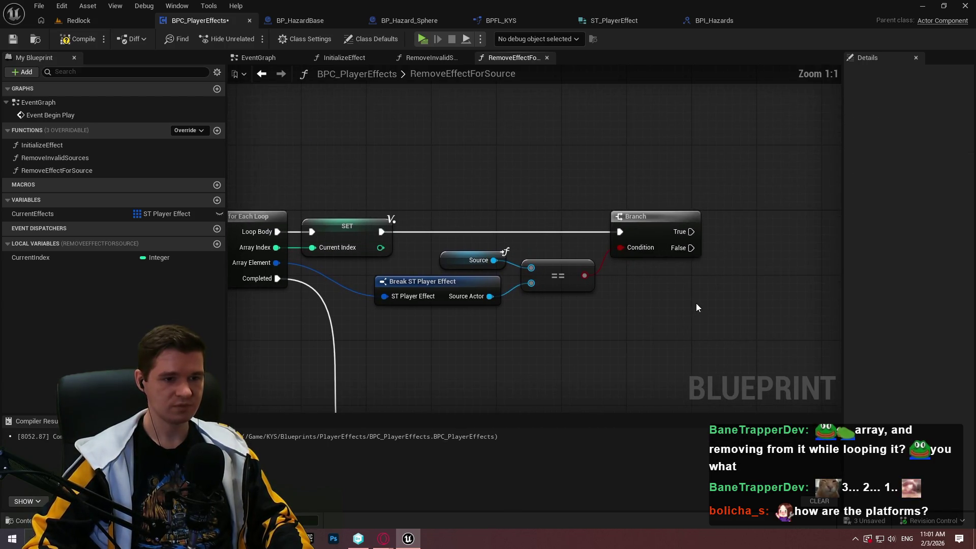
# Step: Shift the SET, Break, ==, and Branch nodes right, save, and add a CurrentEffects reference
pyautogui.moveTo(772, 333)
pyautogui.mouseDown()
pyautogui.moveTo(293, 201)
pyautogui.moveTo(349, 229)
pyautogui.moveTo(339, 216)
pyautogui.mouseUp()
pyautogui.click(372, 220)
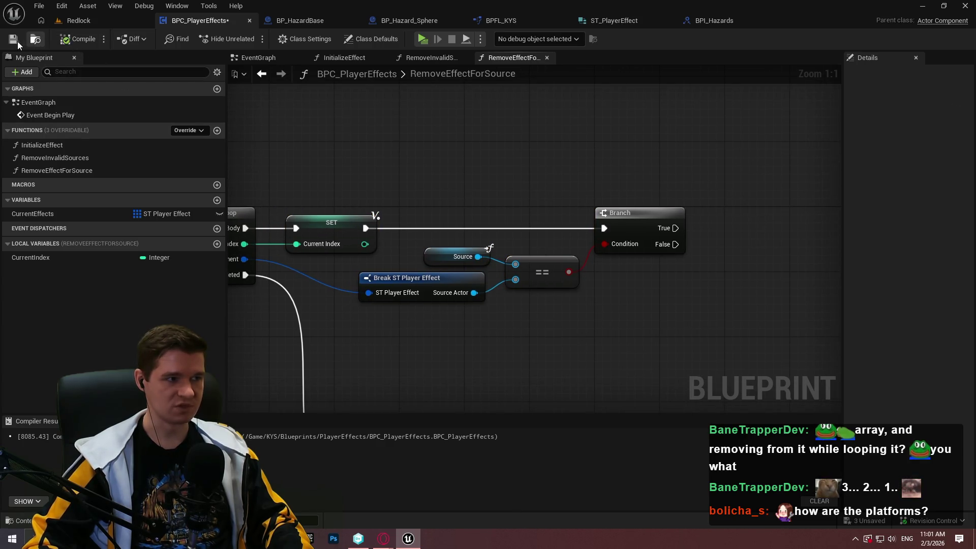
pyautogui.hotkey('ctrl', 's')
pyautogui.moveTo(632, 212); pyautogui.dragTo(458, 217)
pyautogui.moveTo(575, 268)
pyautogui.mouseDown()
pyautogui.moveTo(664, 235)
pyautogui.moveTo(559, 247)
pyautogui.mouseUp()
pyautogui.moveTo(16, 223)
pyautogui.mouseDown()
pyautogui.moveTo(502, 282)
pyautogui.moveTo(448, 271)
pyautogui.moveTo(570, 274)
pyautogui.mouseUp()
# Step: Get CurrentEffects and add Remove Index at Current Index, driven by the Branch's True output
pyautogui.click(483, 290)
pyautogui.write('remove index')
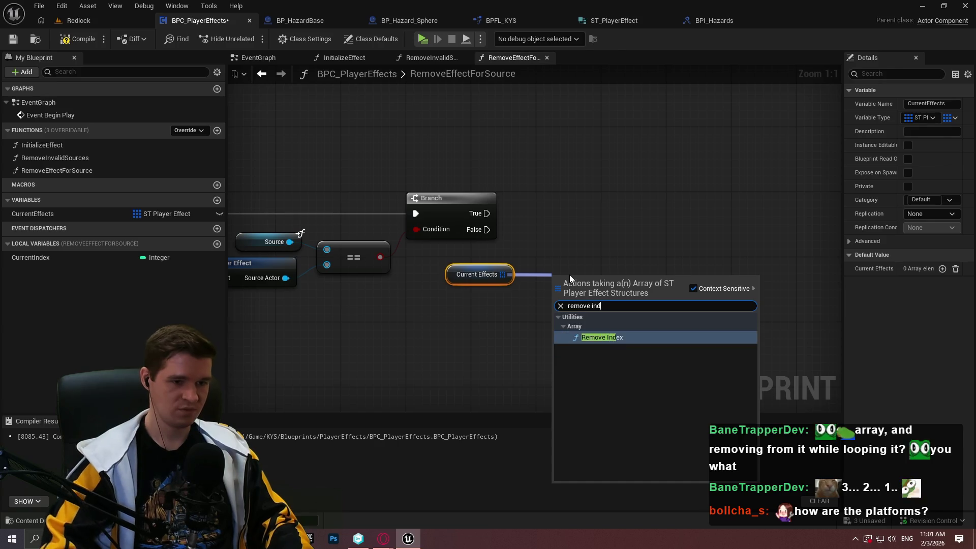
pyautogui.press('Return')
pyautogui.moveTo(21, 257); pyautogui.dragTo(554, 315)
pyautogui.moveTo(505, 280)
pyautogui.mouseDown()
pyautogui.moveTo(511, 303)
pyautogui.moveTo(486, 180)
pyautogui.moveTo(487, 213)
pyautogui.mouseUp()
pyautogui.moveTo(601, 291)
pyautogui.mouseDown()
pyautogui.moveTo(584, 282)
pyautogui.moveTo(584, 291)
pyautogui.mouseUp()
pyautogui.moveTo(607, 345)
pyautogui.mouseDown()
pyautogui.moveTo(540, 285)
pyautogui.moveTo(639, 264)
pyautogui.moveTo(701, 220)
pyautogui.moveTo(693, 217)
pyautogui.mouseUp()
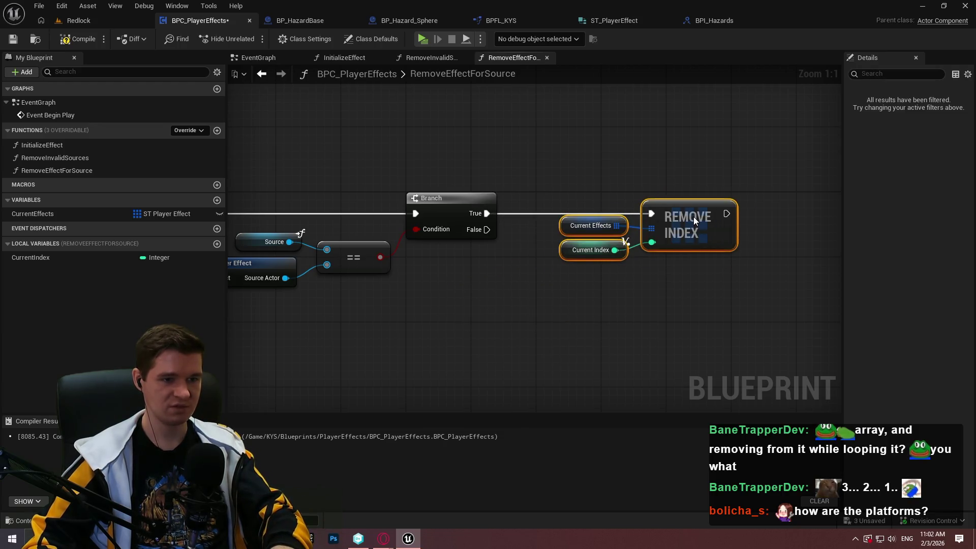
pyautogui.moveTo(634, 279); pyautogui.dragTo(554, 217)
pyautogui.moveTo(590, 250); pyautogui.dragTo(590, 258)
pyautogui.click(658, 295)
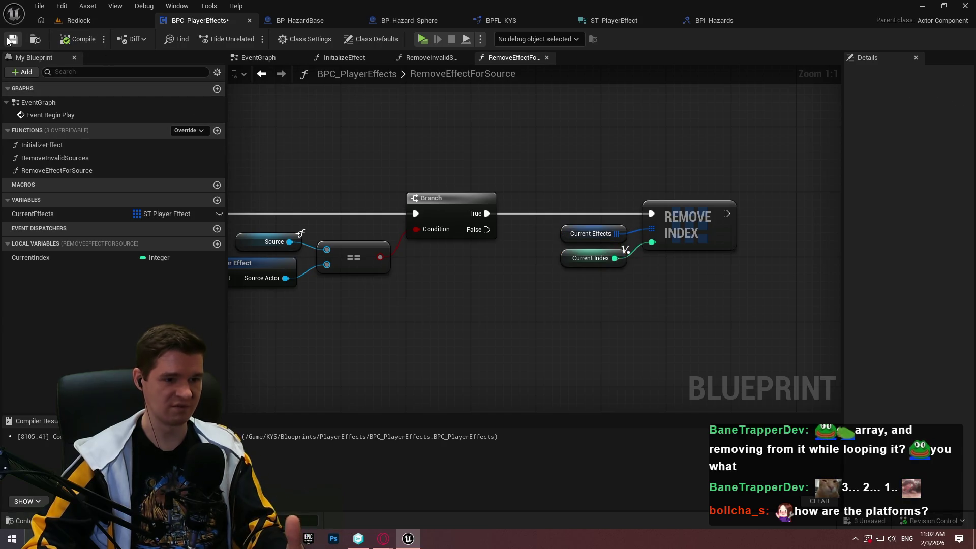
# Step: Review the loop and its Return Node, then switch to the BP_HazardBase blueprint
pyautogui.scroll(-1, 603, 239)
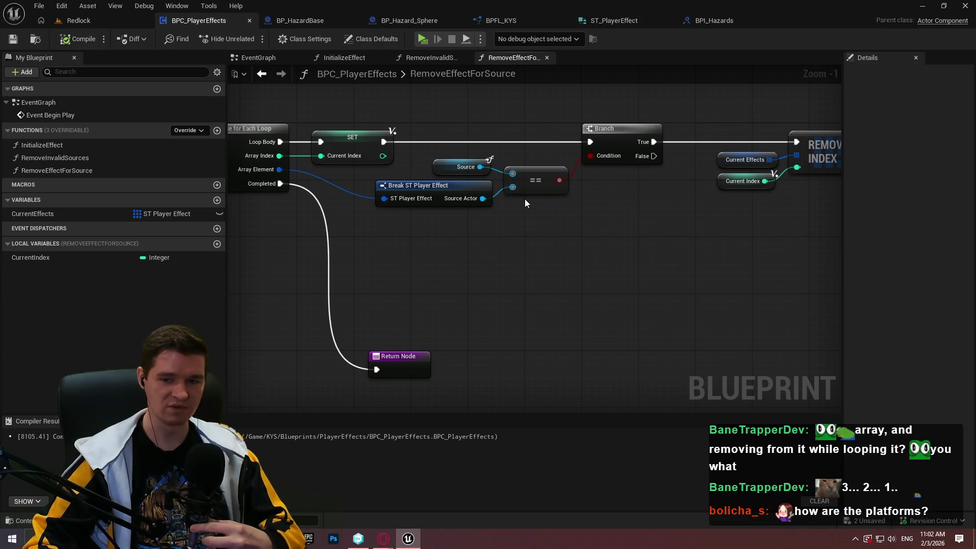
pyautogui.moveTo(686, 151)
pyautogui.mouseDown()
pyautogui.moveTo(642, 236)
pyautogui.moveTo(605, 209)
pyautogui.mouseUp()
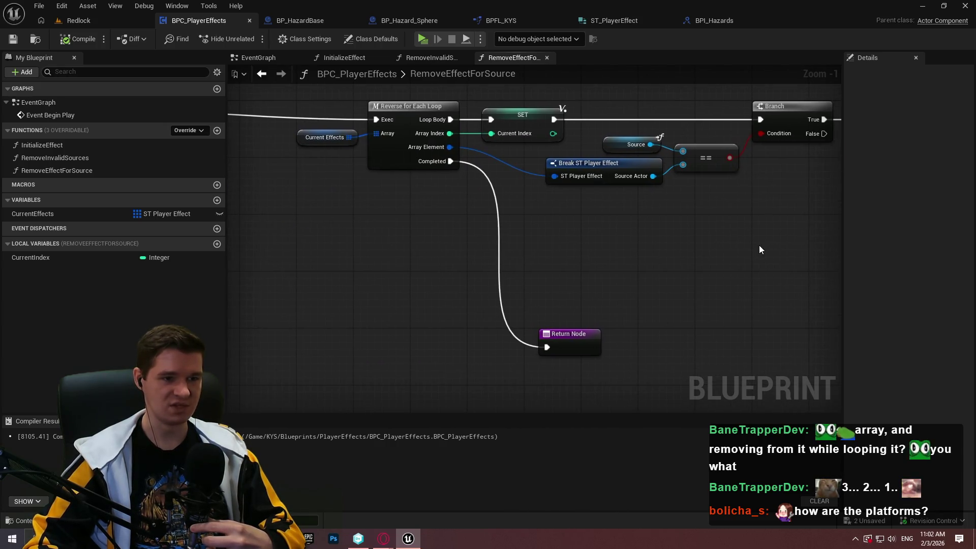
pyautogui.scroll(-6, 625, 264)
pyautogui.scroll(5, 437, 246)
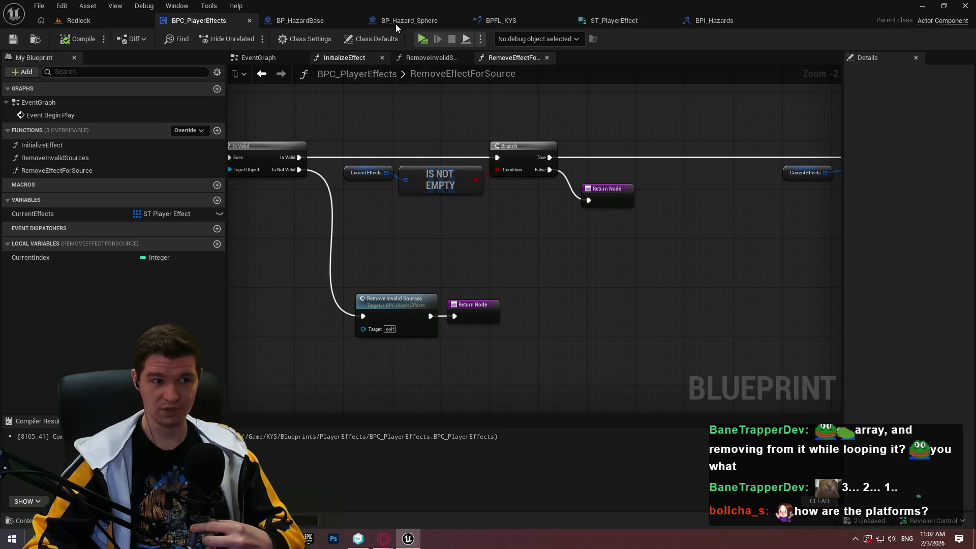
pyautogui.click(305, 18)
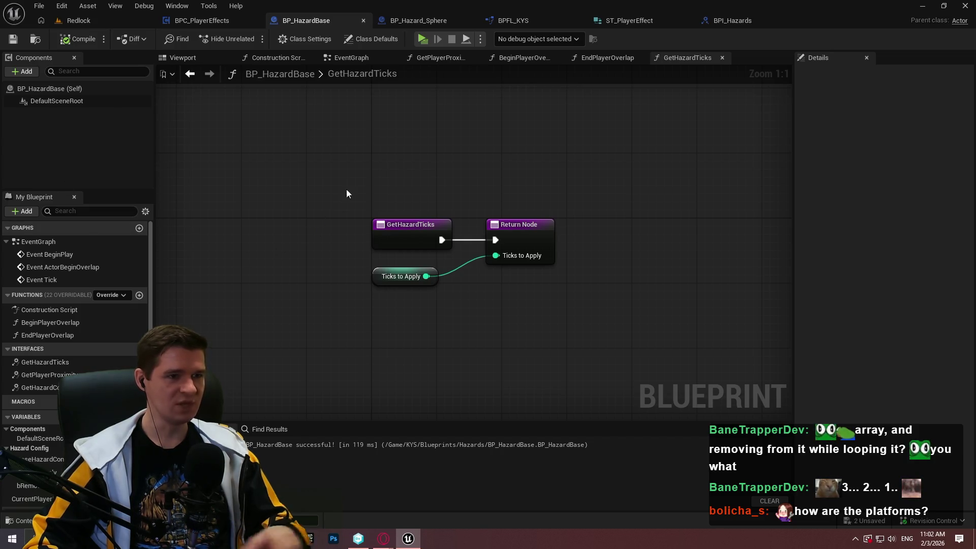
# Step: Switch to the BP_Hazard_Sphere blueprint to view its End Player Overlap logic
pyautogui.click(433, 21)
pyautogui.scroll(-4, 377, 333)
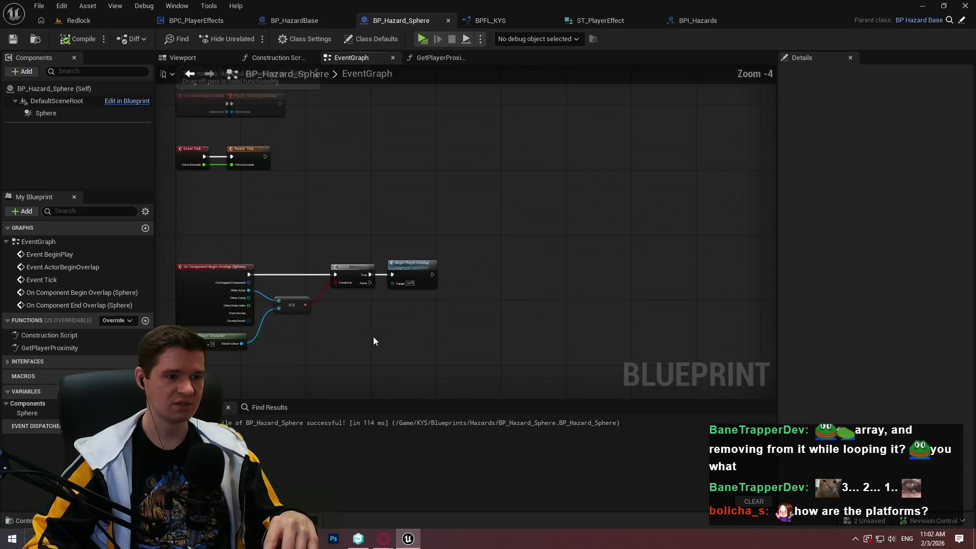
pyautogui.scroll(4, 542, 208)
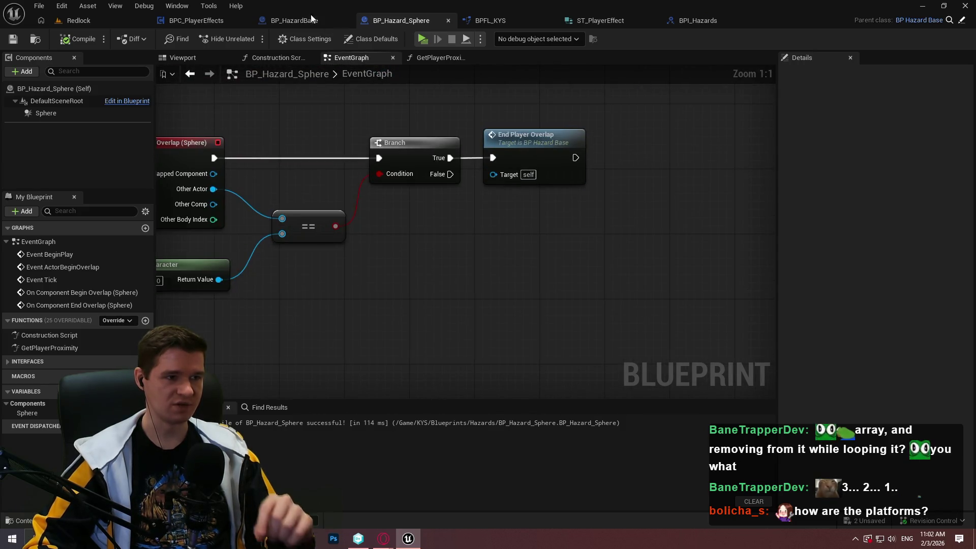
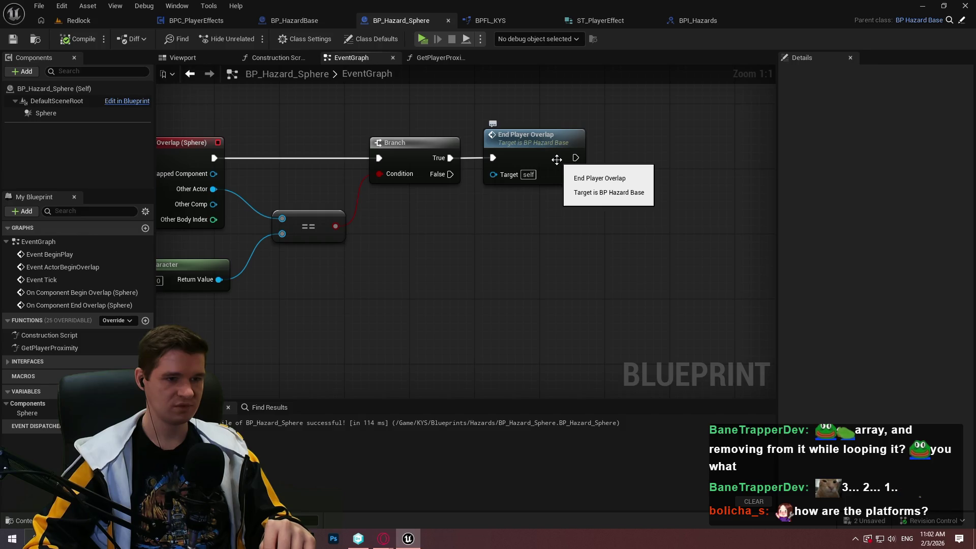
# Step: In EndPlayerOverlap, add a Branch on Remove on Exit after Set Actor Tick Enabled
pyautogui.doubleClick(556, 159)
pyautogui.moveTo(609, 327); pyautogui.dragTo(554, 301)
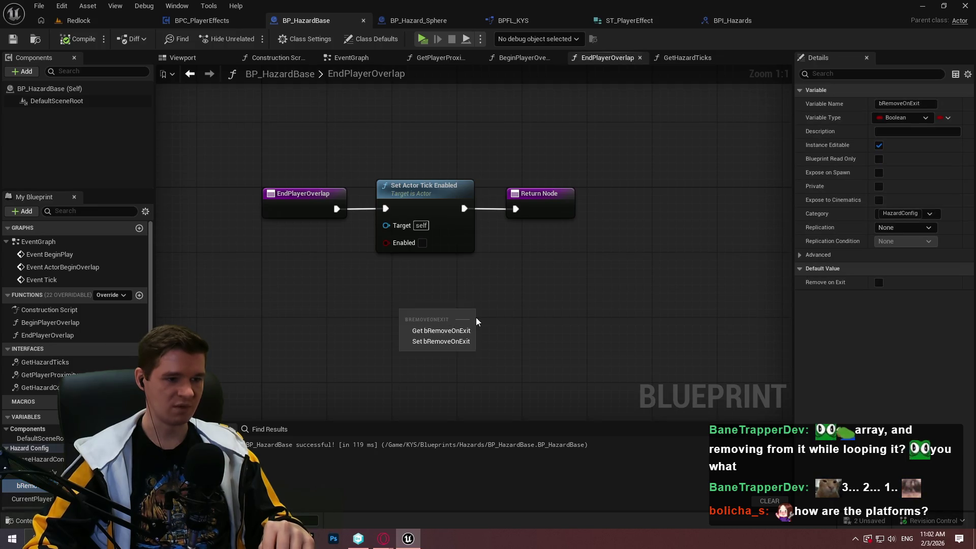
pyautogui.moveTo(18, 489); pyautogui.dragTo(376, 332)
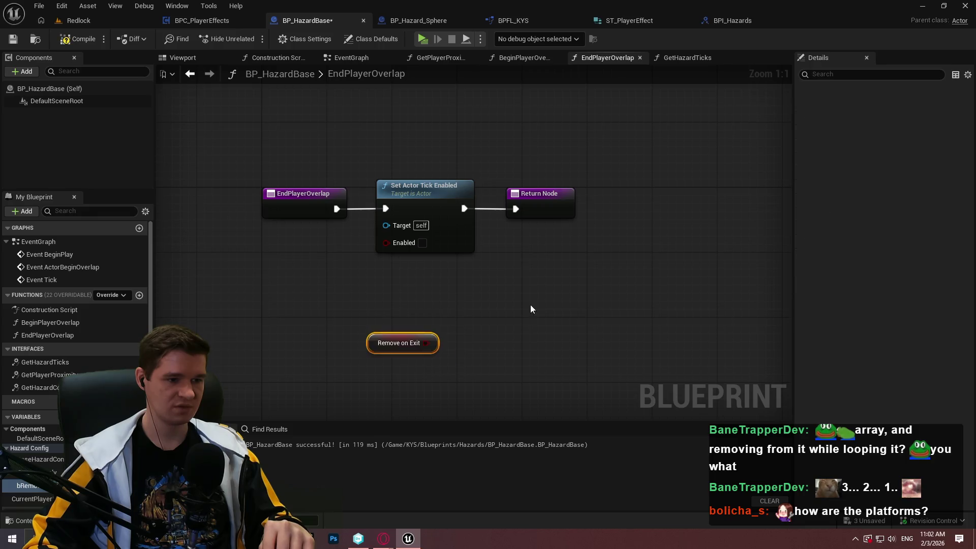
pyautogui.click(406, 341)
pyautogui.click(459, 312)
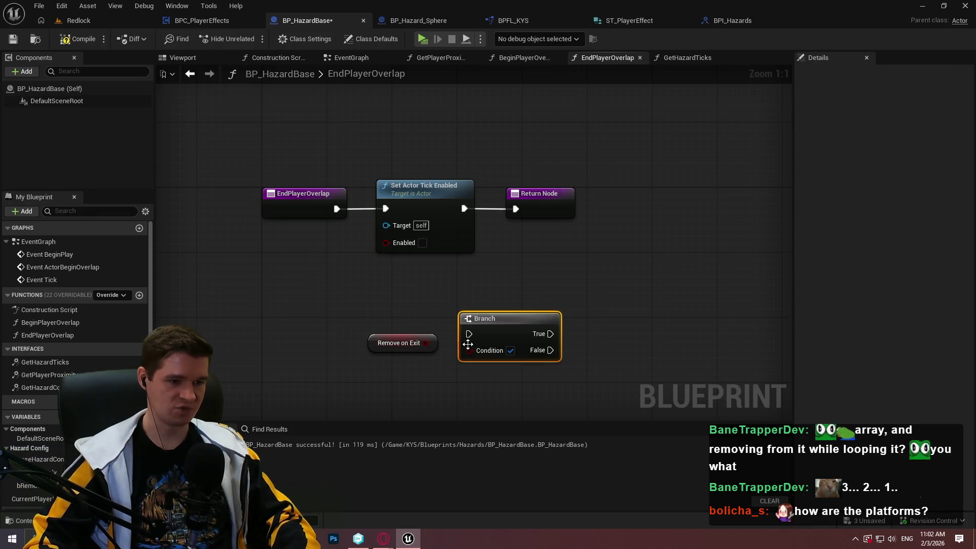
pyautogui.moveTo(425, 343)
pyautogui.mouseDown()
pyautogui.moveTo(470, 350)
pyautogui.moveTo(465, 200)
pyautogui.moveTo(453, 201)
pyautogui.mouseUp()
pyautogui.press('Escape')
pyautogui.moveTo(474, 320); pyautogui.dragTo(468, 334)
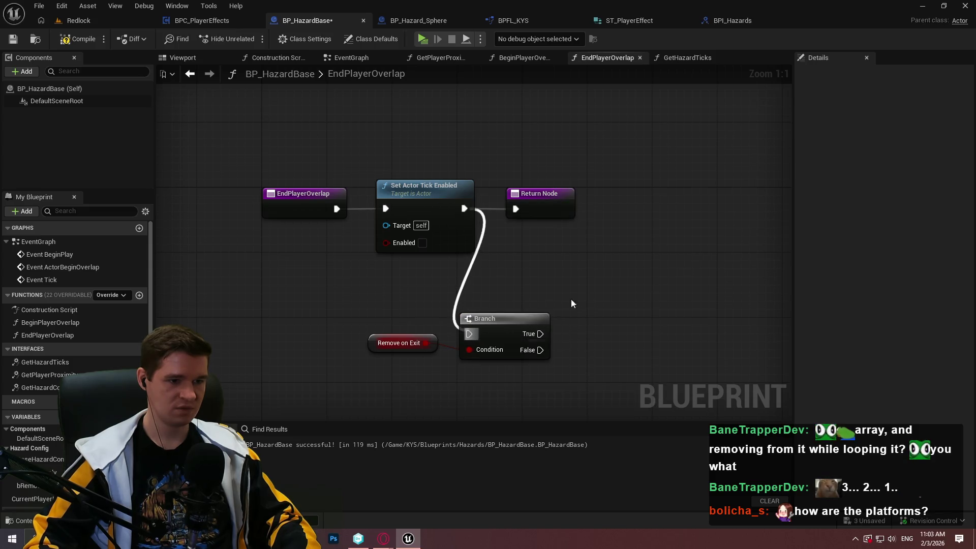
# Step: On the Branch's True path, call Remove Effect for Source on Get Player Effects Component with Self
pyautogui.rightClick(650, 276)
pyautogui.write('get player ef')
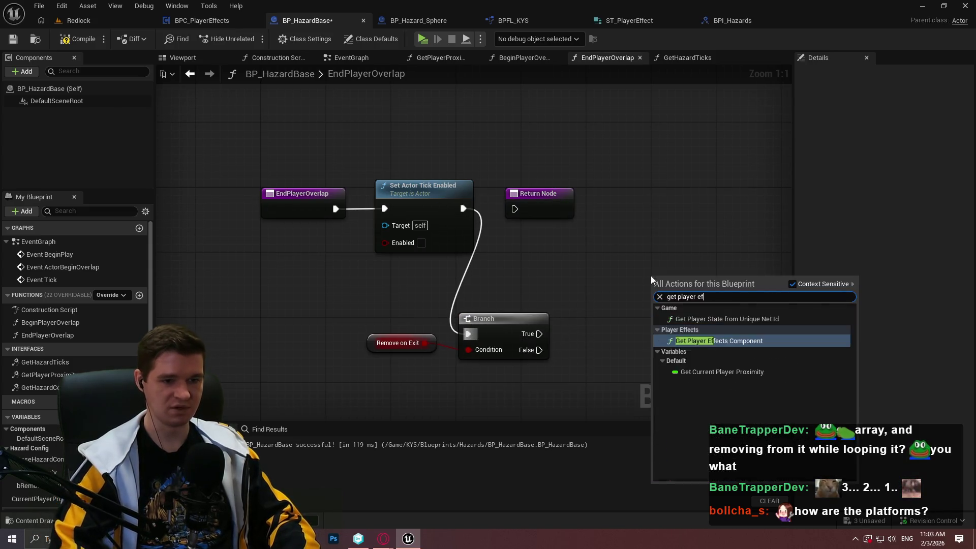
pyautogui.press('Return')
pyautogui.moveTo(752, 300)
pyautogui.mouseDown()
pyautogui.moveTo(700, 300)
pyautogui.moveTo(738, 288)
pyautogui.mouseUp()
pyautogui.write('remove eff')
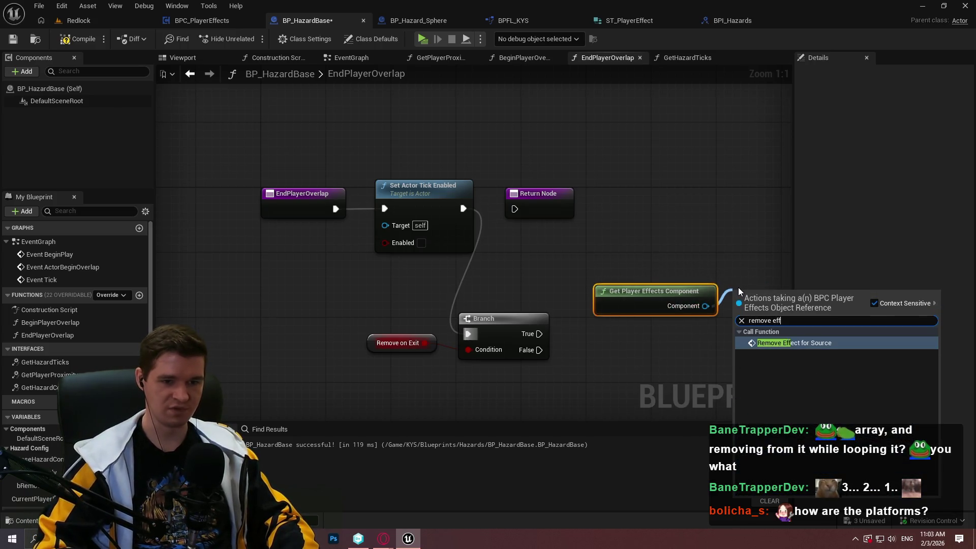
pyautogui.press('Return')
pyautogui.moveTo(742, 344); pyautogui.dragTo(669, 376)
pyautogui.write('self')
pyautogui.press('Return')
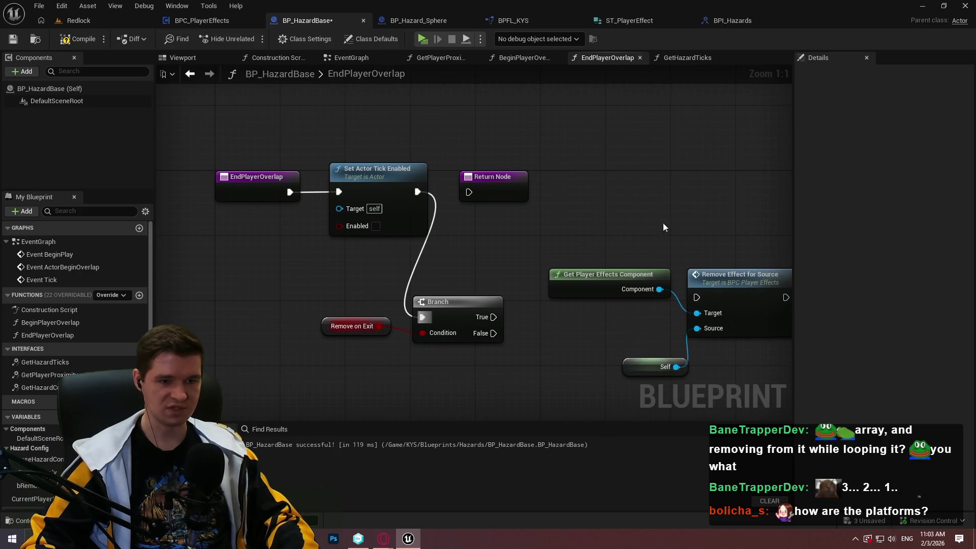
pyautogui.moveTo(612, 289); pyautogui.dragTo(620, 337)
pyautogui.moveTo(696, 298); pyautogui.dragTo(494, 317)
pyautogui.moveTo(699, 264); pyautogui.dragTo(690, 266)
# Step: Tidy the new nodes and send the Branch's False path to a Return Node
pyautogui.click(513, 305)
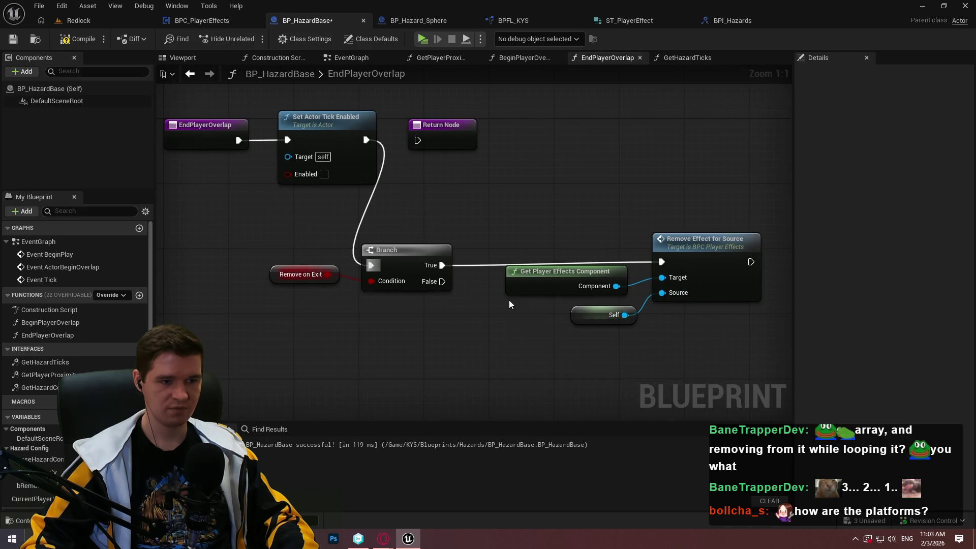
pyautogui.moveTo(397, 263); pyautogui.dragTo(394, 260)
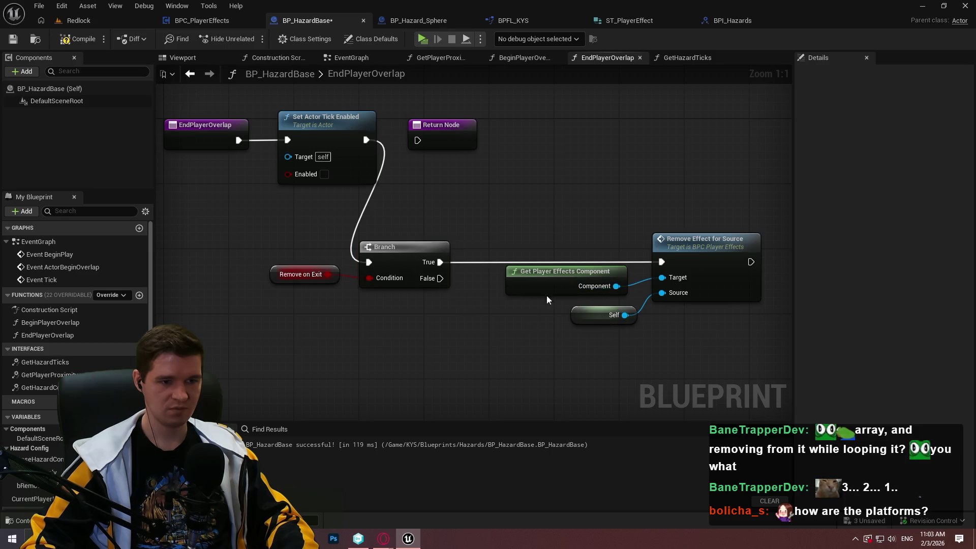
pyautogui.moveTo(532, 295); pyautogui.dragTo(523, 304)
pyautogui.moveTo(730, 370); pyautogui.dragTo(392, 250)
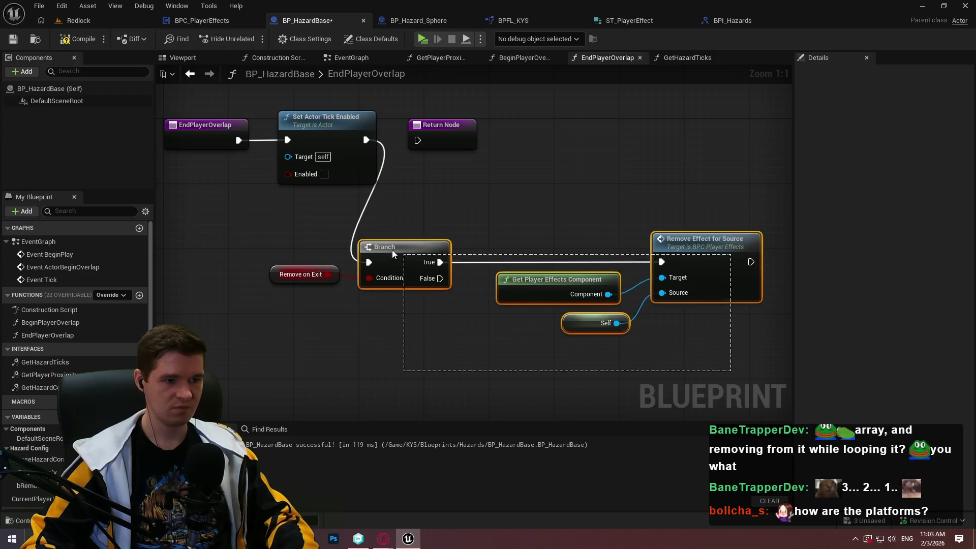
pyautogui.moveTo(439, 140)
pyautogui.mouseDown()
pyautogui.moveTo(683, 336)
pyautogui.moveTo(785, 365)
pyautogui.moveTo(527, 376)
pyautogui.mouseUp()
pyautogui.moveTo(430, 278); pyautogui.dragTo(528, 410)
pyautogui.moveTo(322, 289); pyautogui.dragTo(310, 202)
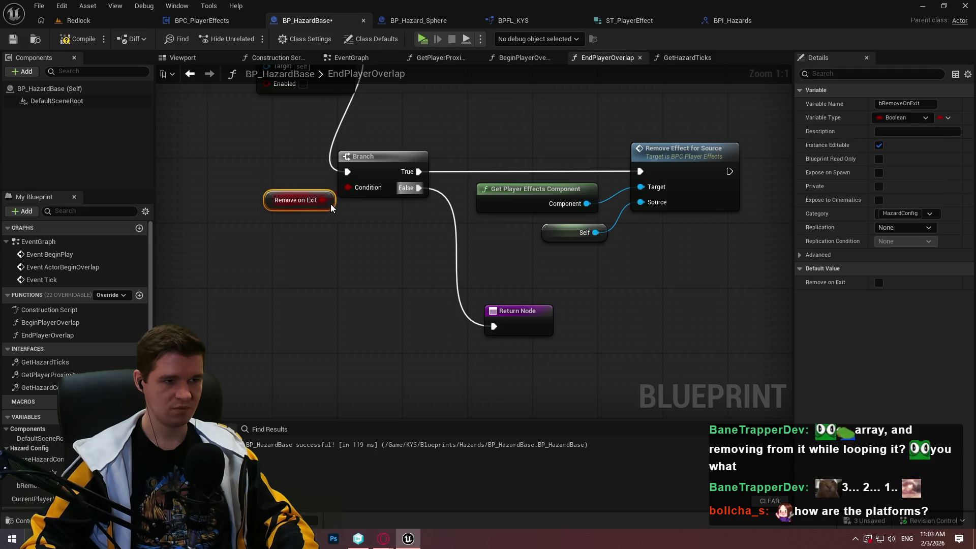
pyautogui.scroll(-3, 531, 251)
pyautogui.moveTo(635, 315); pyautogui.dragTo(355, 172)
pyautogui.moveTo(386, 206)
pyautogui.mouseDown()
pyautogui.moveTo(487, 118)
pyautogui.moveTo(507, 123)
pyautogui.mouseUp()
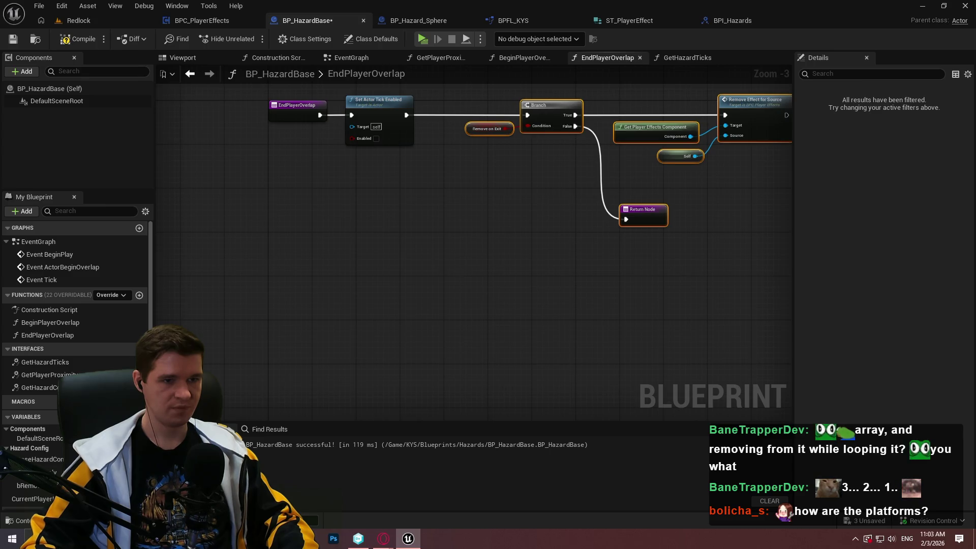
# Step: End the True path in the original Return Node after the effect is removed
pyautogui.scroll(3, 507, 123)
pyautogui.click(658, 113)
pyautogui.moveTo(658, 113); pyautogui.dragTo(578, 118)
pyautogui.moveTo(661, 155)
pyautogui.mouseDown()
pyautogui.moveTo(613, 222)
pyautogui.moveTo(740, 217)
pyautogui.mouseUp()
pyautogui.click(524, 58)
pyautogui.click(412, 247)
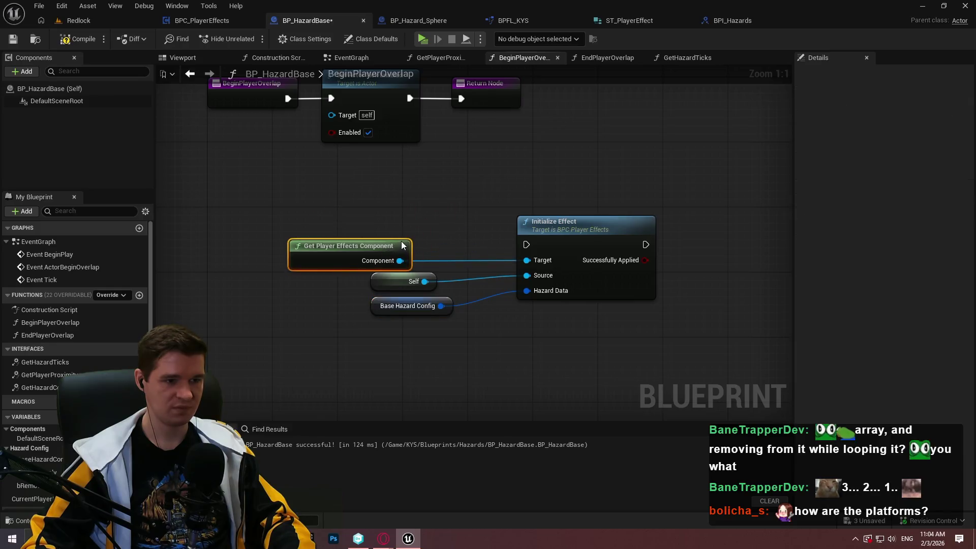
# Step: Rearrange the Base Hazard Config, Self and other input nodes in BeginPlayerOverlap
pyautogui.moveTo(462, 370); pyautogui.dragTo(305, 233)
pyautogui.moveTo(358, 257); pyautogui.dragTo(406, 281)
pyautogui.click(520, 339)
pyautogui.moveTo(477, 333)
pyautogui.mouseDown()
pyautogui.moveTo(459, 333)
pyautogui.moveTo(433, 311)
pyautogui.mouseUp()
pyautogui.keyDown('ctrl'); pyautogui.click(433, 304); pyautogui.keyUp('ctrl')
pyautogui.click(498, 326)
pyautogui.moveTo(481, 338); pyautogui.dragTo(480, 346)
pyautogui.click(508, 315)
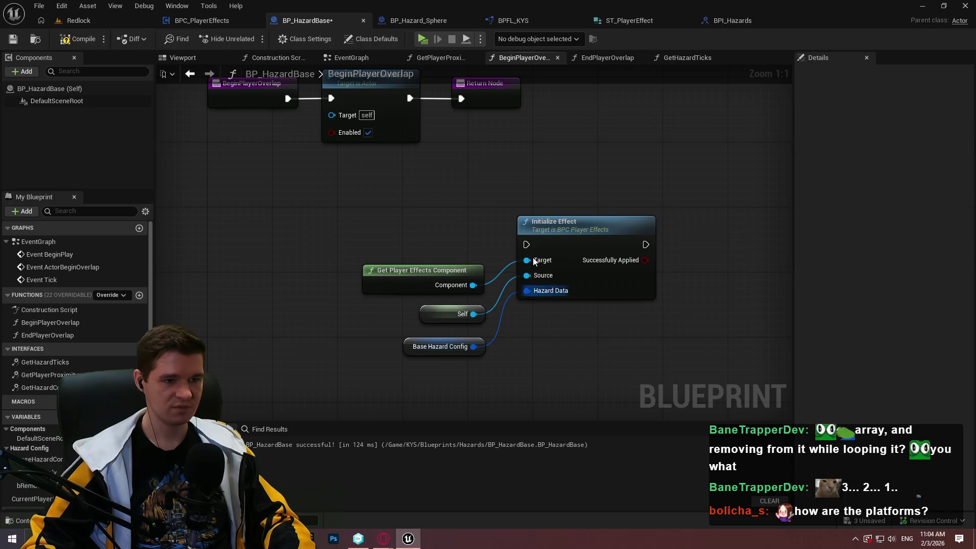
# Step: Run Initialize Effect after Set Actor Tick Enabled, then return; compile and save BP_HazardBase
pyautogui.moveTo(526, 244); pyautogui.dragTo(376, 98)
pyautogui.click(527, 245)
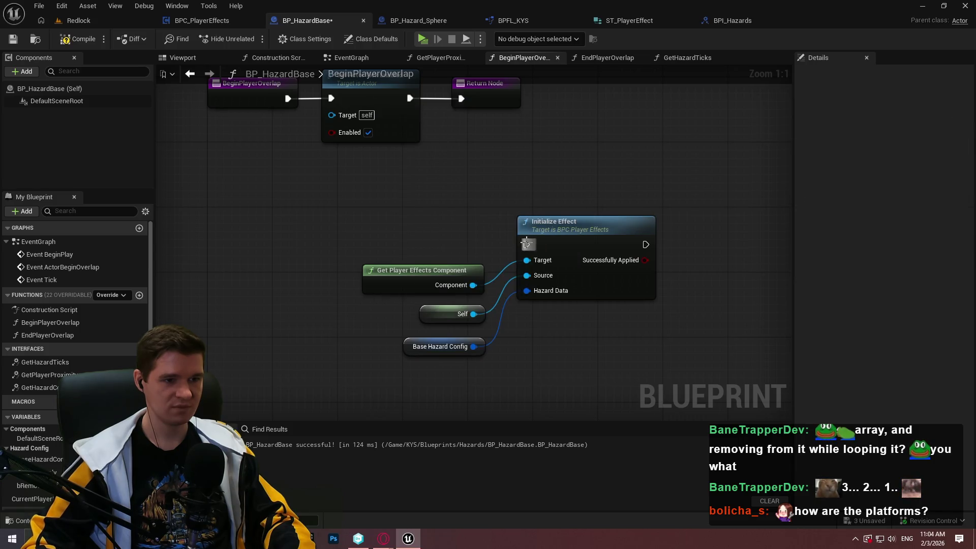
pyautogui.moveTo(526, 244); pyautogui.dragTo(421, 117)
pyautogui.moveTo(500, 118)
pyautogui.mouseDown()
pyautogui.moveTo(703, 240)
pyautogui.moveTo(693, 262)
pyautogui.moveTo(604, 263)
pyautogui.moveTo(617, 266)
pyautogui.mouseUp()
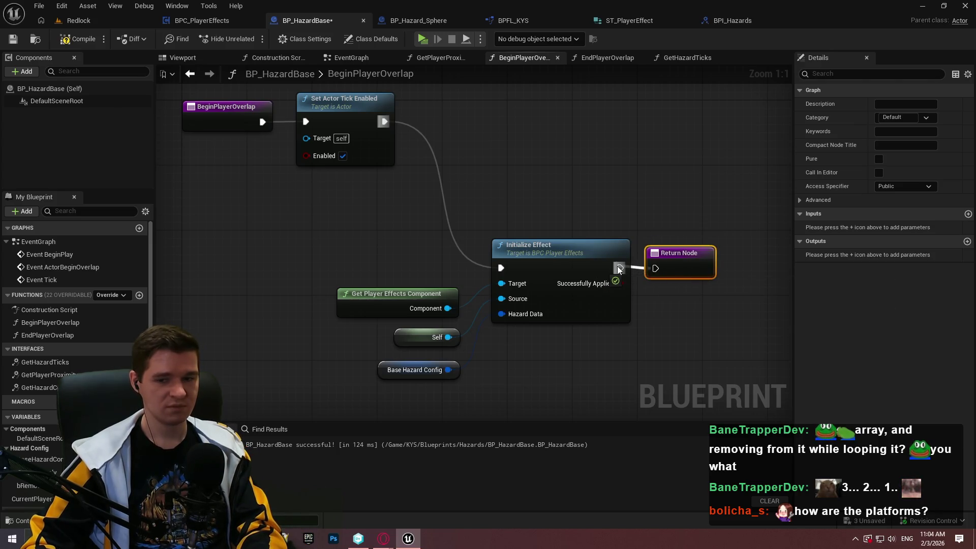
pyautogui.moveTo(739, 374); pyautogui.dragTo(340, 247)
pyautogui.moveTo(558, 254); pyautogui.dragTo(657, 108)
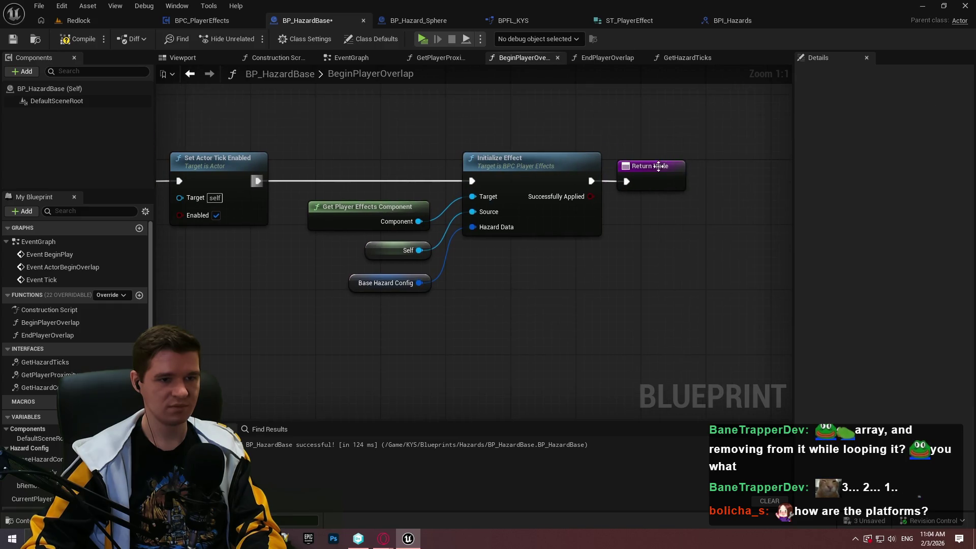
pyautogui.click(658, 166)
pyautogui.moveTo(659, 178); pyautogui.dragTo(665, 178)
pyautogui.click(577, 243)
pyautogui.click(75, 40)
pyautogui.hotkey('ctrl', 's')
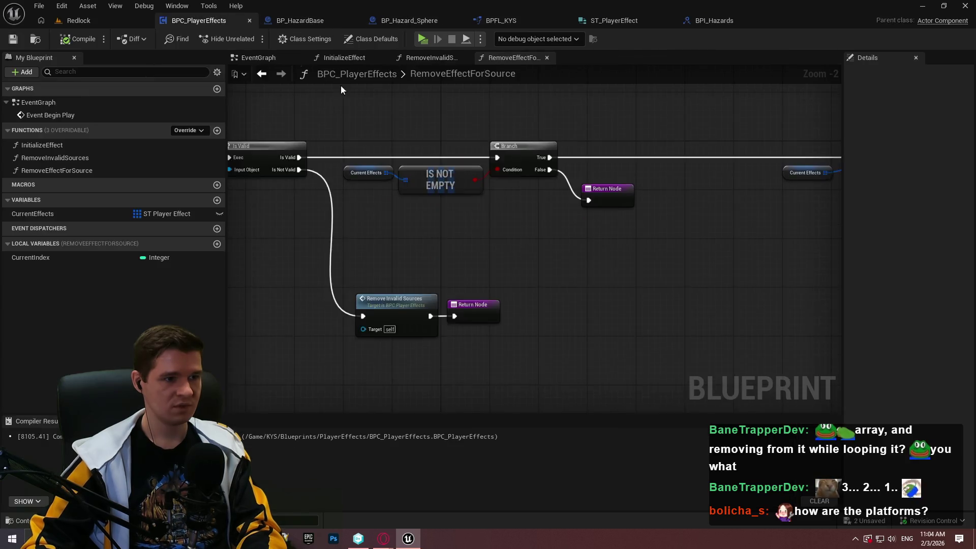
# Step: In the BPC_PlayerEffects EventGraph, add an Event Tick node and a CurrentEffects getter
pyautogui.click(203, 20)
pyautogui.click(342, 58)
pyautogui.click(254, 58)
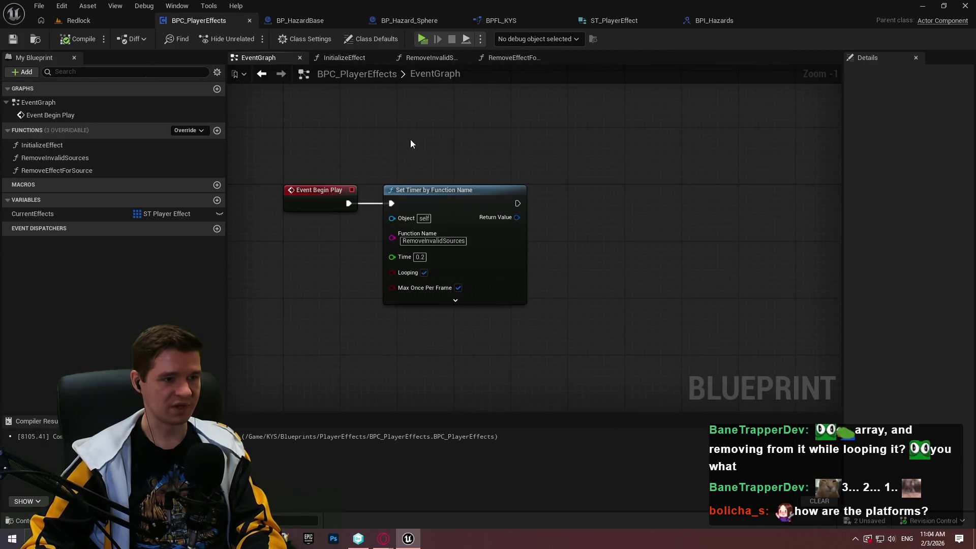
pyautogui.rightClick(318, 190)
pyautogui.write('tick')
pyautogui.moveTo(513, 244)
pyautogui.mouseDown()
pyautogui.moveTo(519, 399)
pyautogui.moveTo(514, 191)
pyautogui.mouseUp()
pyautogui.click(358, 249)
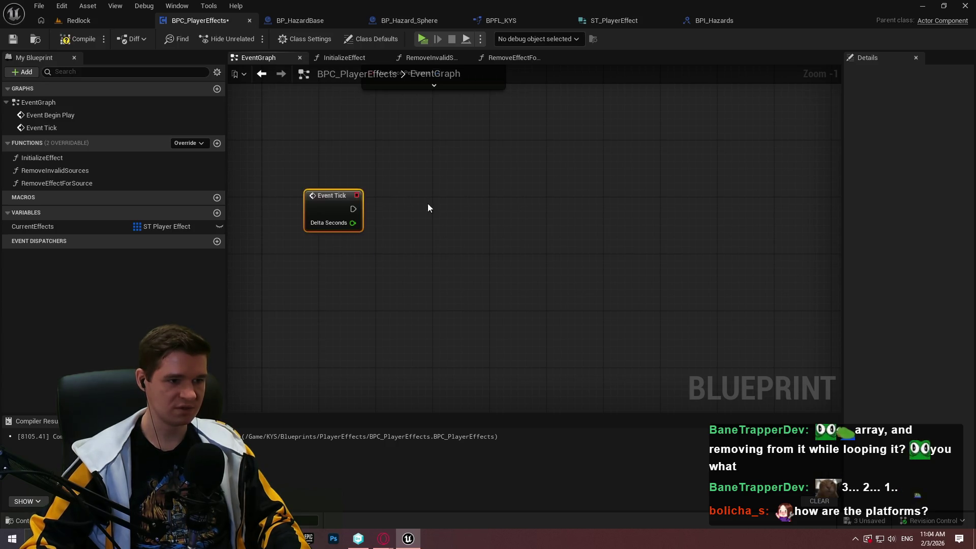
pyautogui.moveTo(9, 229); pyautogui.dragTo(260, 267)
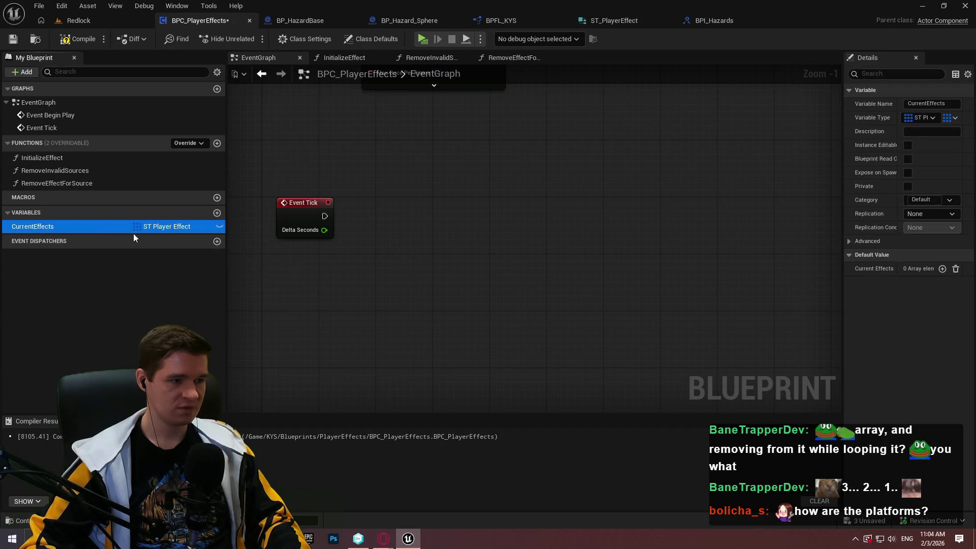
pyautogui.moveTo(325, 249); pyautogui.dragTo(310, 270)
pyautogui.click(305, 277)
# Step: Add a Print String after Event Tick with Print to Log turned off
pyautogui.scroll(1, 341, 243)
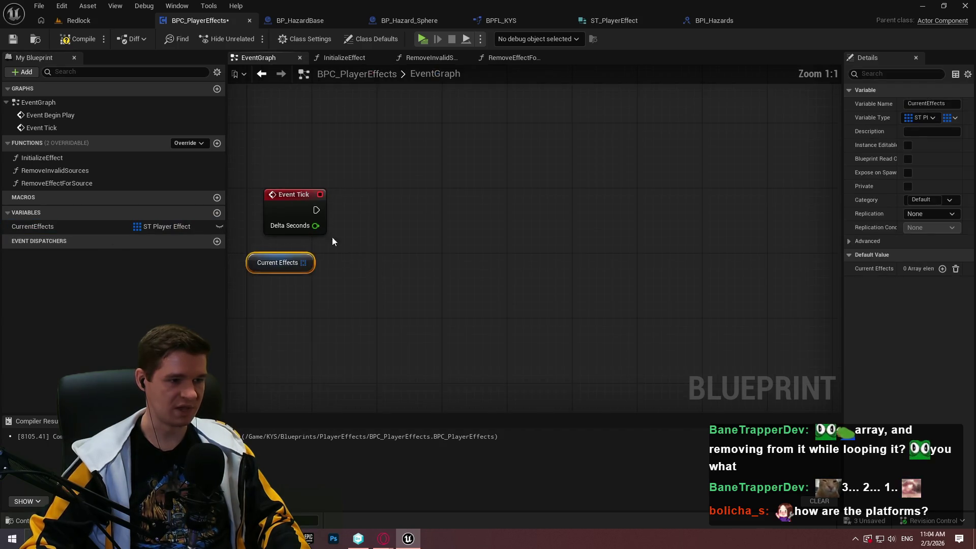
pyautogui.moveTo(315, 210); pyautogui.dragTo(386, 210)
pyautogui.write('print')
pyautogui.press('Return')
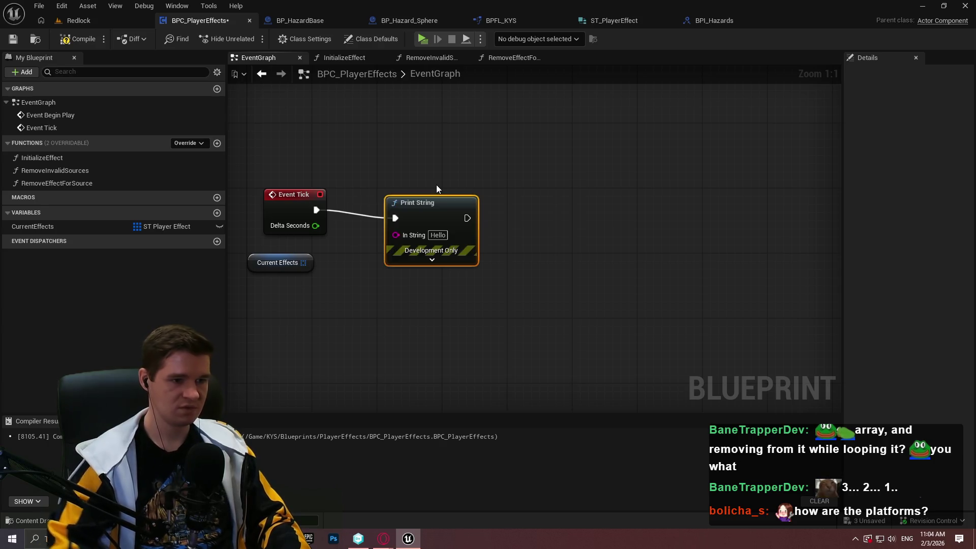
pyautogui.click(450, 259)
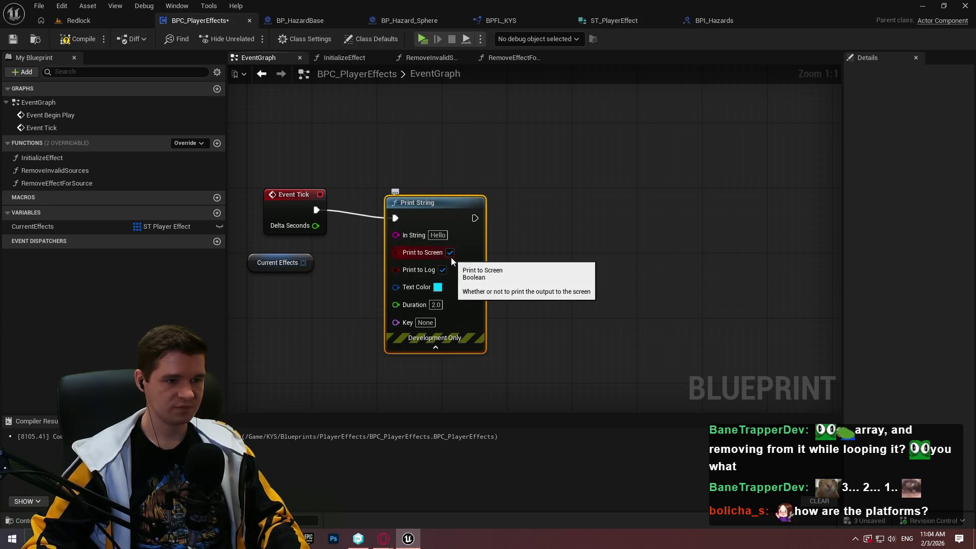
pyautogui.click(442, 270)
pyautogui.moveTo(416, 210); pyautogui.dragTo(522, 193)
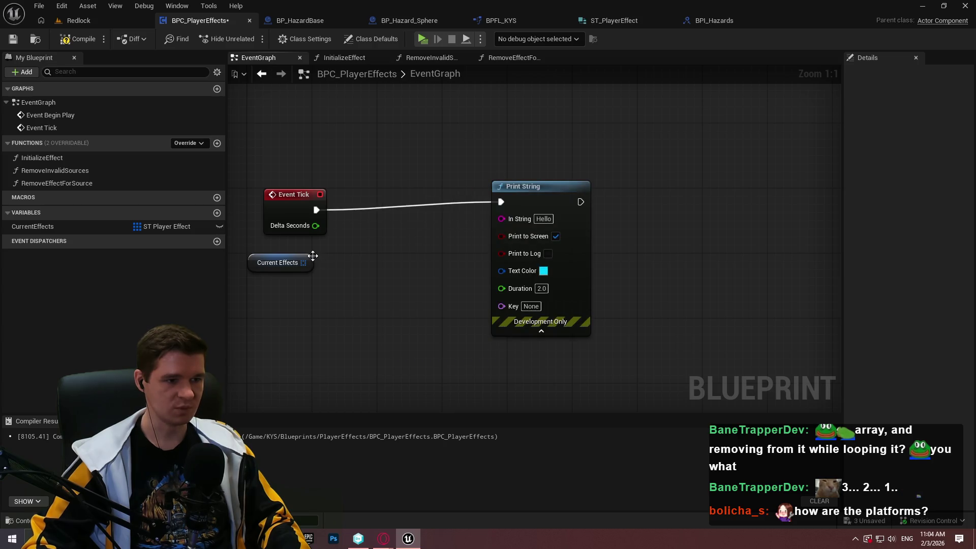
# Step: Print the Current Effects Length, save the blueprint, and launch a standalone play test
pyautogui.moveTo(304, 263); pyautogui.dragTo(353, 279)
pyautogui.write('length')
pyautogui.press('Return')
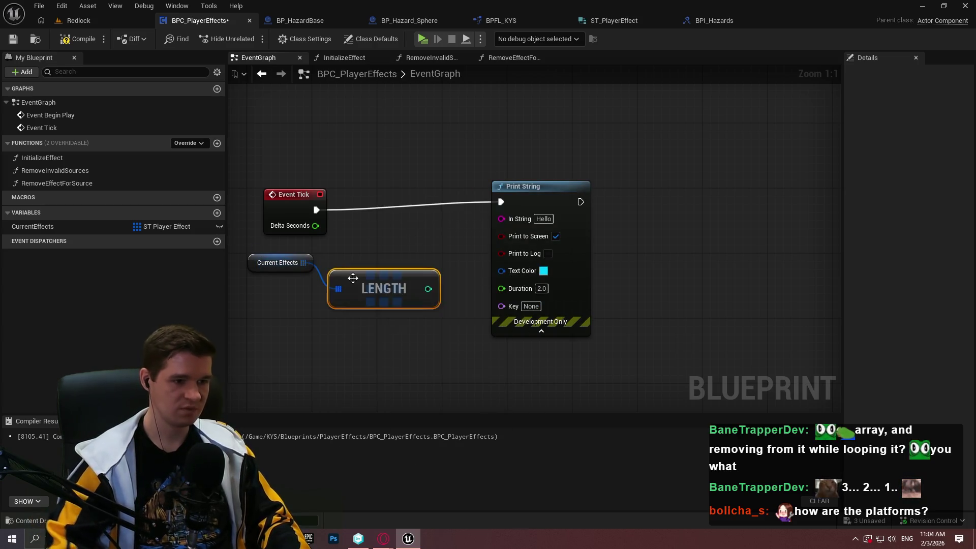
pyautogui.moveTo(425, 287)
pyautogui.mouseDown()
pyautogui.moveTo(503, 220)
pyautogui.moveTo(528, 225)
pyautogui.mouseUp()
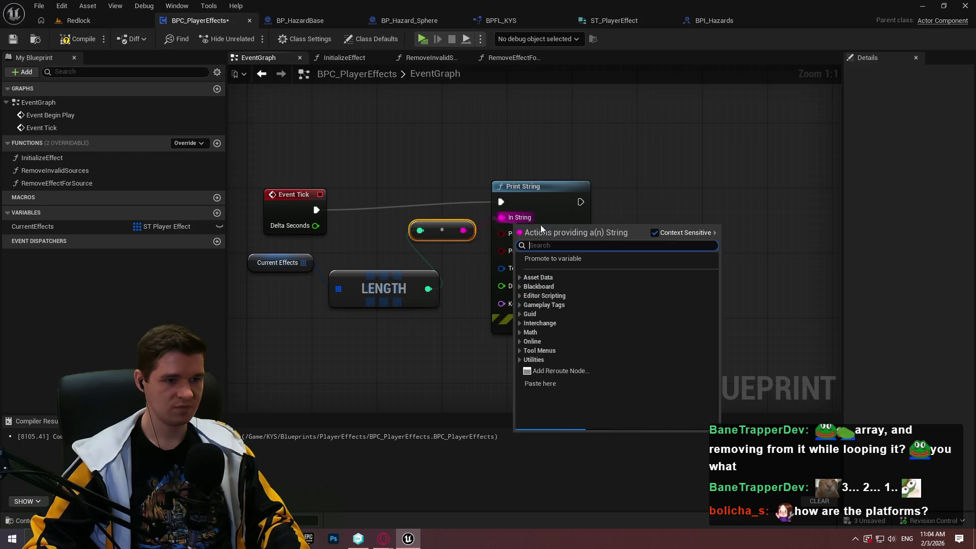
pyautogui.click(93, 63)
pyautogui.click(13, 40)
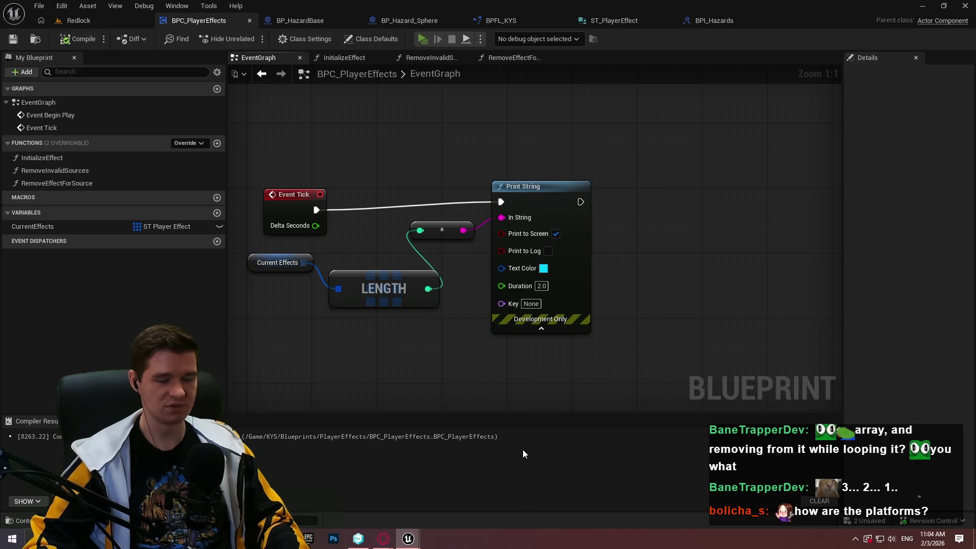
pyautogui.hotkey('alt', 'p')
pyautogui.click(508, 433)
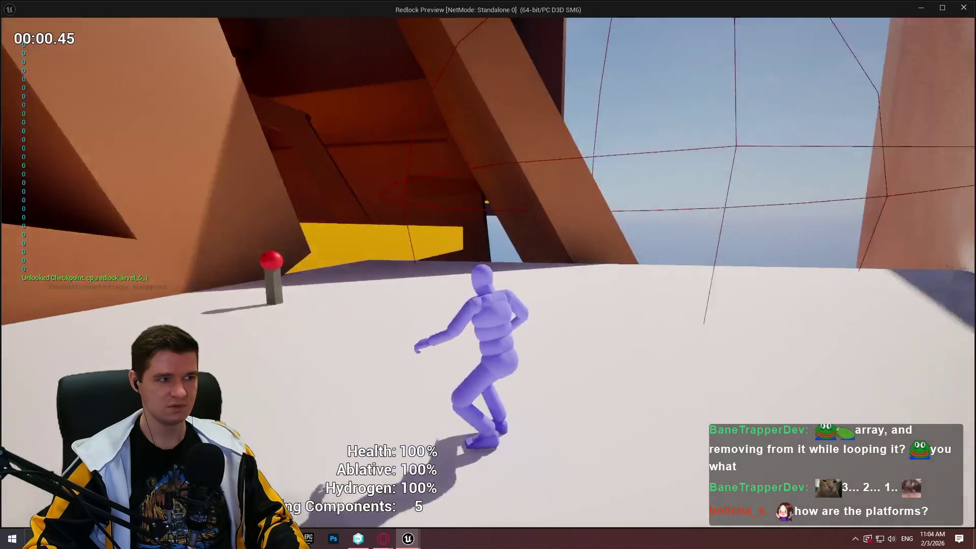
pyautogui.press('w')
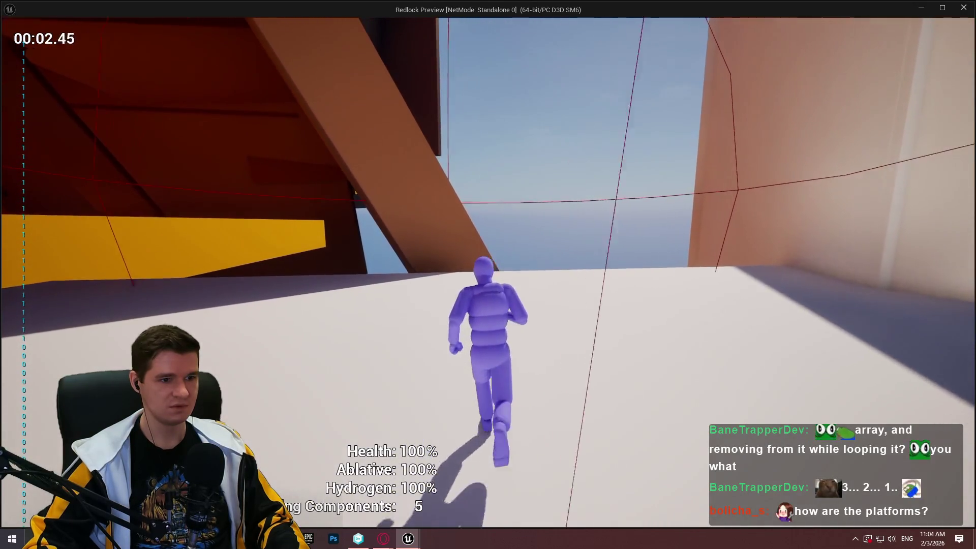
pyautogui.press('w')
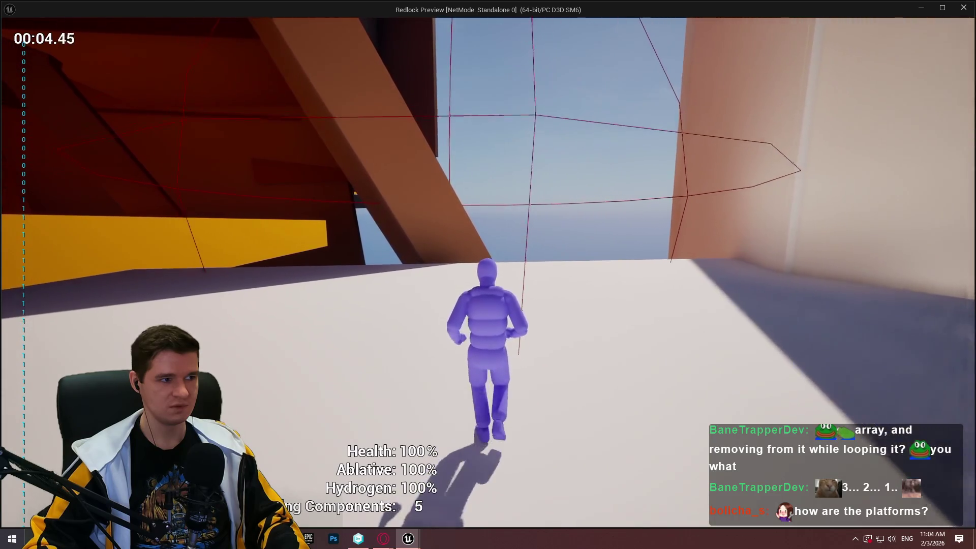
pyautogui.press('w')
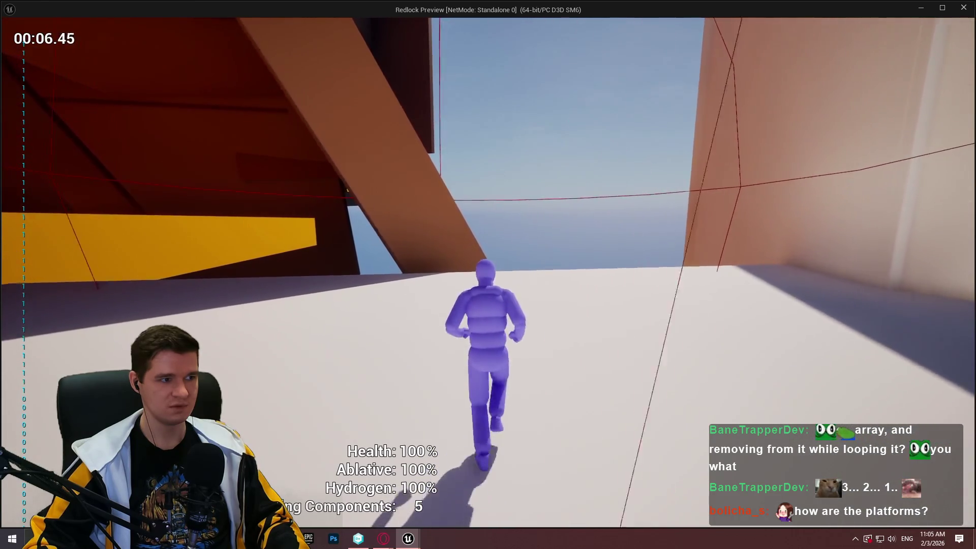
pyautogui.press('w')
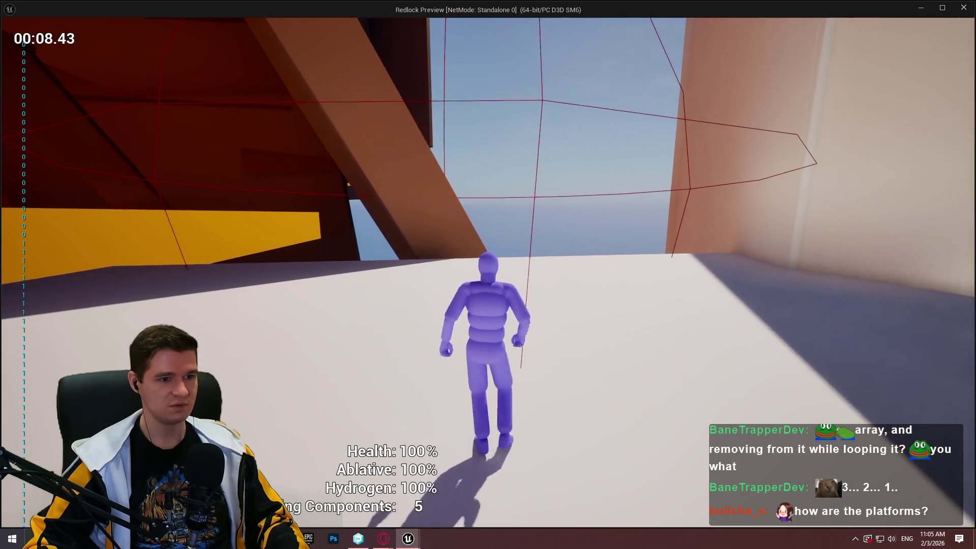
pyautogui.press('w')
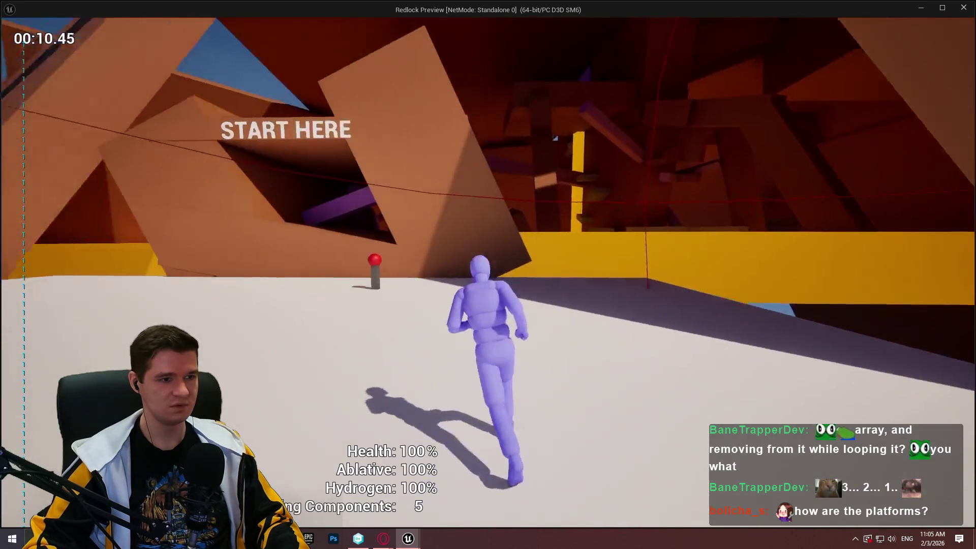
pyautogui.press('w')
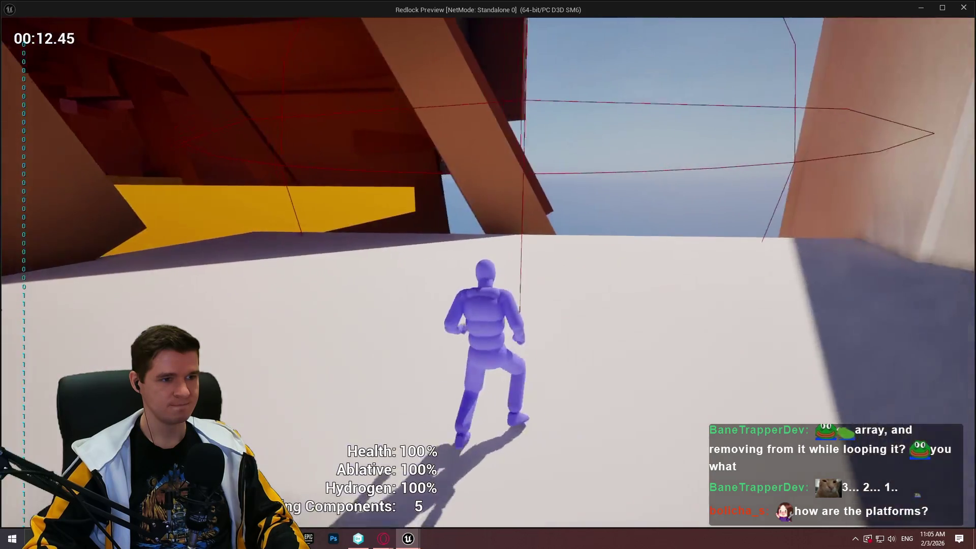
pyautogui.press('Escape')
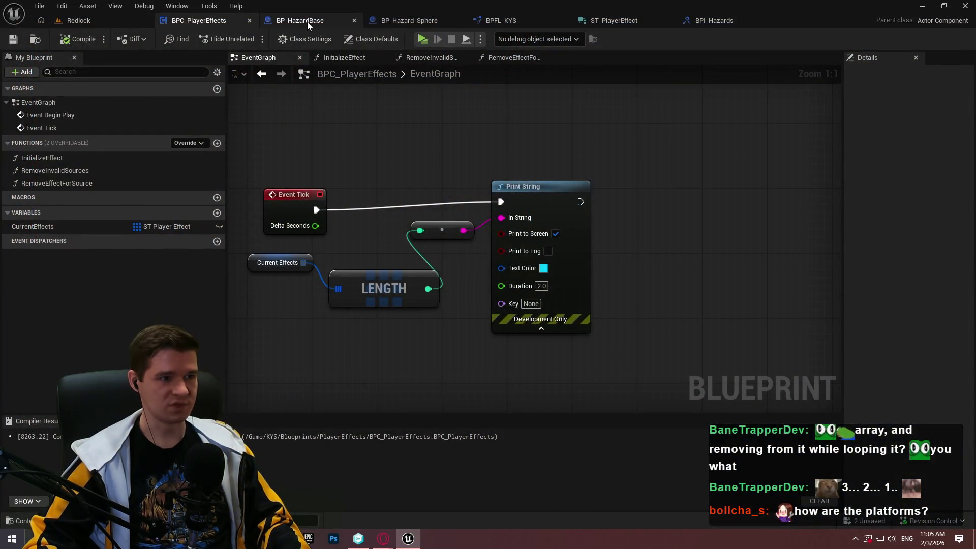
# Step: Call Enable Input with Get Player Controller right after BeginPlayerOverlap in BP_HazardBase
pyautogui.click(306, 21)
pyautogui.scroll(-4, 426, 175)
pyautogui.scroll(4, 260, 178)
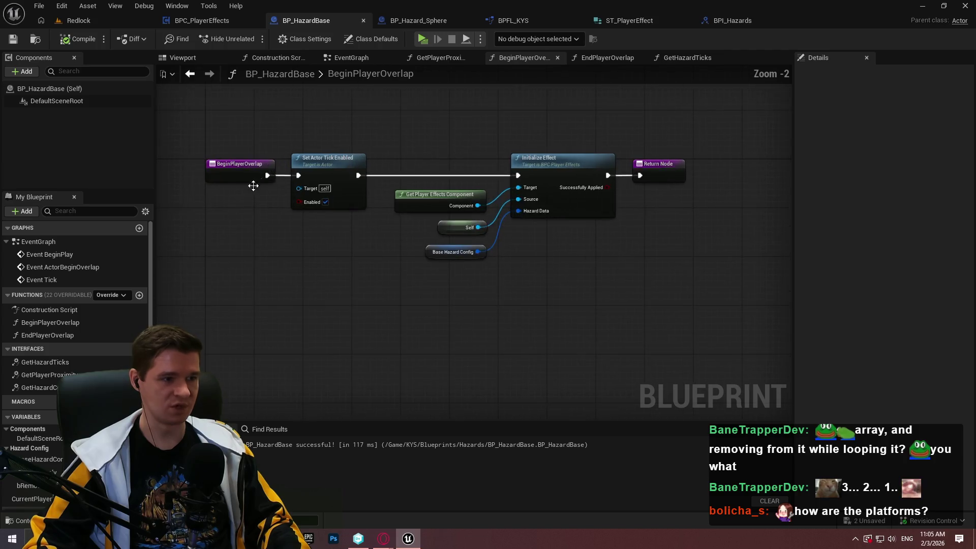
pyautogui.moveTo(264, 166); pyautogui.dragTo(248, 264)
pyautogui.write('set input n')
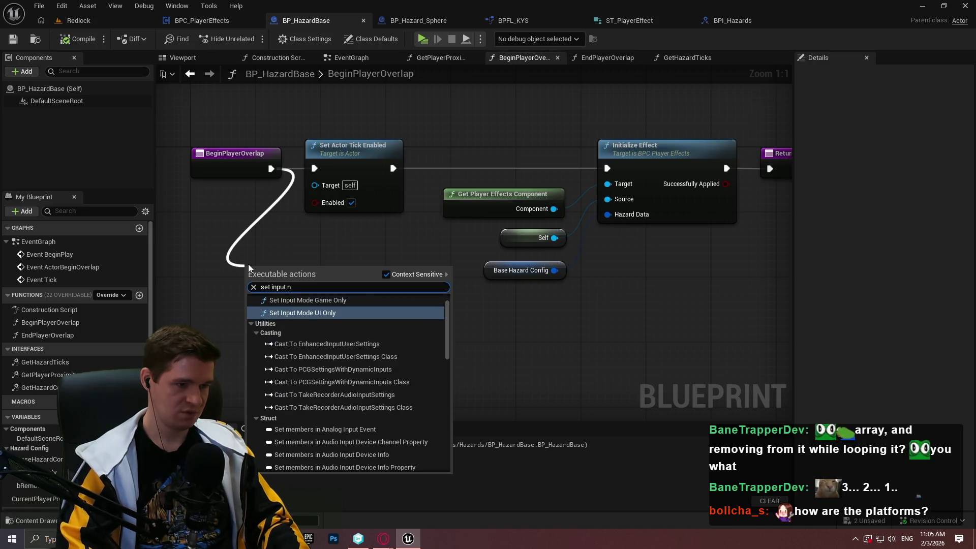
pyautogui.hotkey('ctrl', 'a')
pyautogui.write('enable')
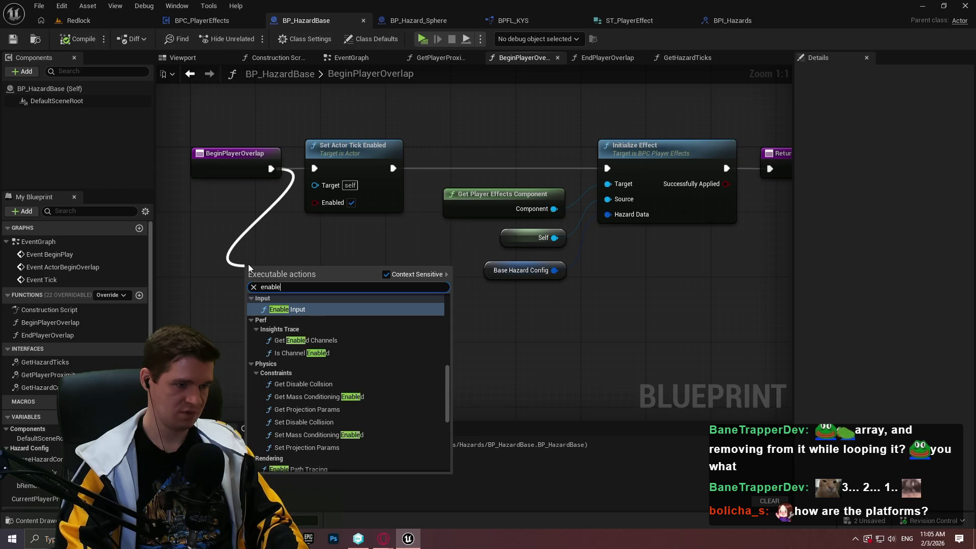
pyautogui.click(284, 309)
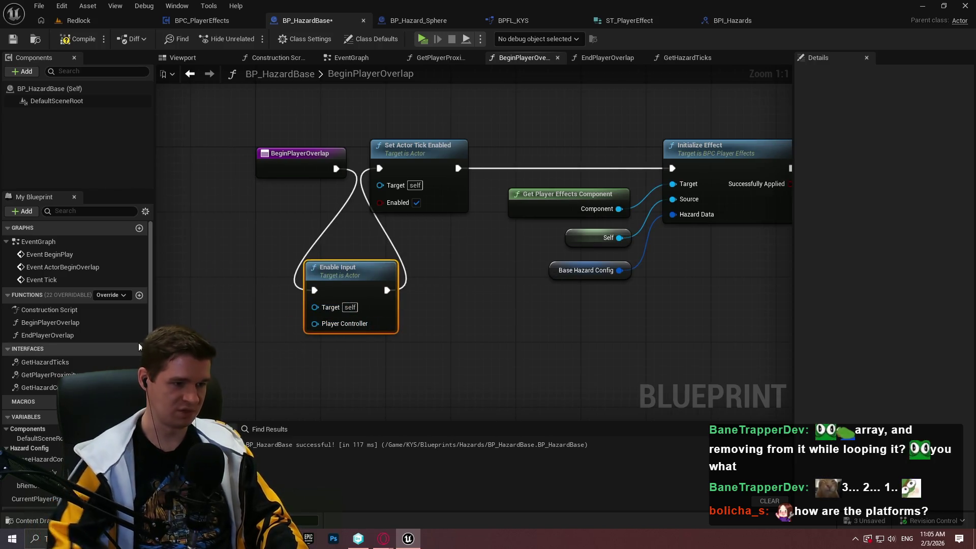
pyautogui.moveTo(315, 323); pyautogui.dragTo(253, 329)
pyautogui.write('get ')
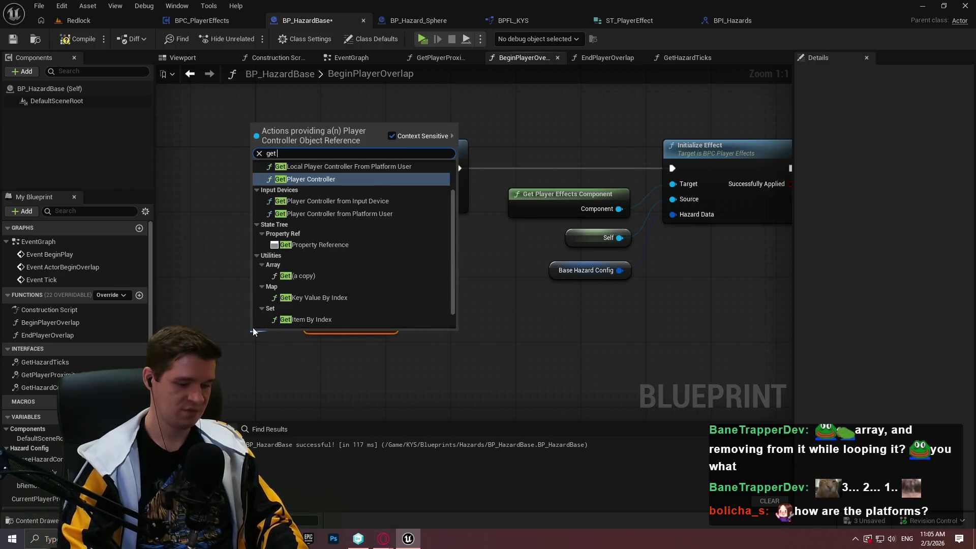
pyautogui.write('player con')
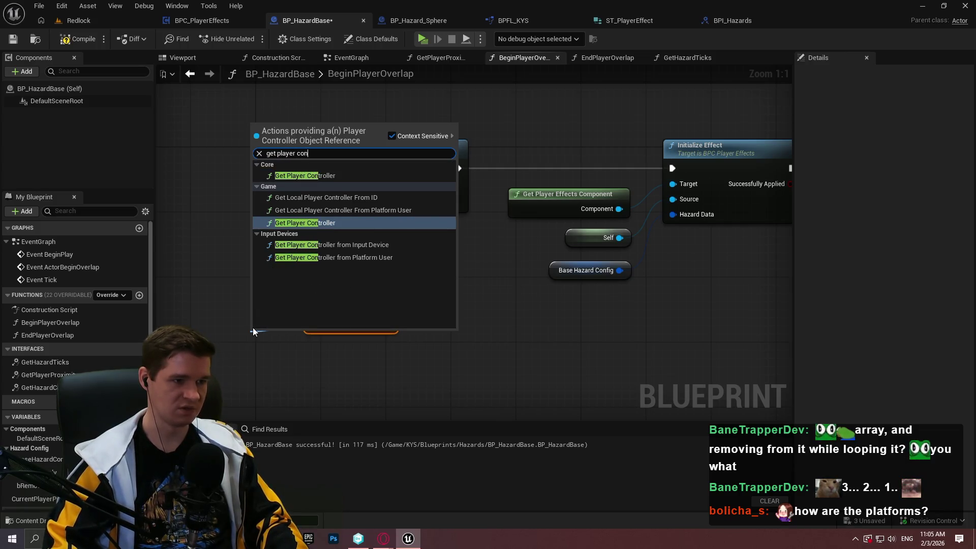
pyautogui.press('Return')
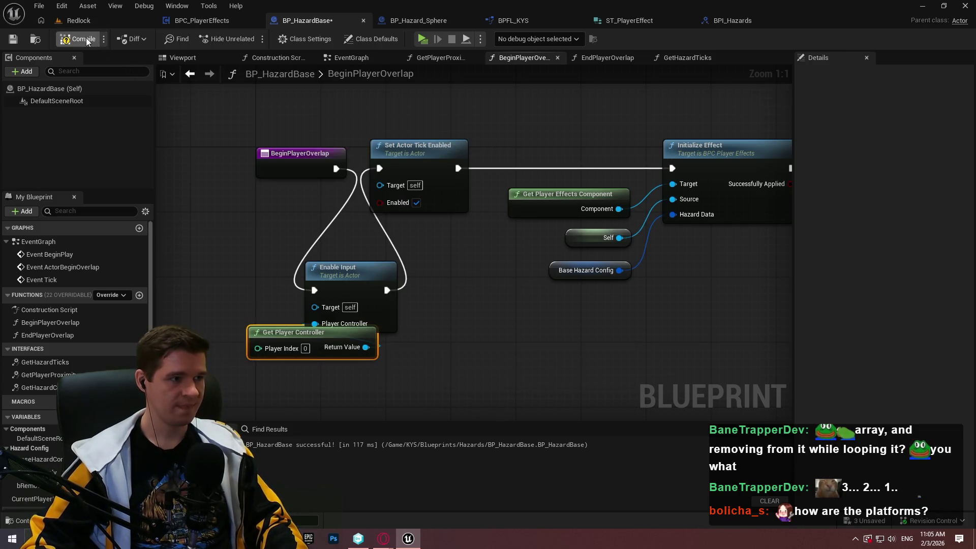
pyautogui.click(354, 55)
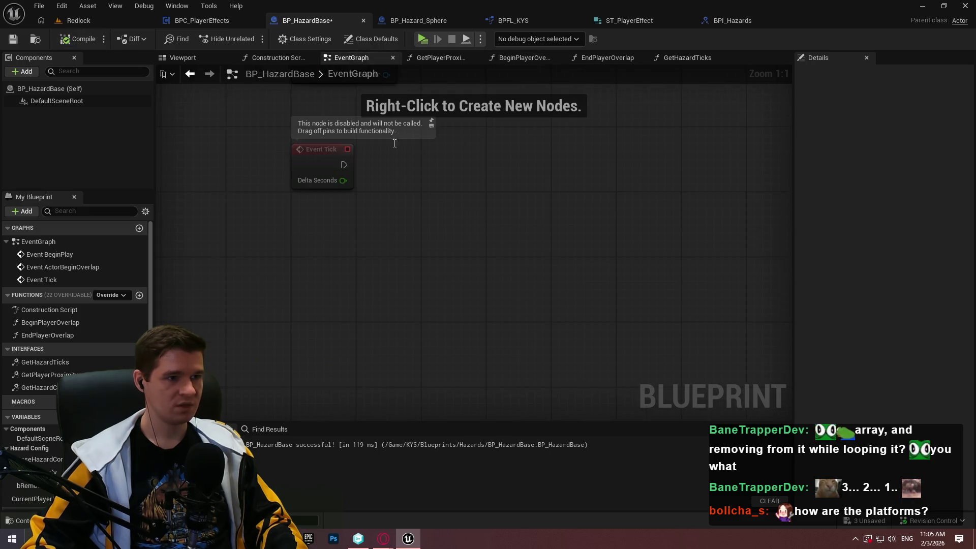
# Step: Add a Debug Key V event that calls Destroy Actor on Released
pyautogui.rightClick(331, 280)
pyautogui.write('debug key')
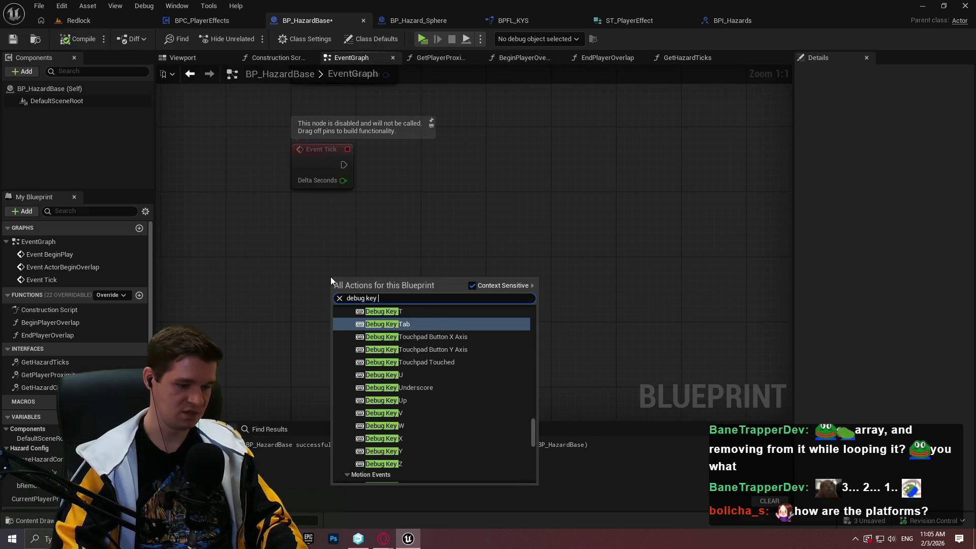
pyautogui.click(418, 413)
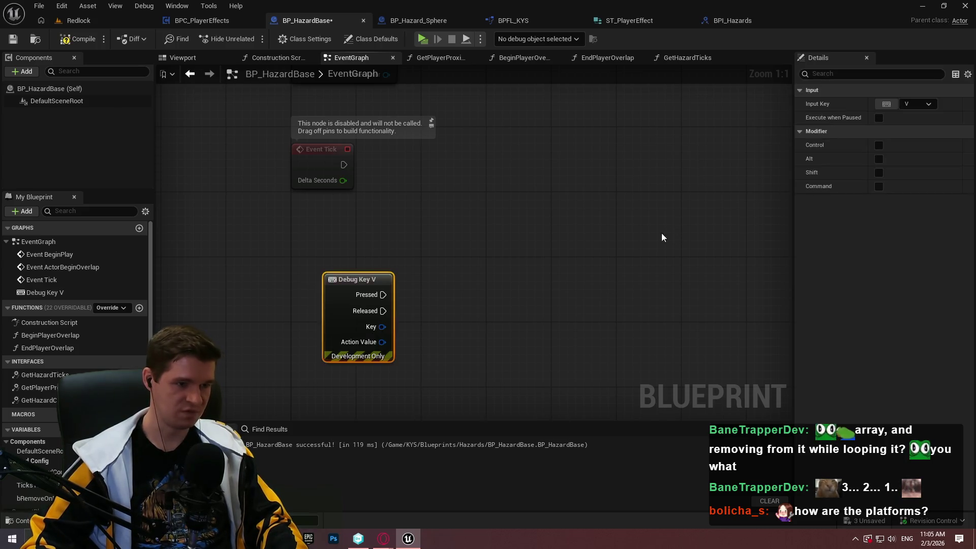
pyautogui.moveTo(382, 312); pyautogui.dragTo(468, 313)
pyautogui.write('destroy')
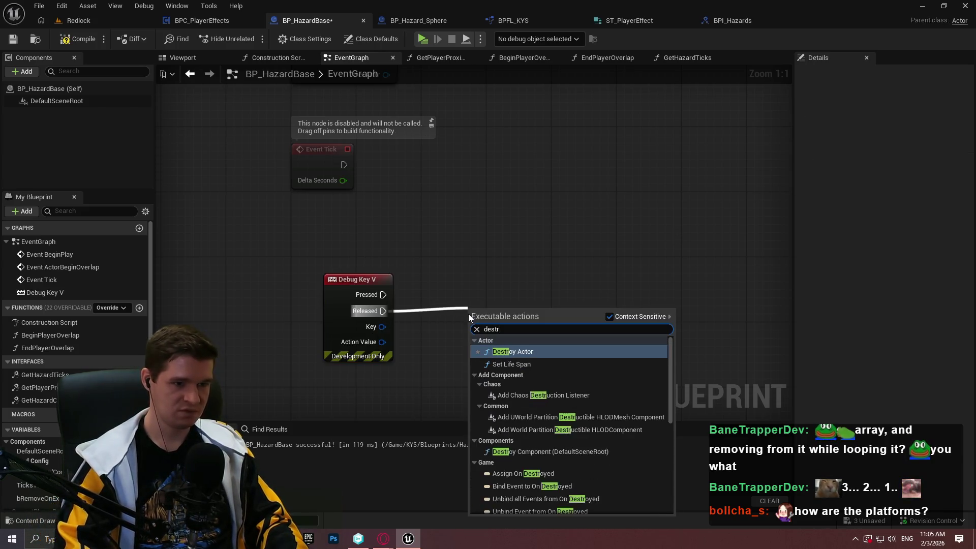
pyautogui.press('Return')
pyautogui.click(447, 285)
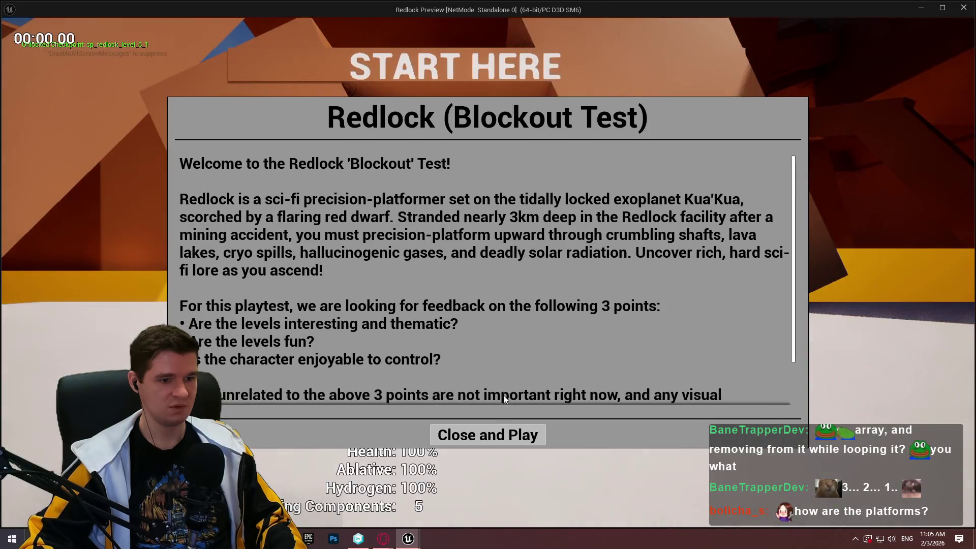
# Step: Test the V key in a standalone play session, then delete the debug nodes
pyautogui.click(488, 304)
pyautogui.press('w')
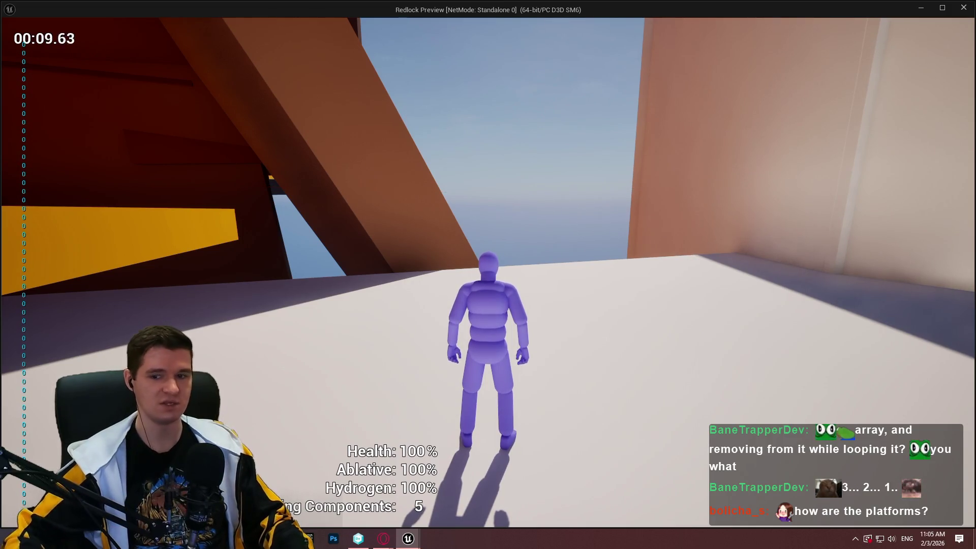
pyautogui.press('Escape')
pyautogui.moveTo(582, 285); pyautogui.dragTo(331, 337)
pyautogui.press('Delete')
pyautogui.scroll(-1, 307, 327)
pyautogui.rightClick(309, 326)
# Step: Add an Event Destroyed node and a Get Player Effects Component node to the EventGraph
pyautogui.write('event destroy')
pyautogui.press('Return')
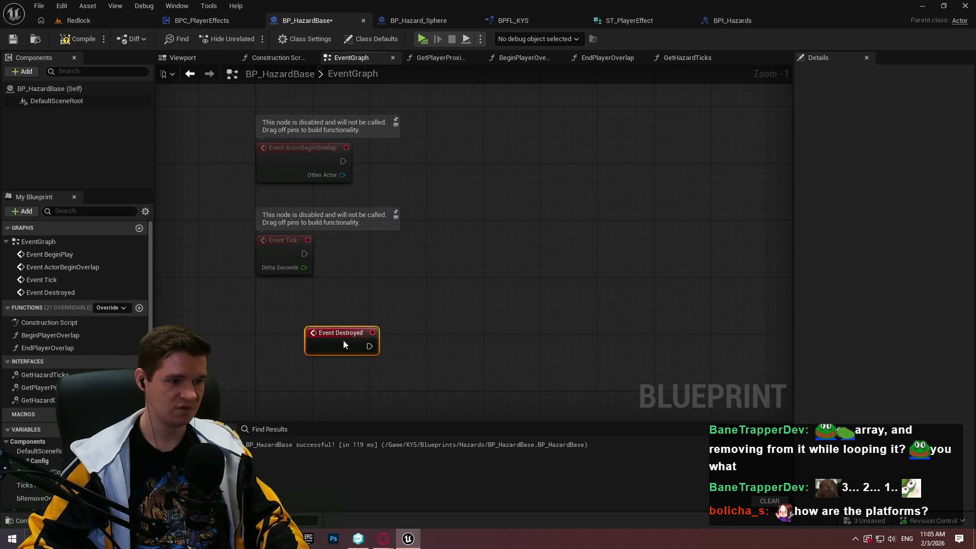
pyautogui.scroll(1, 348, 214)
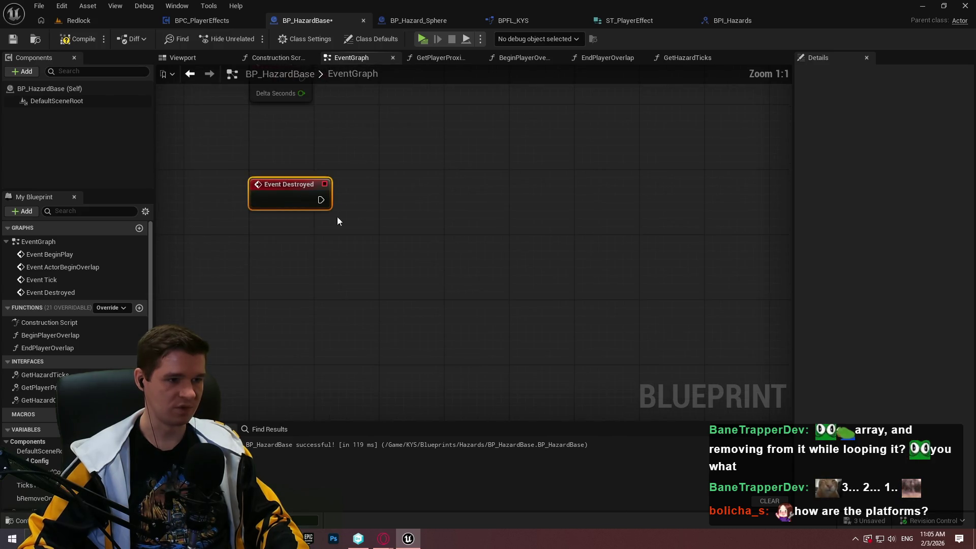
pyautogui.rightClick(330, 223)
pyautogui.rightClick(289, 250)
pyautogui.write('get')
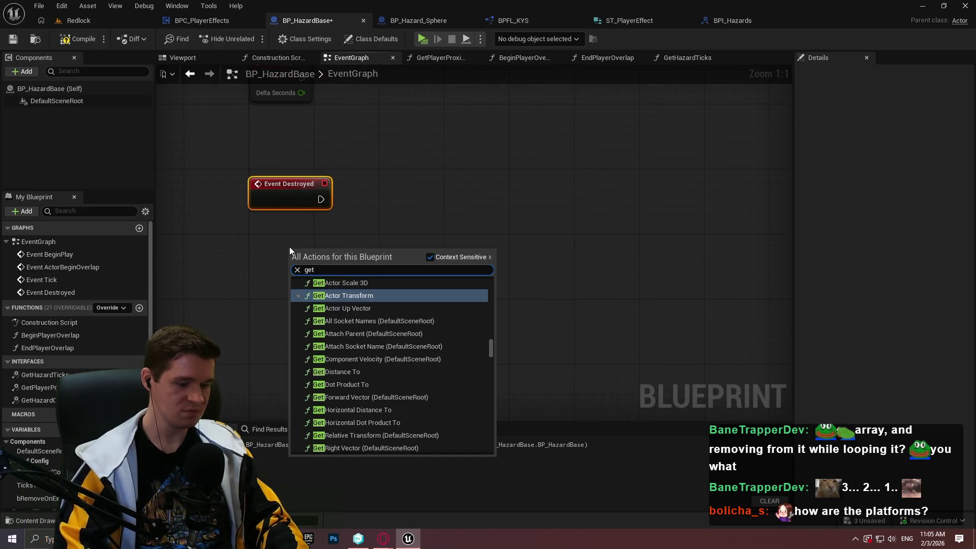
pyautogui.write('de')
pyautogui.press('BackSpace')
pyautogui.press('BackSpace')
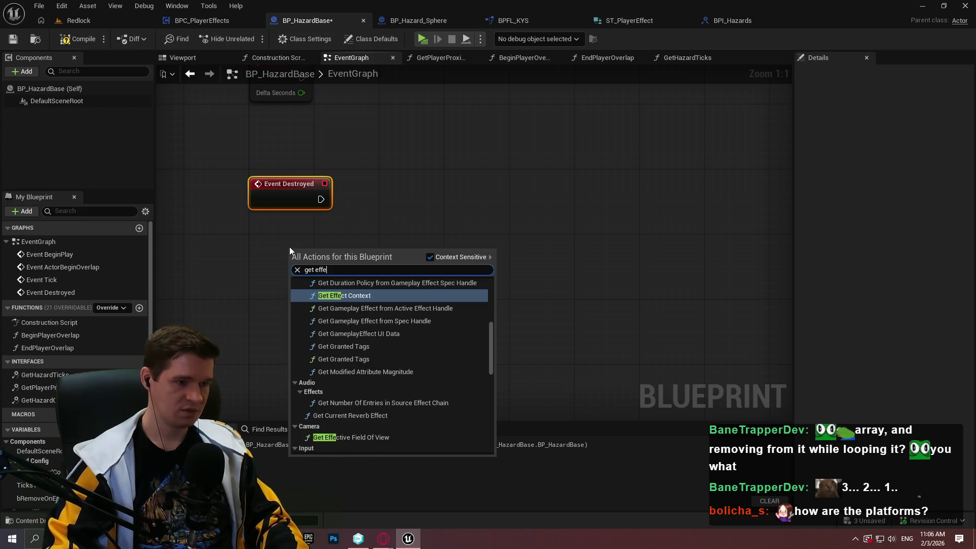
pyautogui.write('p')
pyautogui.write('eff')
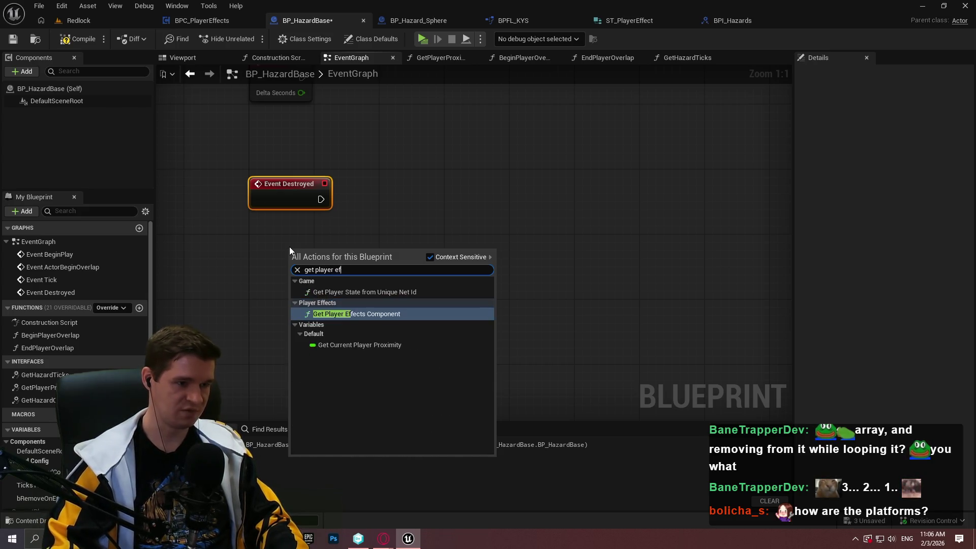
pyautogui.press('Return')
# Step: On Event Destroyed, call Remove Effect for Source with Self; compile and save
pyautogui.moveTo(297, 260); pyautogui.dragTo(282, 253)
pyautogui.click(407, 234)
pyautogui.moveTo(357, 256); pyautogui.dragTo(459, 220)
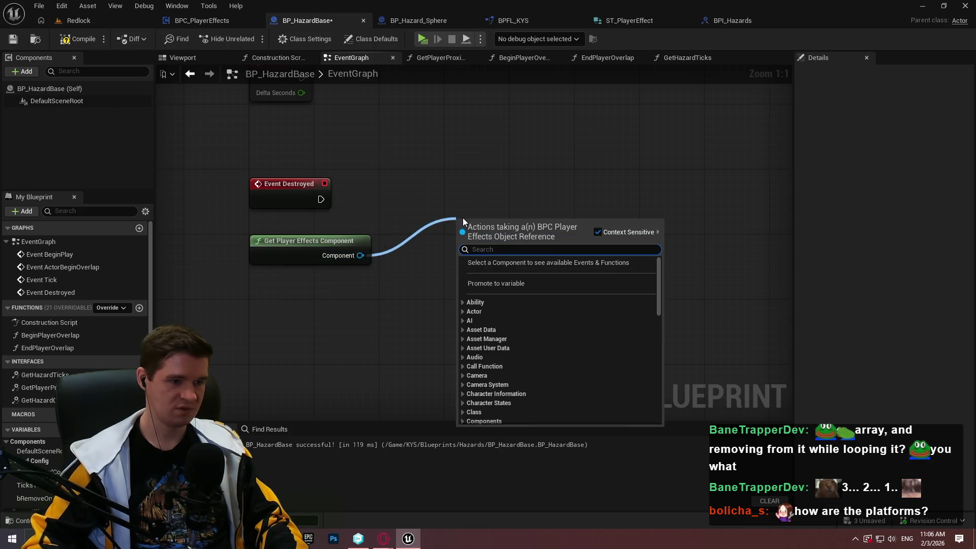
pyautogui.write('remove')
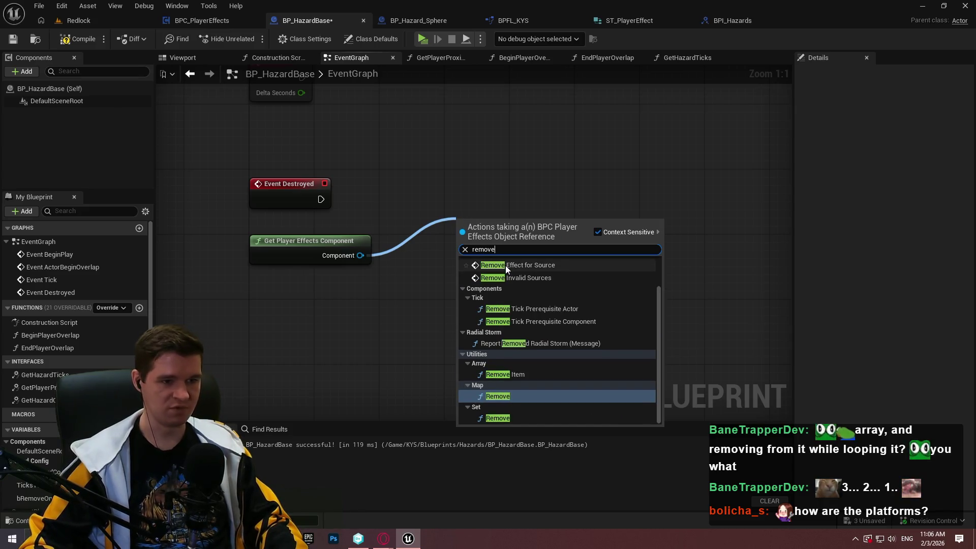
pyautogui.click(505, 266)
pyautogui.moveTo(462, 278)
pyautogui.mouseDown()
pyautogui.moveTo(416, 298)
pyautogui.moveTo(319, 288)
pyautogui.mouseUp()
pyautogui.write('self')
pyautogui.click(441, 352)
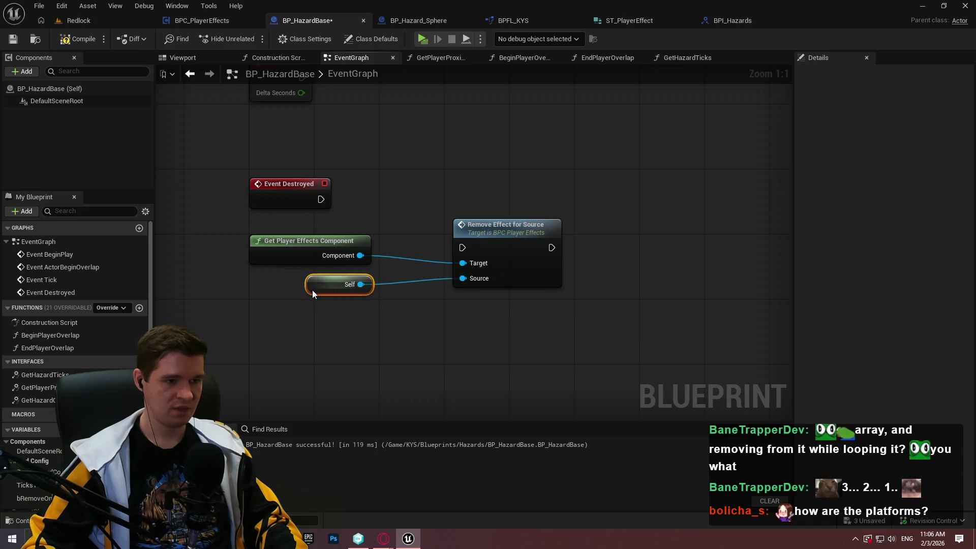
pyautogui.moveTo(320, 199)
pyautogui.mouseDown()
pyautogui.moveTo(468, 245)
pyautogui.moveTo(432, 214)
pyautogui.moveTo(432, 199)
pyautogui.moveTo(440, 204)
pyautogui.mouseUp()
pyautogui.click(439, 263)
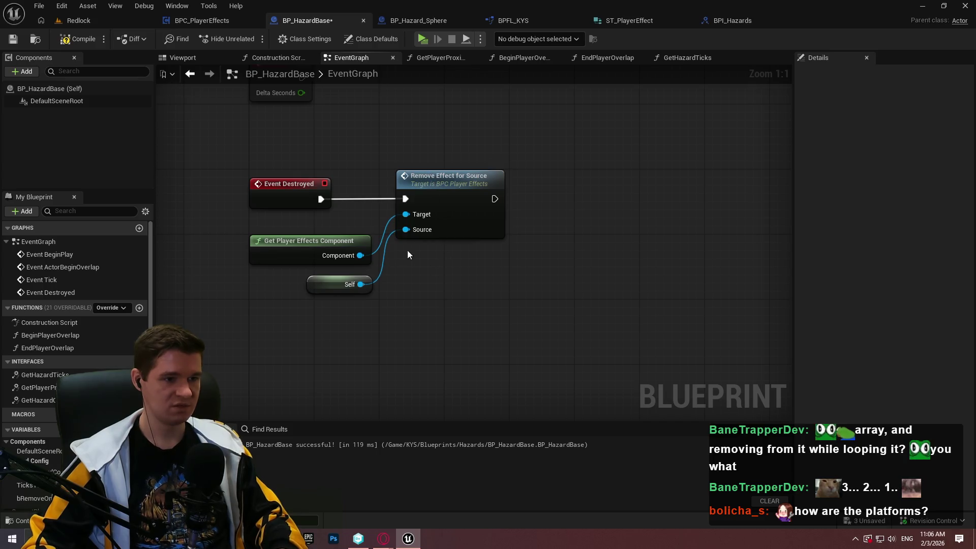
pyautogui.click(79, 39)
pyautogui.click(13, 39)
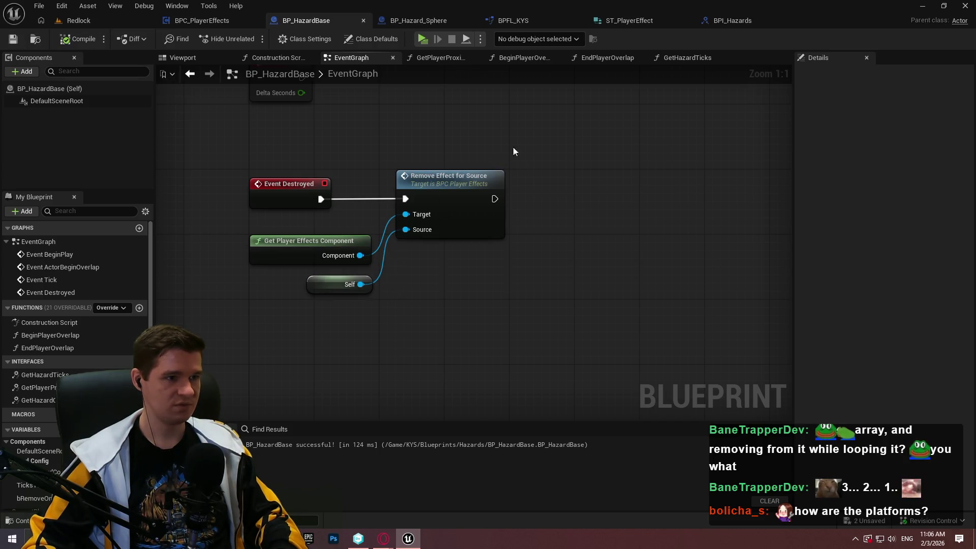
# Step: Delete Enable Input from BeginPlayerOverlap, wiring it straight to Set Actor Tick Enabled; compile and save
pyautogui.scroll(-3, 487, 145)
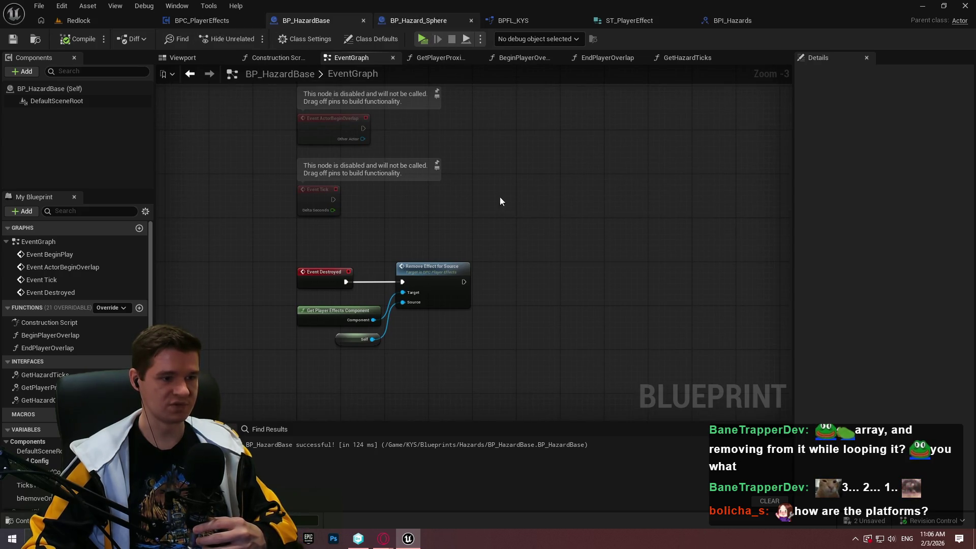
pyautogui.scroll(2, 501, 218)
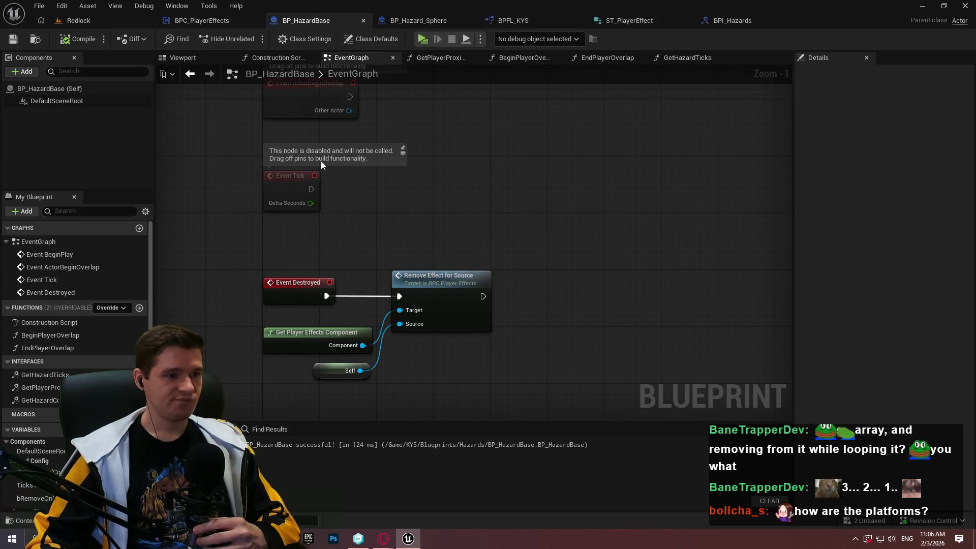
pyautogui.doubleClick(50, 335)
pyautogui.moveTo(463, 318); pyautogui.dragTo(305, 351)
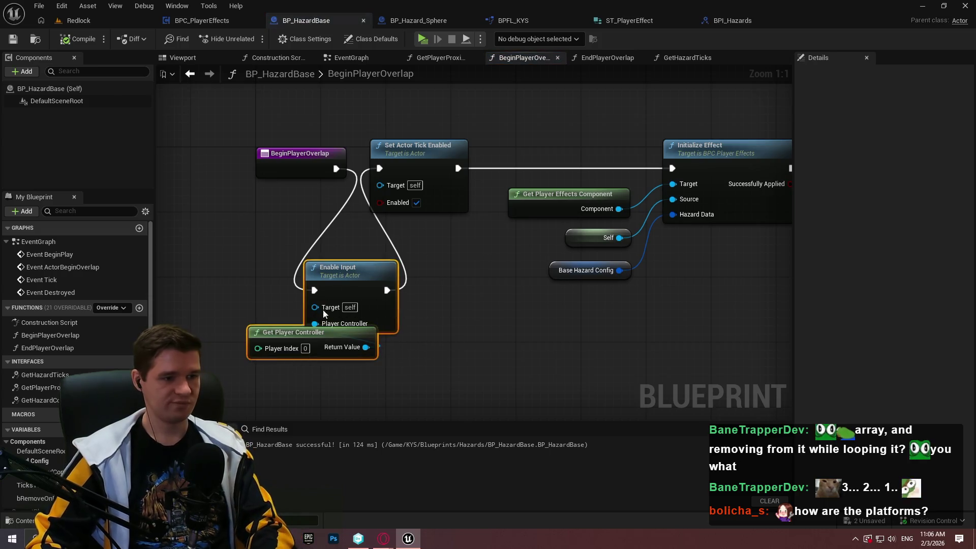
pyautogui.press('Delete')
pyautogui.moveTo(379, 169); pyautogui.dragTo(329, 166)
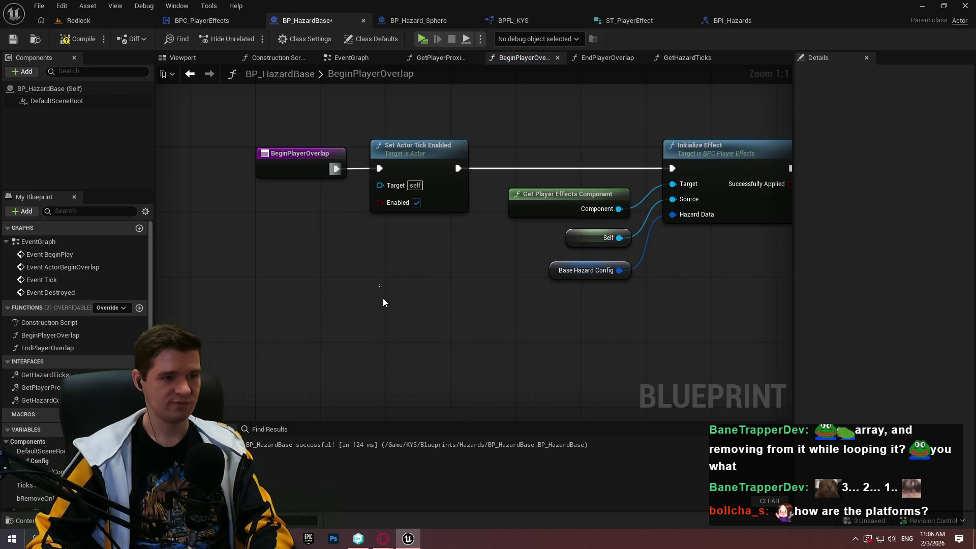
pyautogui.click(79, 39)
pyautogui.click(14, 40)
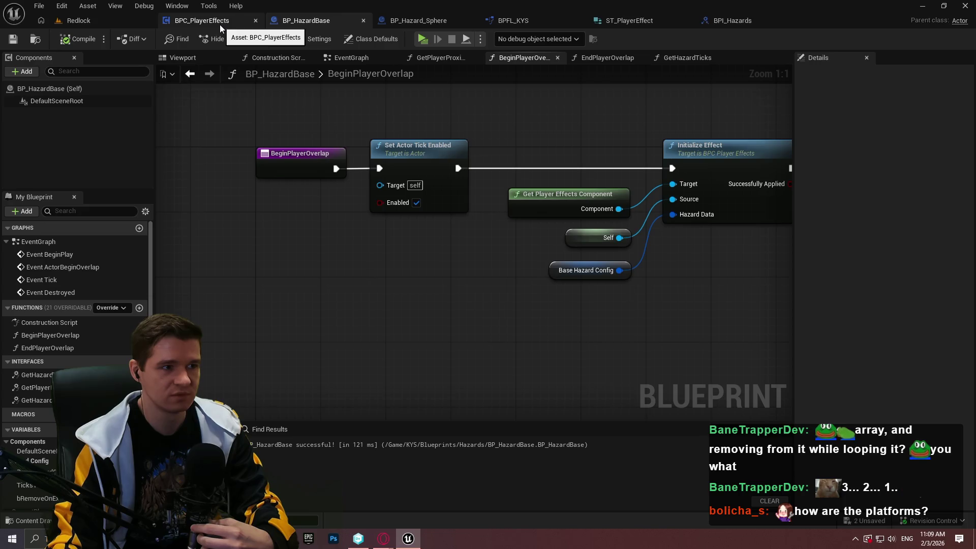
# Step: Review lines 34–38 of hazards.txt in Notepad++, then return to the BPC_PlayerEffects blueprint
pyautogui.hotkey('alt', 'Tab')
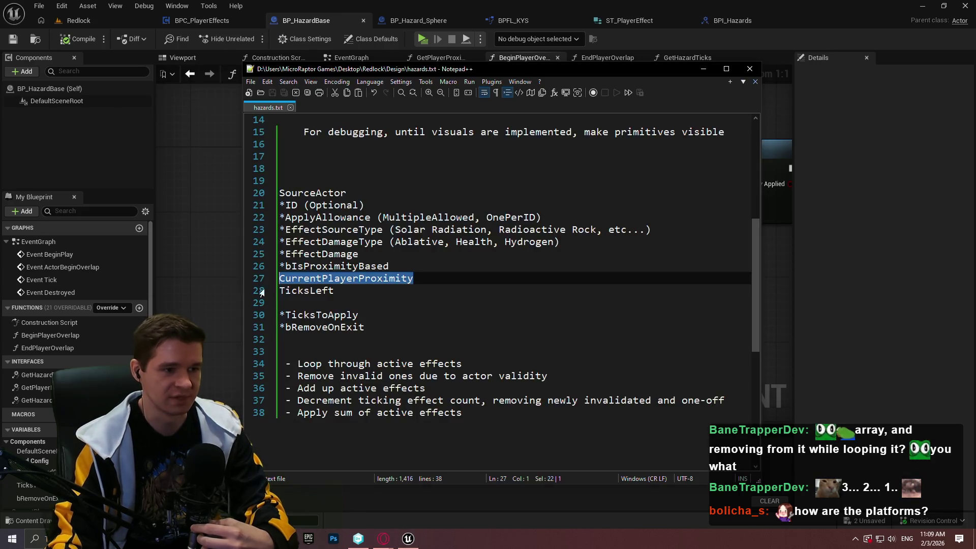
pyautogui.click(480, 381)
pyautogui.moveTo(462, 412); pyautogui.dragTo(280, 364)
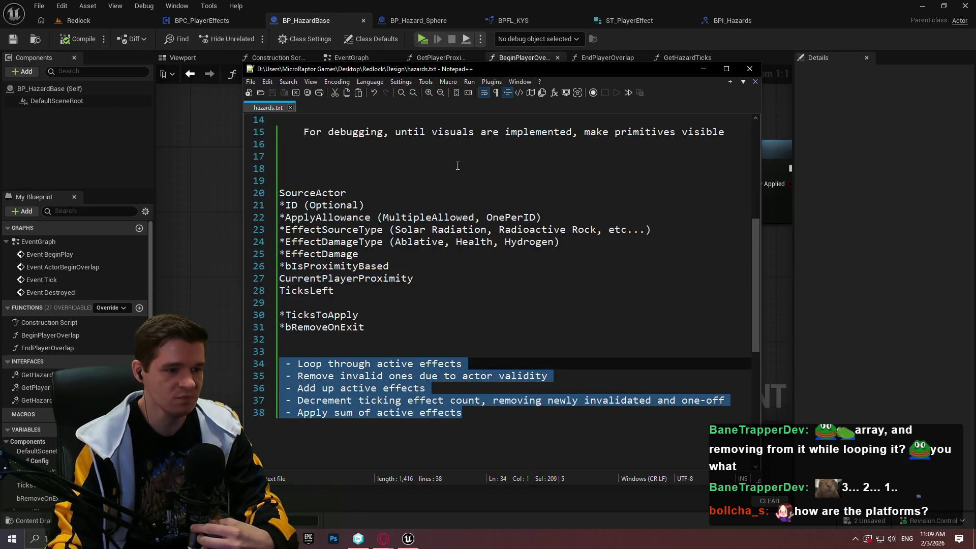
pyautogui.hotkey('alt', 'Tab')
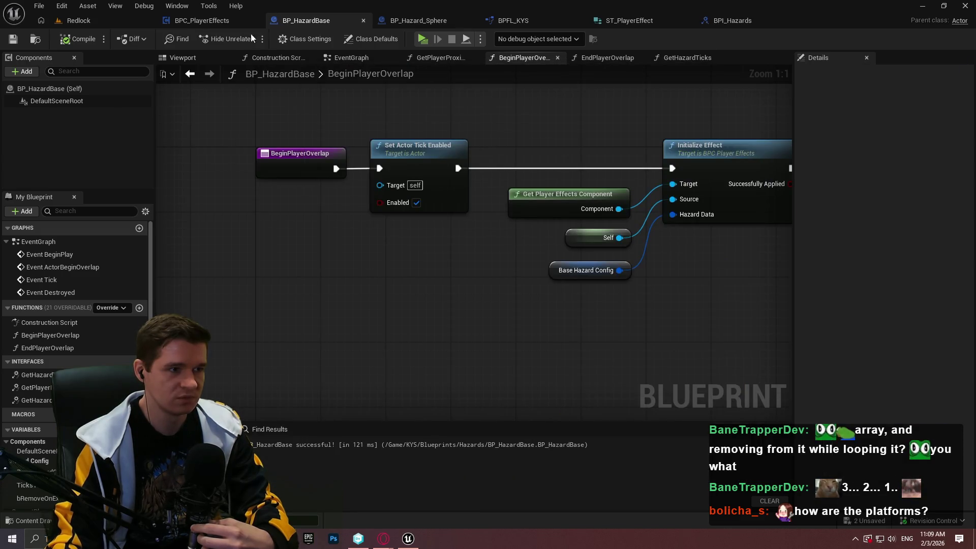
pyautogui.click(189, 24)
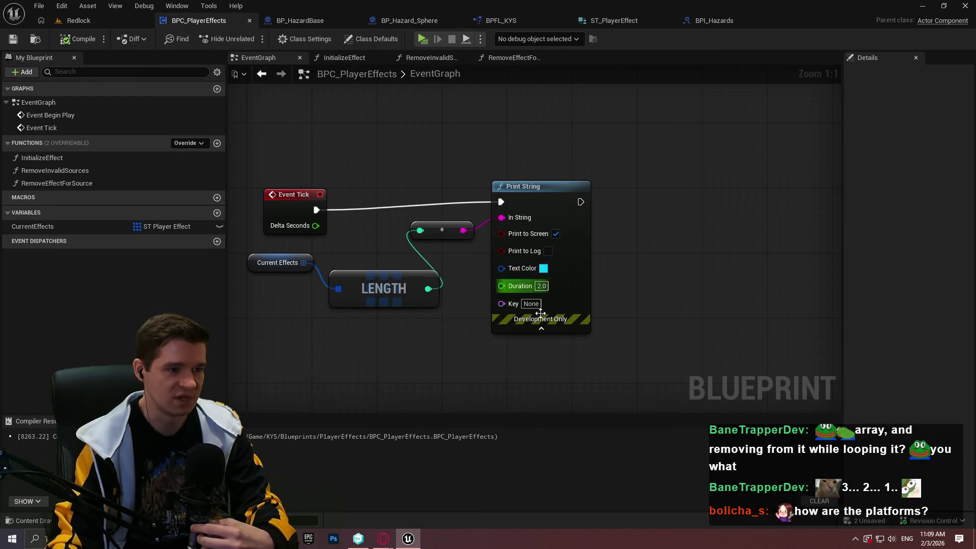
# Step: Create a new function in the component named TickEffects
pyautogui.scroll(-2, 616, 338)
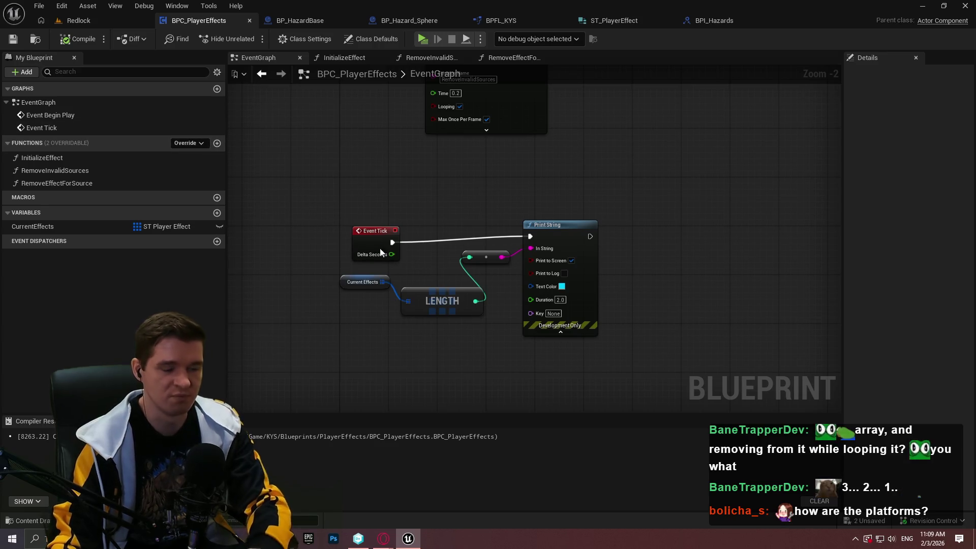
pyautogui.moveTo(401, 160); pyautogui.dragTo(513, 317)
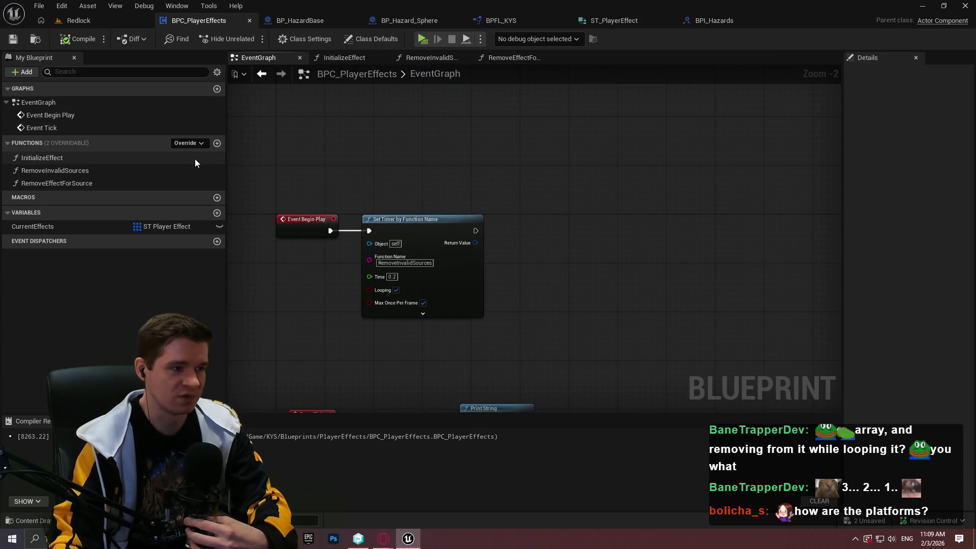
pyautogui.click(217, 143)
pyautogui.write('TickEffe')
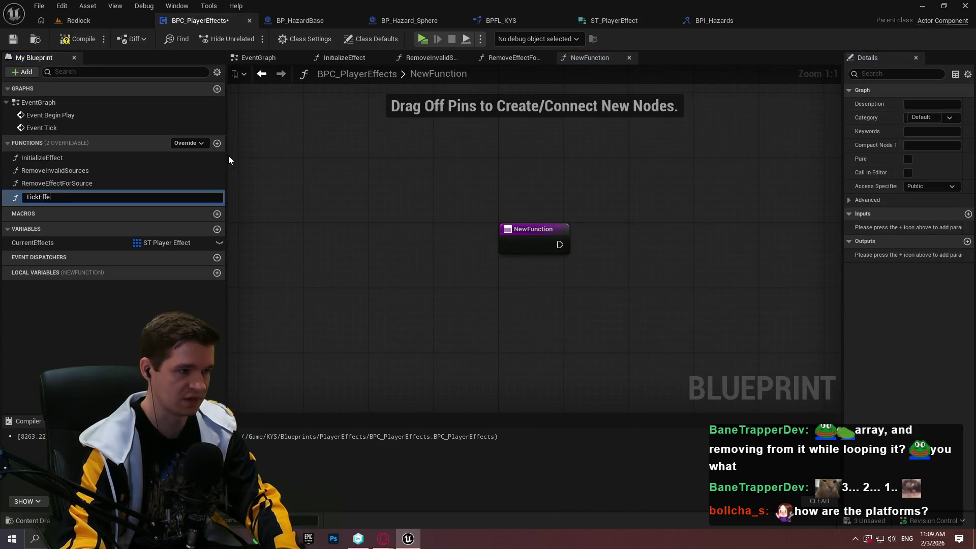
pyautogui.write('cts')
pyautogui.press('Return')
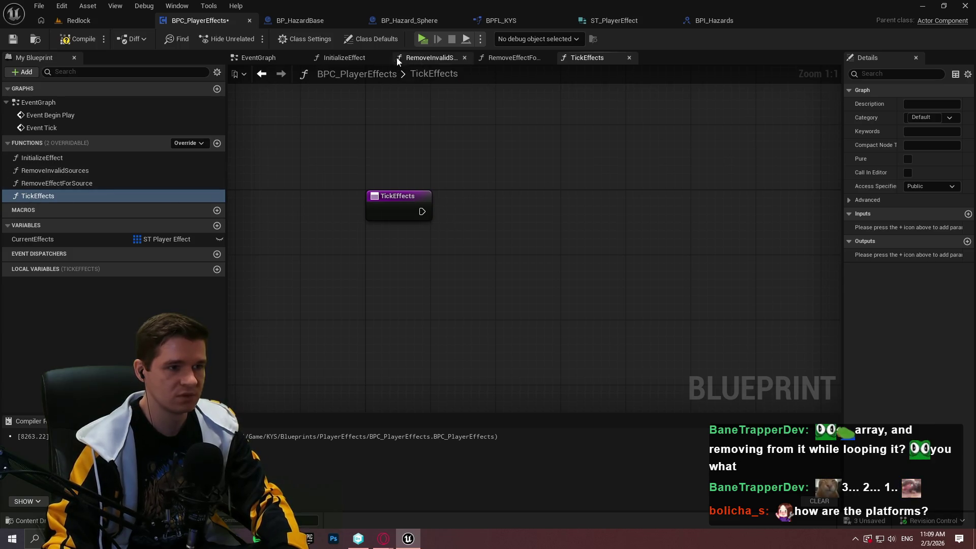
# Step: Chain a duplicate Set Timer by Function Name node calling TickEffects, then compile
pyautogui.click(257, 58)
pyautogui.click(478, 223)
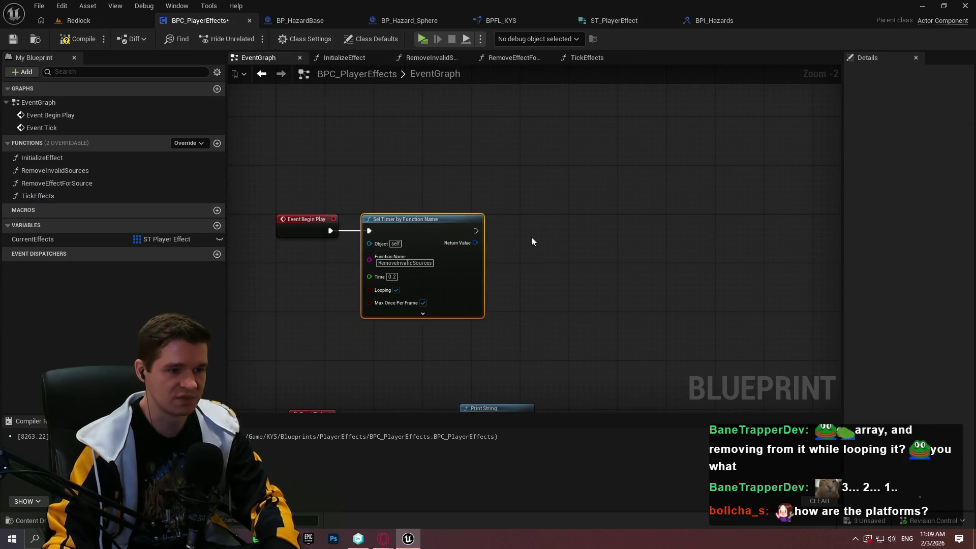
pyautogui.hotkey('ctrl', 'c')
pyautogui.hotkey('ctrl', 'v')
pyautogui.scroll(2, 510, 243)
pyautogui.moveTo(541, 246)
pyautogui.mouseDown()
pyautogui.moveTo(461, 229)
pyautogui.moveTo(540, 225)
pyautogui.mouseUp()
pyautogui.click(559, 272)
pyautogui.write('Tick')
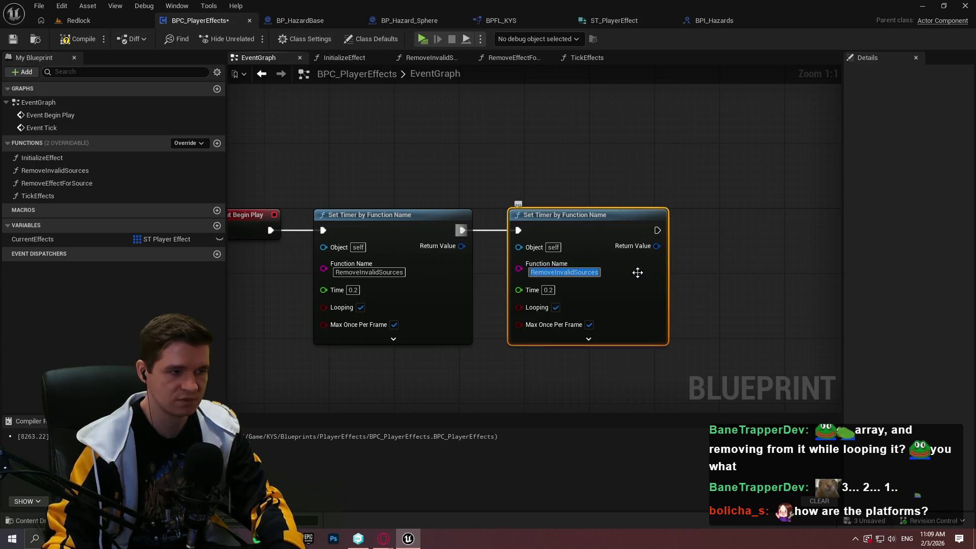
pyautogui.write('Effects')
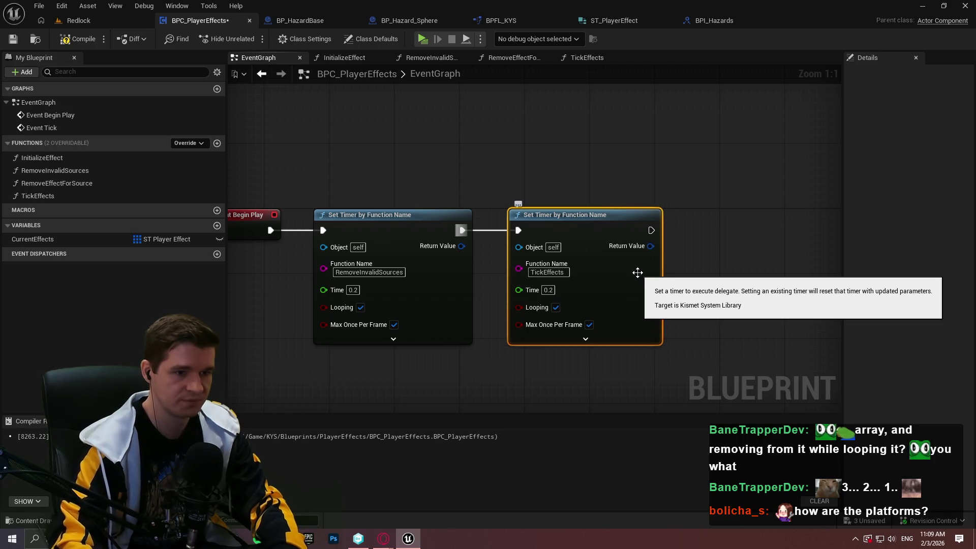
pyautogui.press('Return')
pyautogui.click(663, 273)
pyautogui.press('F7')
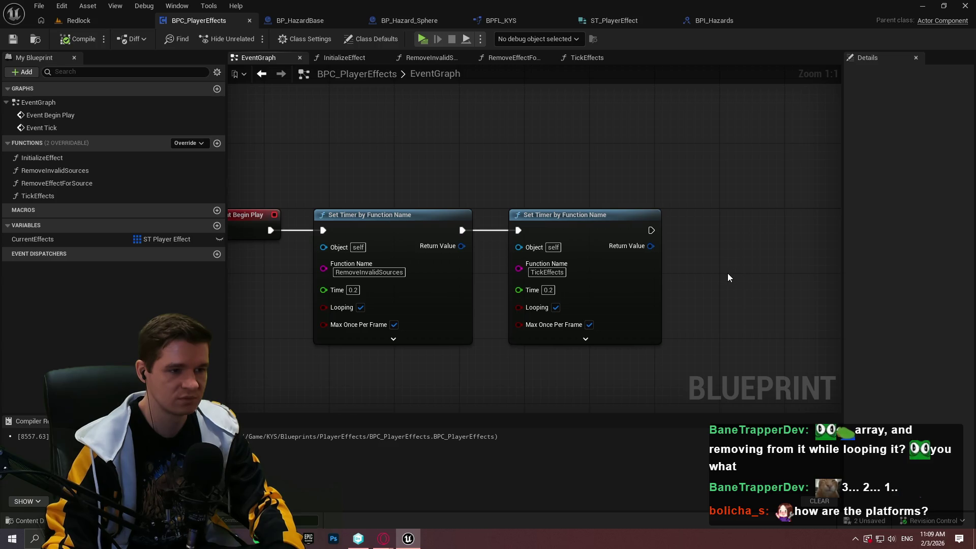
# Step: Delete the RemoveInvalidSources timer and wire Event Begin Play to the TickEffects timer
pyautogui.moveTo(716, 273)
pyautogui.mouseDown()
pyautogui.moveTo(832, 220)
pyautogui.moveTo(733, 221)
pyautogui.mouseUp()
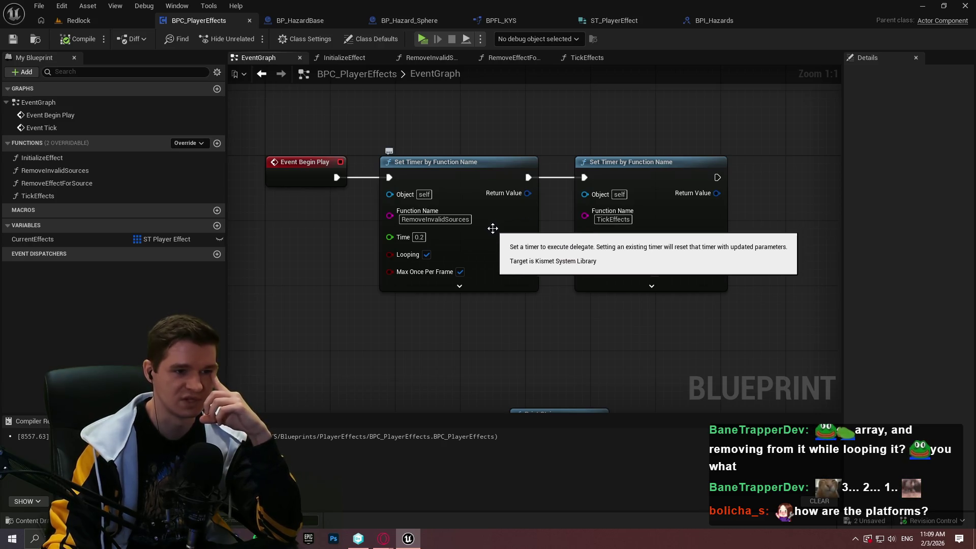
pyautogui.click(508, 277)
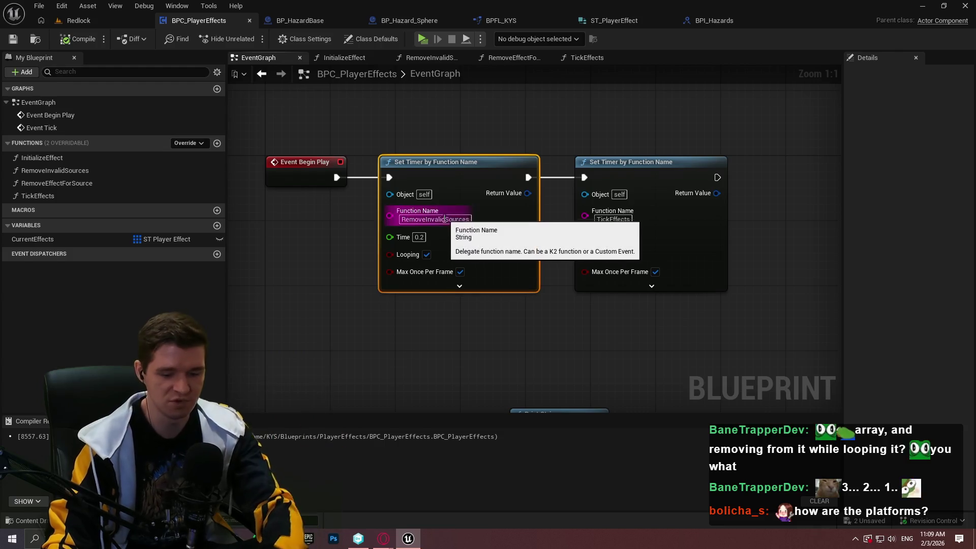
pyautogui.press('Delete')
pyautogui.moveTo(590, 177)
pyautogui.mouseDown()
pyautogui.moveTo(316, 172)
pyautogui.moveTo(336, 178)
pyautogui.mouseUp()
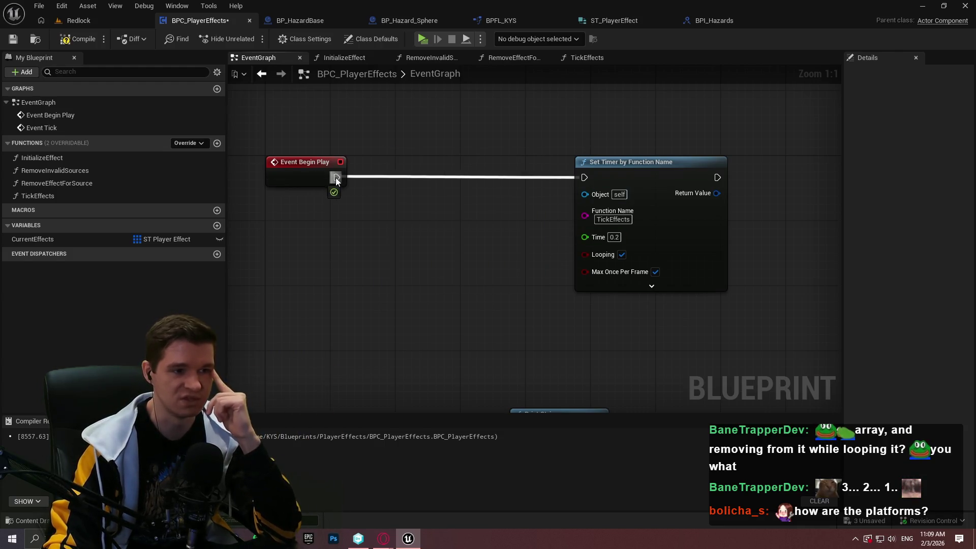
pyautogui.moveTo(634, 185)
pyautogui.mouseDown()
pyautogui.moveTo(455, 177)
pyautogui.moveTo(432, 185)
pyautogui.mouseUp()
pyautogui.click(556, 220)
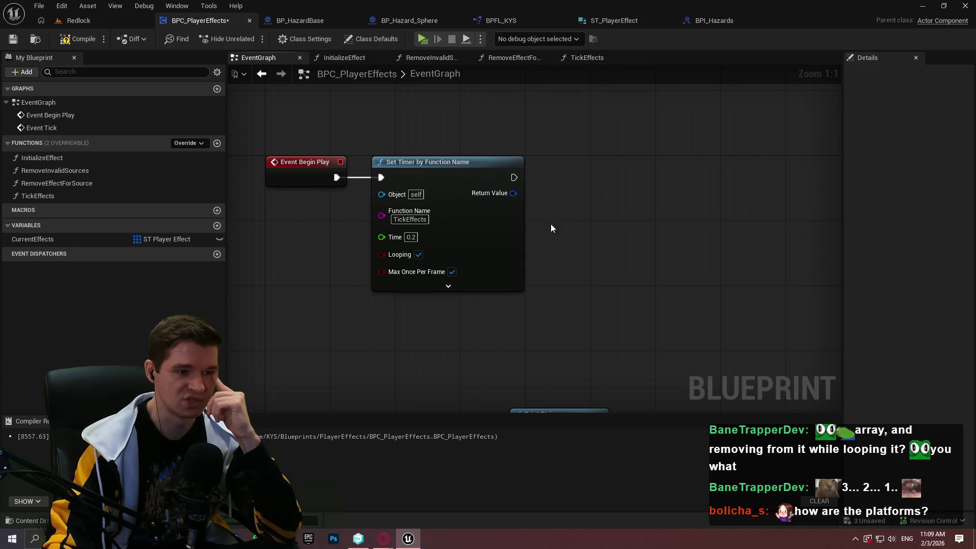
# Step: In TickEffects, call Remove Invalid Sources first, then compile and save BPC_PlayerEffects
pyautogui.click(53, 196)
pyautogui.doubleClick(54, 196)
pyautogui.moveTo(66, 172)
pyautogui.mouseDown()
pyautogui.moveTo(484, 217)
pyautogui.moveTo(422, 212)
pyautogui.mouseUp()
pyautogui.moveTo(536, 230); pyautogui.dragTo(511, 201)
pyautogui.click(457, 152)
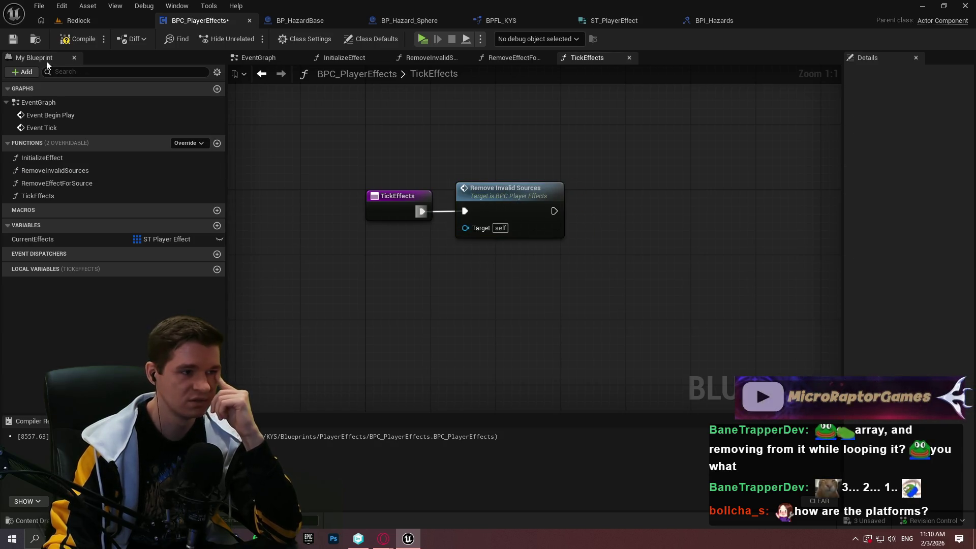
pyautogui.click(91, 42)
pyautogui.click(19, 40)
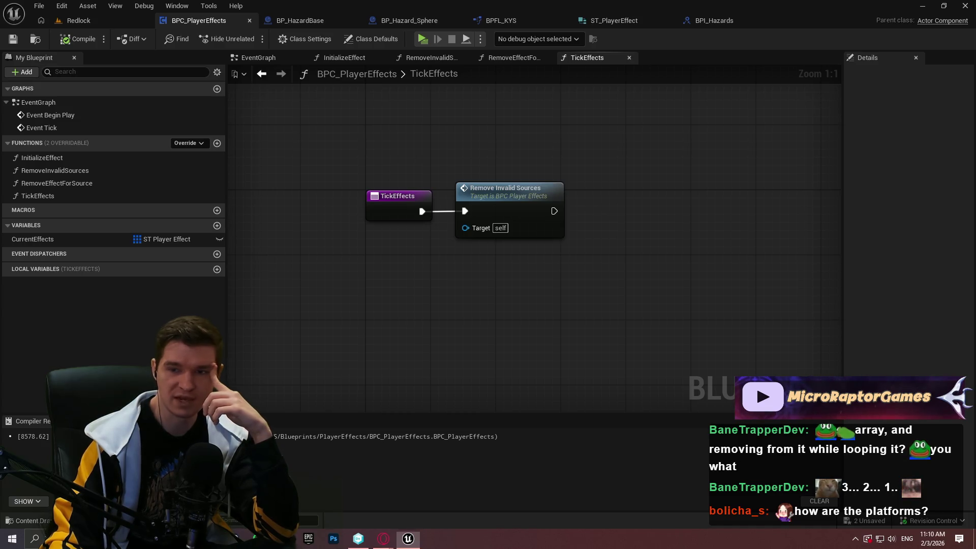
# Step: Review the Add up active effects line in the hazards.txt notes
pyautogui.hotkey('alt', 'Tab')
pyautogui.click(660, 372)
pyautogui.press('Down')
pyautogui.press('Down')
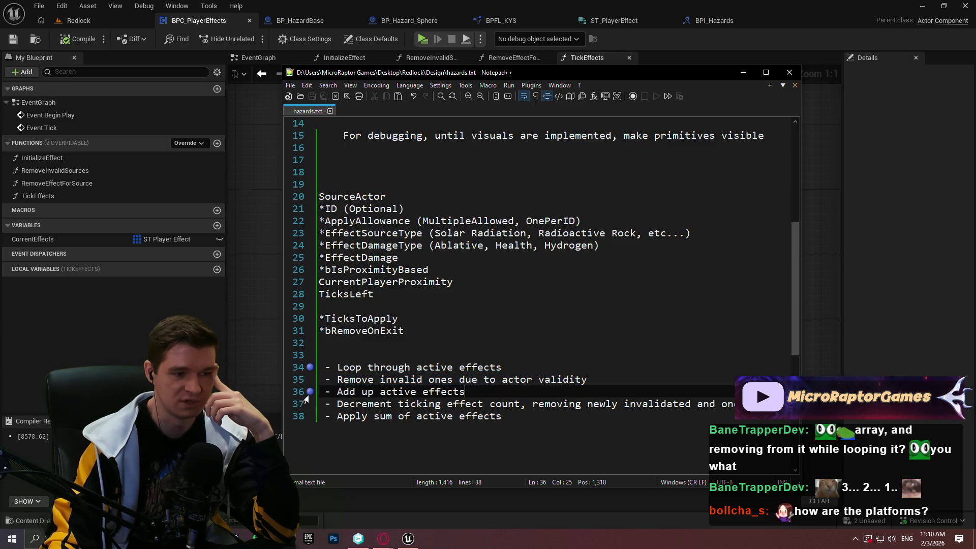
pyautogui.click(306, 404)
pyautogui.click(473, 391)
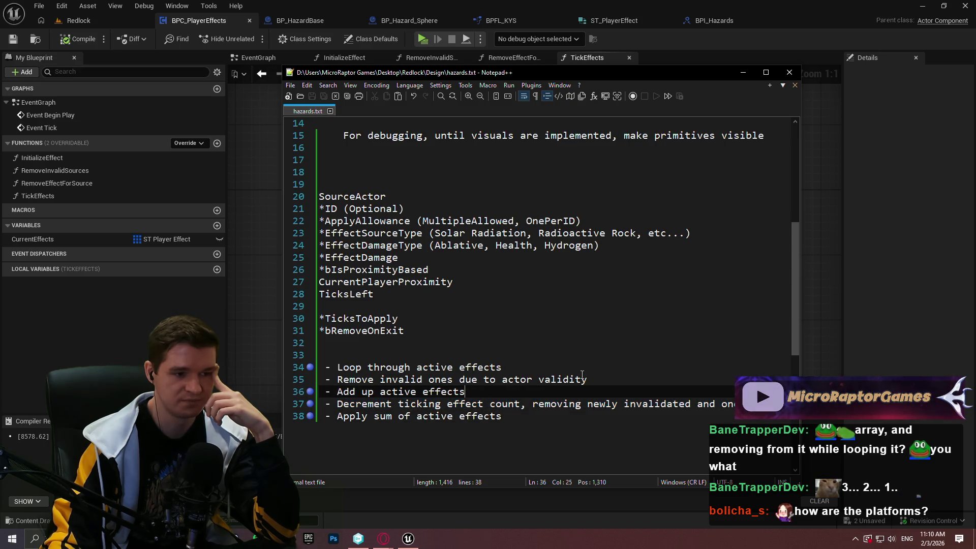
# Step: Place a Current Effects getter in the TickEffects graph and pull a wire from it
pyautogui.click(270, 342)
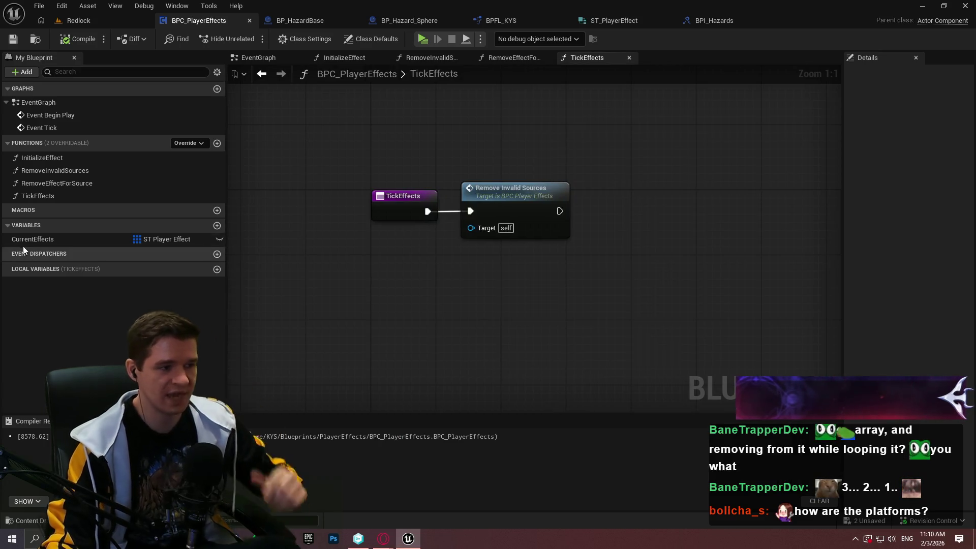
pyautogui.moveTo(25, 245)
pyautogui.mouseDown()
pyautogui.moveTo(491, 287)
pyautogui.moveTo(480, 292)
pyautogui.moveTo(603, 270)
pyautogui.mouseUp()
pyautogui.click(483, 287)
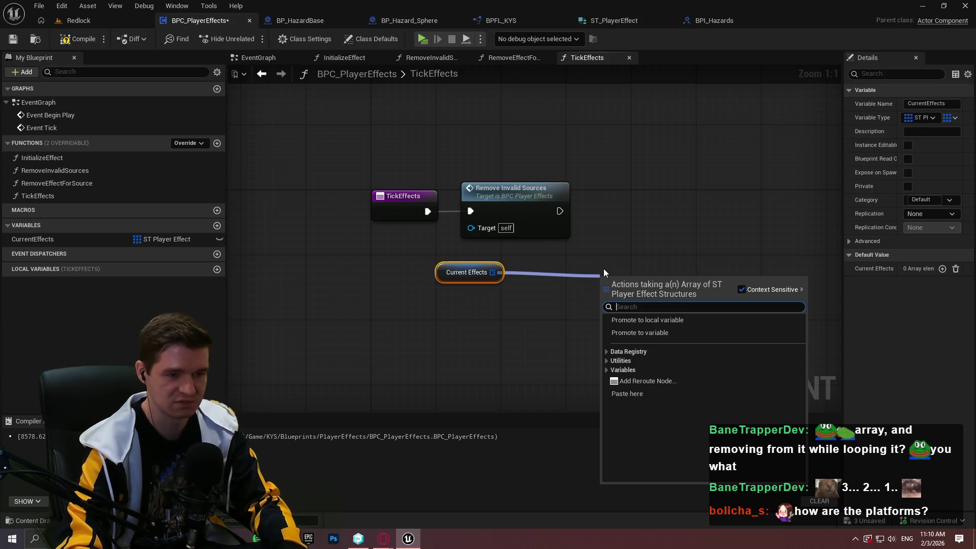
# Step: Add an Is Not Empty check on Current Effects and position both nodes
pyautogui.write('is not empty')
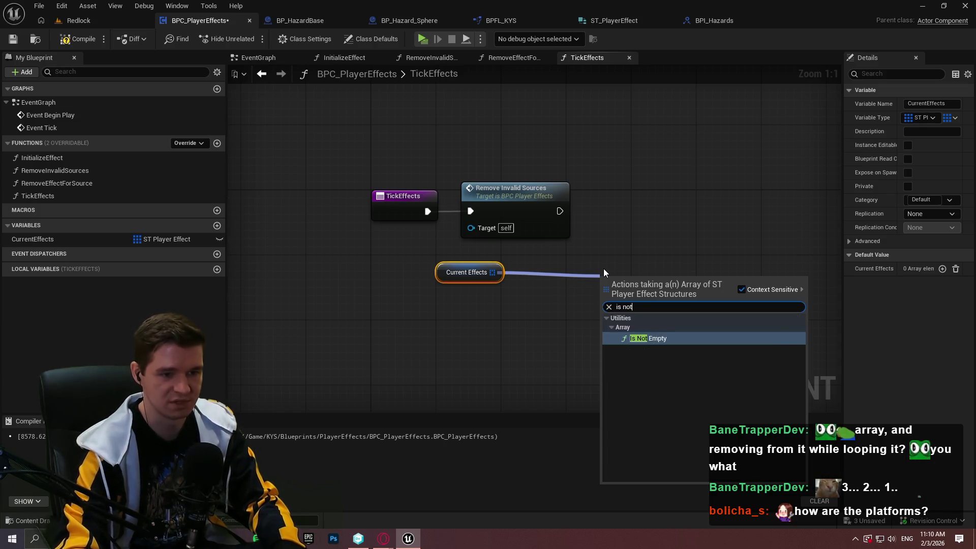
pyautogui.press('Return')
pyautogui.moveTo(635, 291)
pyautogui.mouseDown()
pyautogui.moveTo(553, 266)
pyautogui.moveTo(560, 278)
pyautogui.moveTo(552, 283)
pyautogui.mouseUp()
pyautogui.moveTo(588, 333); pyautogui.dragTo(403, 252)
pyautogui.moveTo(559, 277)
pyautogui.mouseDown()
pyautogui.moveTo(809, 231)
pyautogui.moveTo(718, 258)
pyautogui.mouseUp()
pyautogui.click(585, 222)
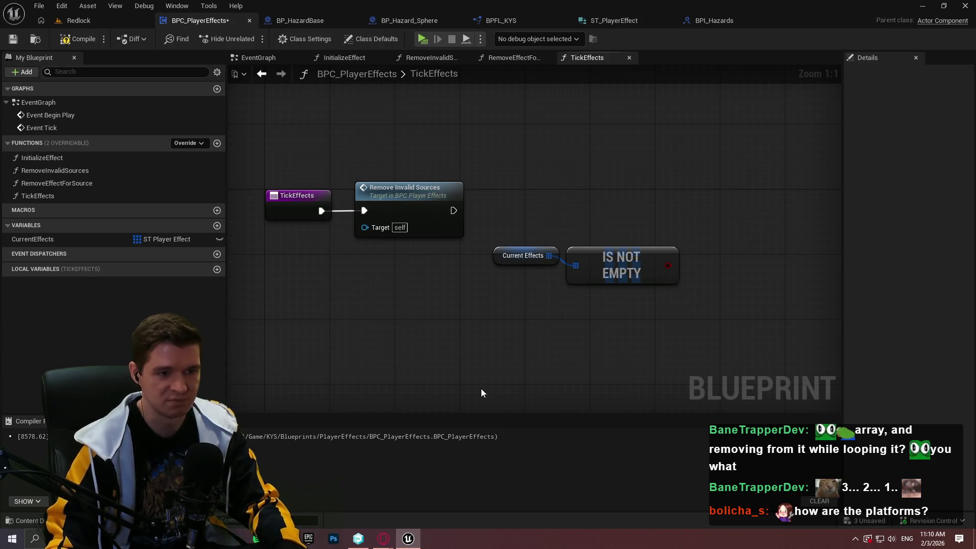
# Step: Add a Branch after Remove Invalid Sources, conditioned on Is Not Empty
pyautogui.click(691, 202)
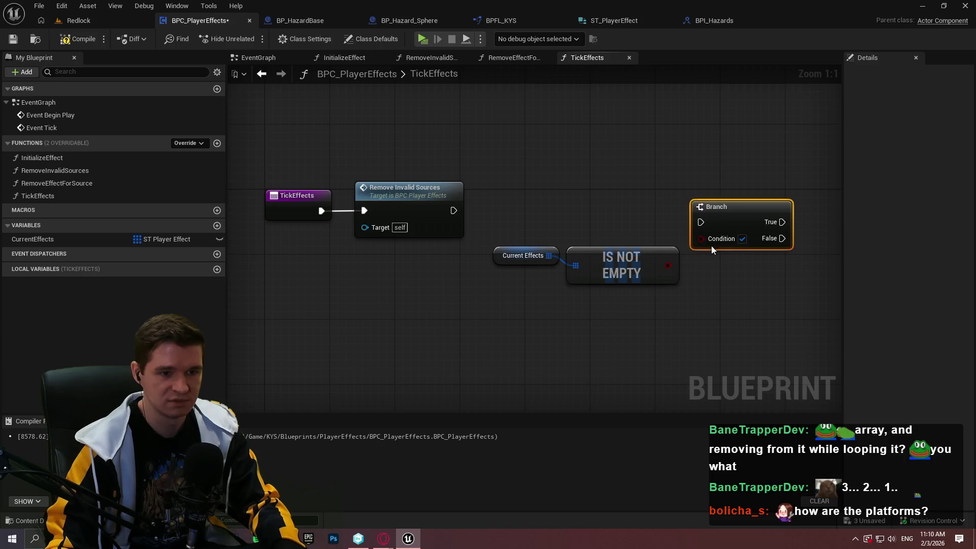
pyautogui.moveTo(665, 265); pyautogui.dragTo(665, 265)
pyautogui.moveTo(700, 222); pyautogui.dragTo(453, 211)
pyautogui.moveTo(752, 216); pyautogui.dragTo(774, 206)
pyautogui.moveTo(632, 330); pyautogui.dragTo(507, 246)
pyautogui.moveTo(624, 267)
pyautogui.mouseDown()
pyautogui.moveTo(648, 239)
pyautogui.moveTo(647, 250)
pyautogui.mouseUp()
pyautogui.click(655, 295)
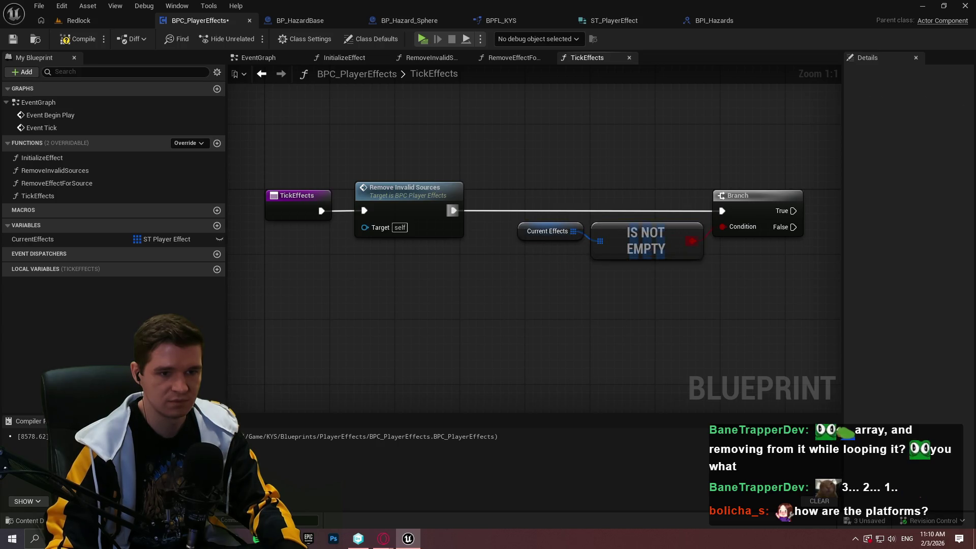
# Step: Put a Return Node on the Branch False path and save the blueprint
pyautogui.moveTo(519, 220); pyautogui.dragTo(576, 308)
pyautogui.write('return')
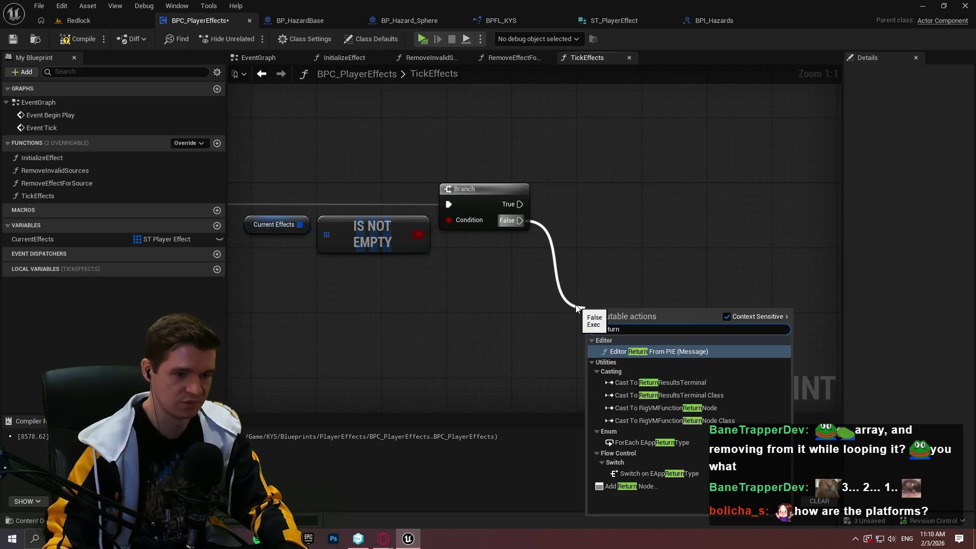
pyautogui.press('Return')
pyautogui.click(713, 280)
pyautogui.moveTo(617, 311); pyautogui.dragTo(593, 247)
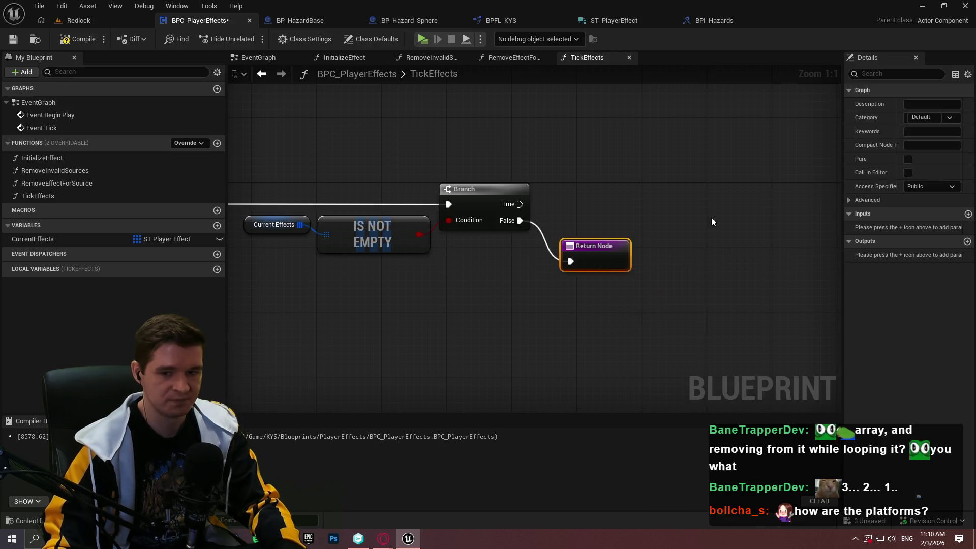
pyautogui.click(709, 218)
pyautogui.click(12, 39)
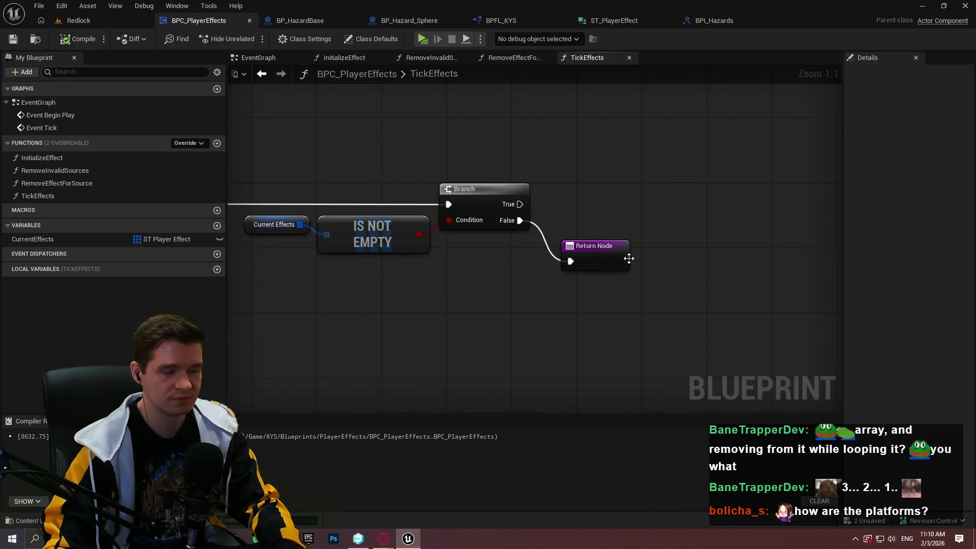
# Step: Duplicate the Current Effects getter and pull a wire from the copy
pyautogui.scroll(-2, 633, 262)
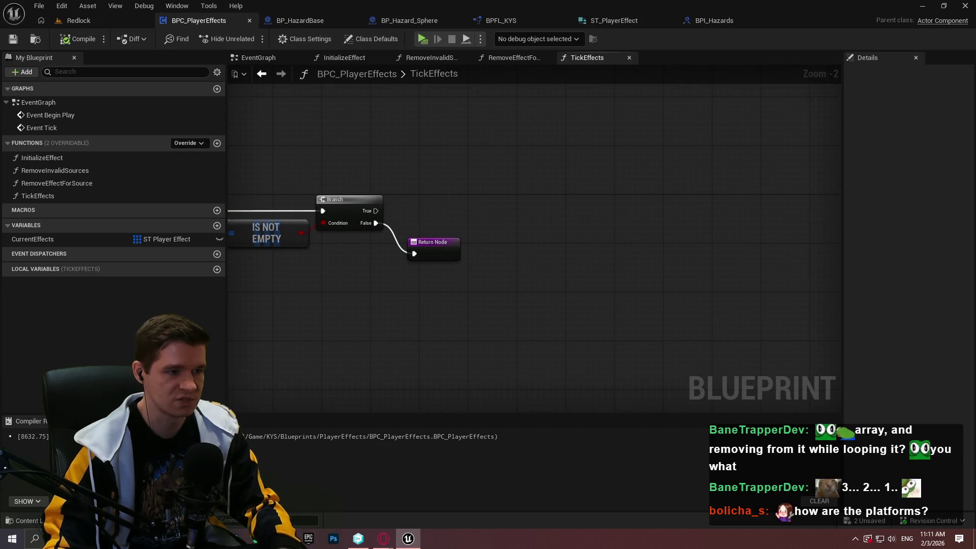
pyautogui.click(286, 230)
pyautogui.hotkey('ctrl', 'c')
pyautogui.hotkey('ctrl', 'v')
pyautogui.moveTo(616, 217); pyautogui.dragTo(657, 213)
# Step: Add a For Each Loop over Current Effects, driven by Branch True, and save
pyautogui.write('for')
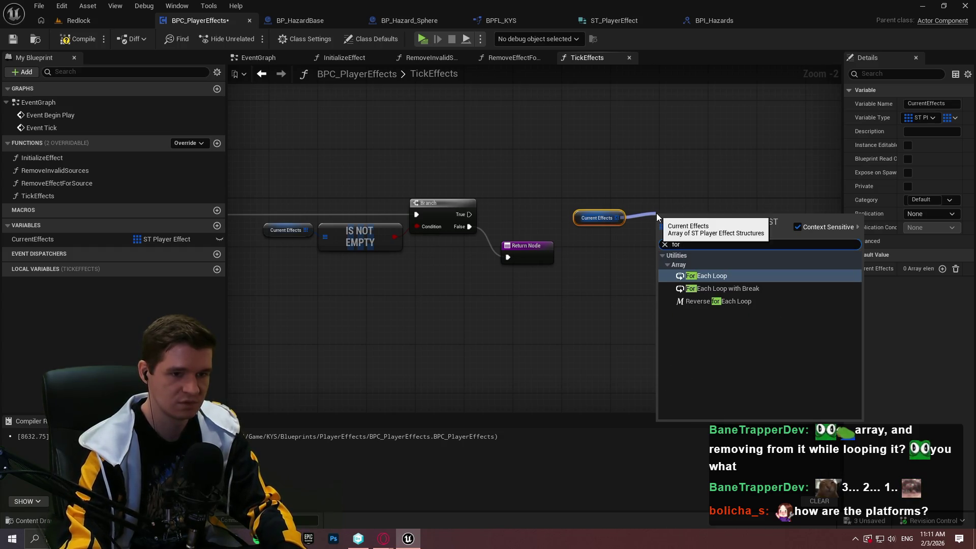
pyautogui.press('Return')
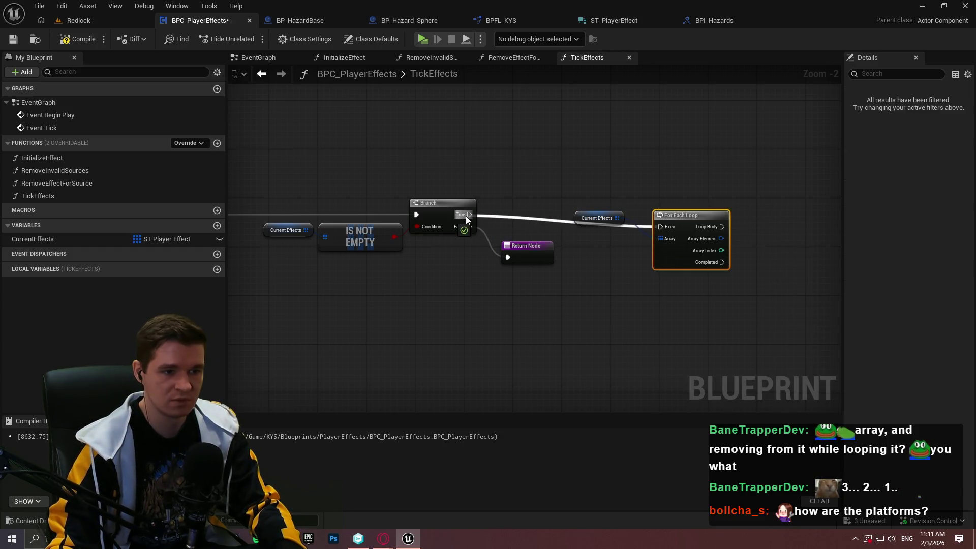
pyautogui.moveTo(469, 214); pyautogui.dragTo(660, 227)
pyautogui.scroll(2, 701, 193)
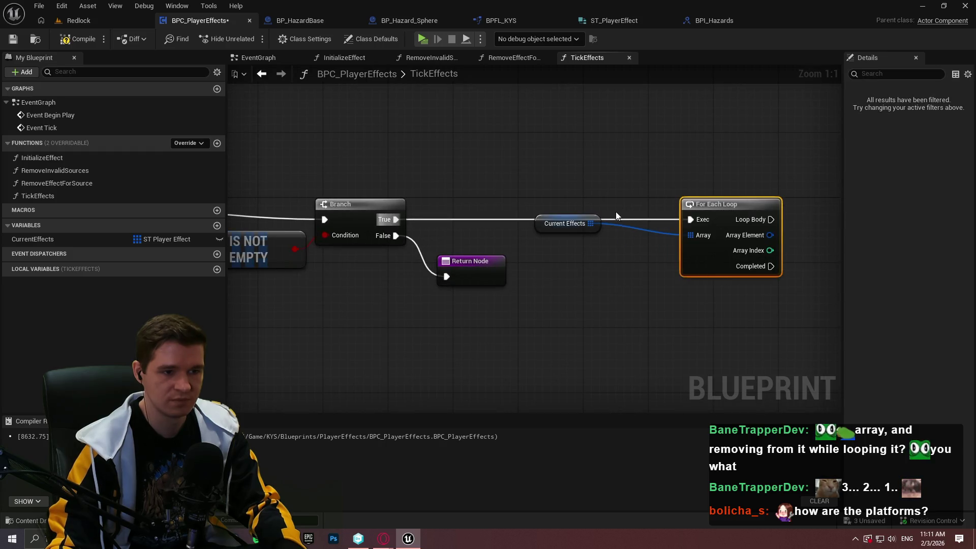
pyautogui.moveTo(600, 230); pyautogui.dragTo(662, 244)
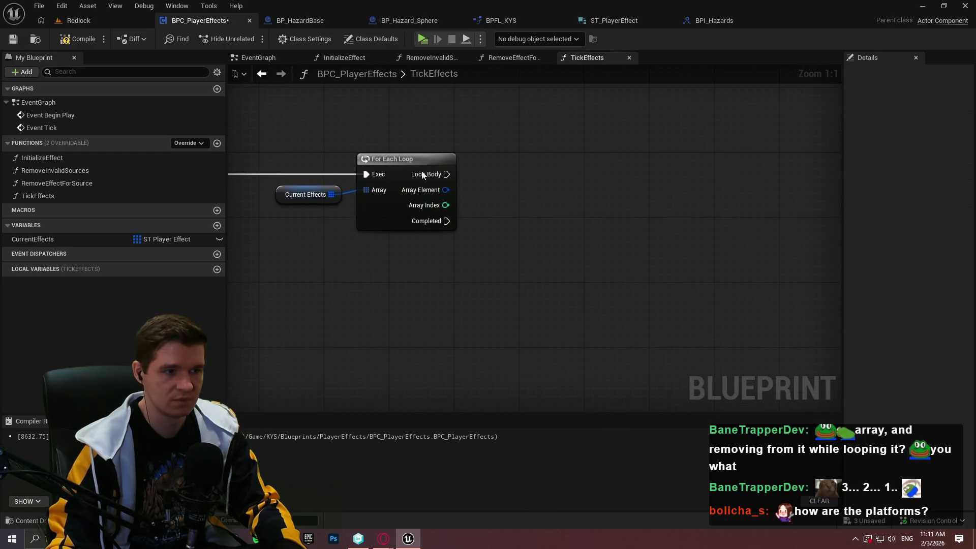
pyautogui.click(12, 39)
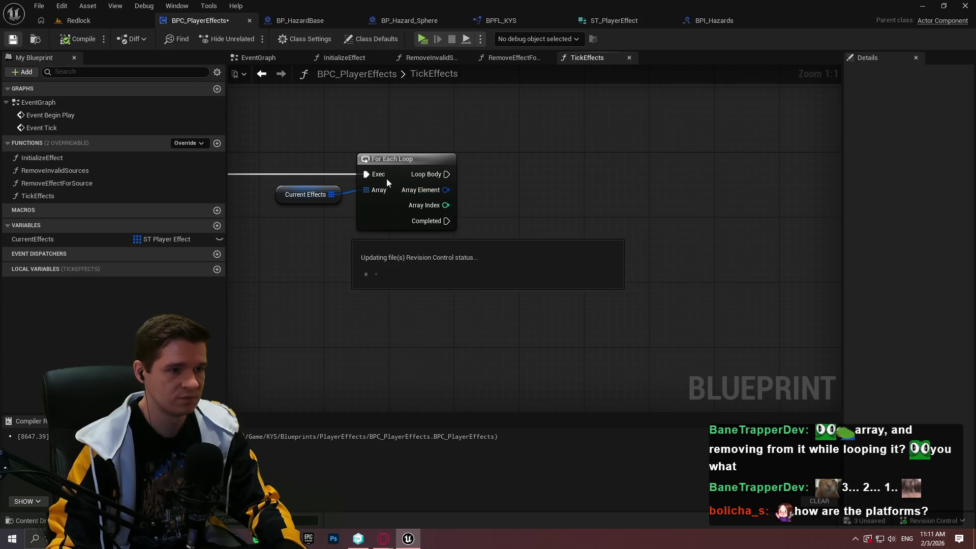
# Step: Split the loop's Array Element into Source Actor, Hazard Data and Ticks Left, then compile
pyautogui.rightClick(444, 191)
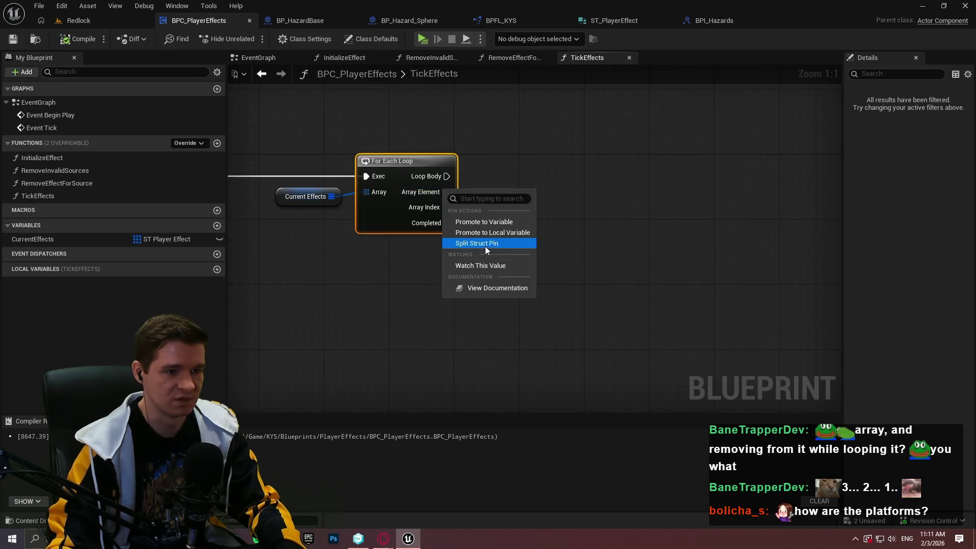
pyautogui.click(484, 243)
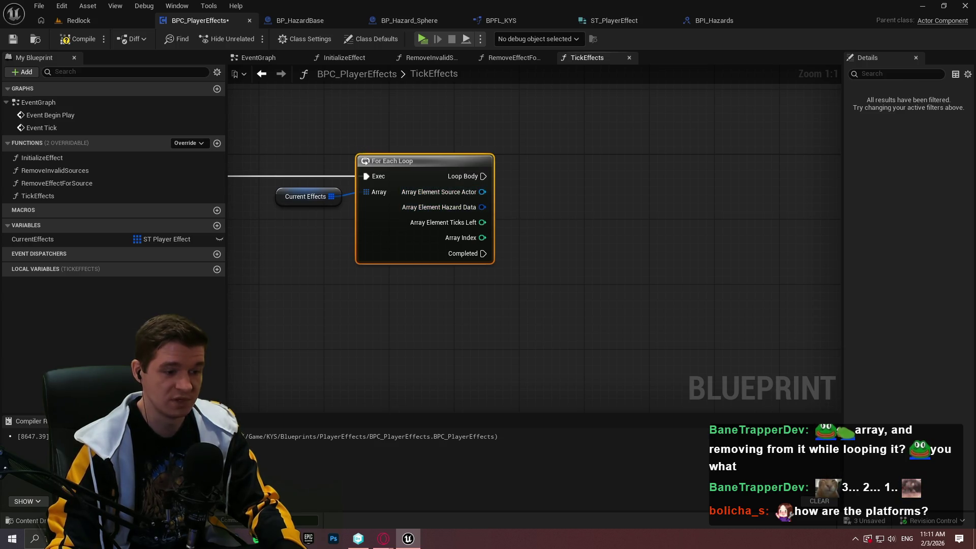
pyautogui.hotkey('alt', 'Tab')
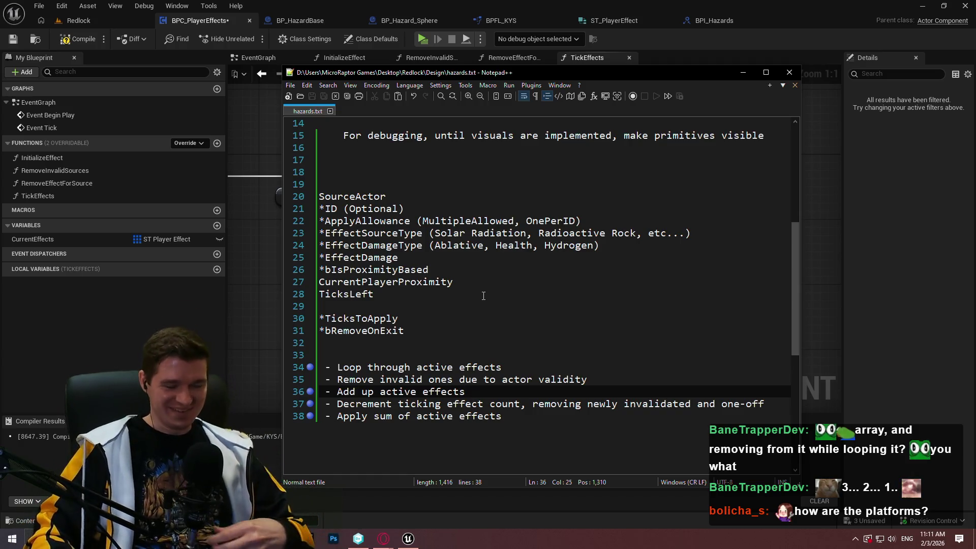
pyautogui.click(922, 369)
pyautogui.click(538, 251)
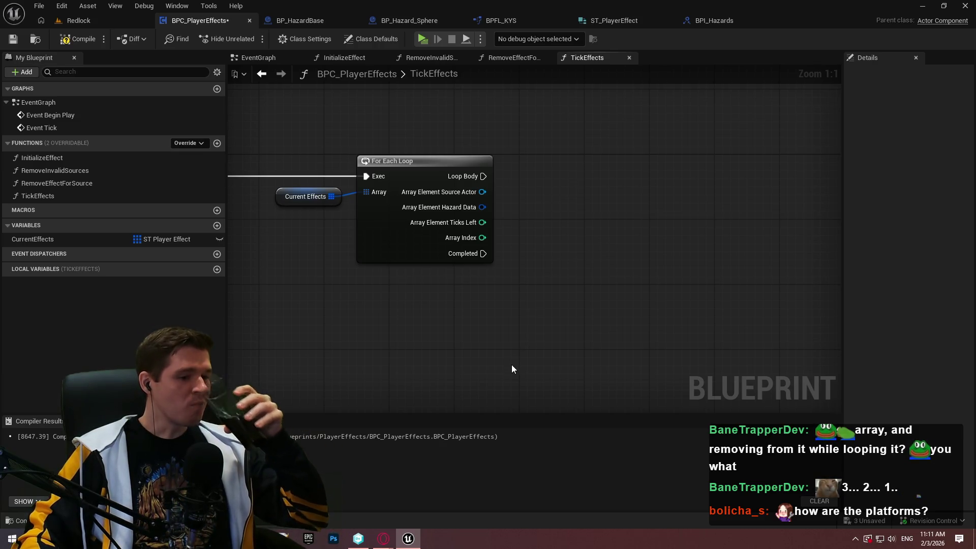
pyautogui.hotkey('alt', 'Tab')
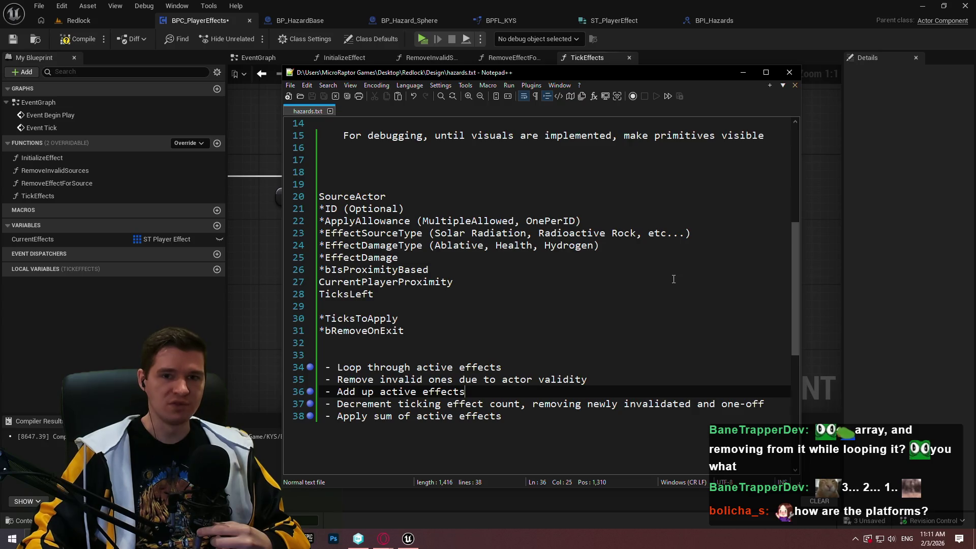
pyautogui.hotkey('alt', 'Tab')
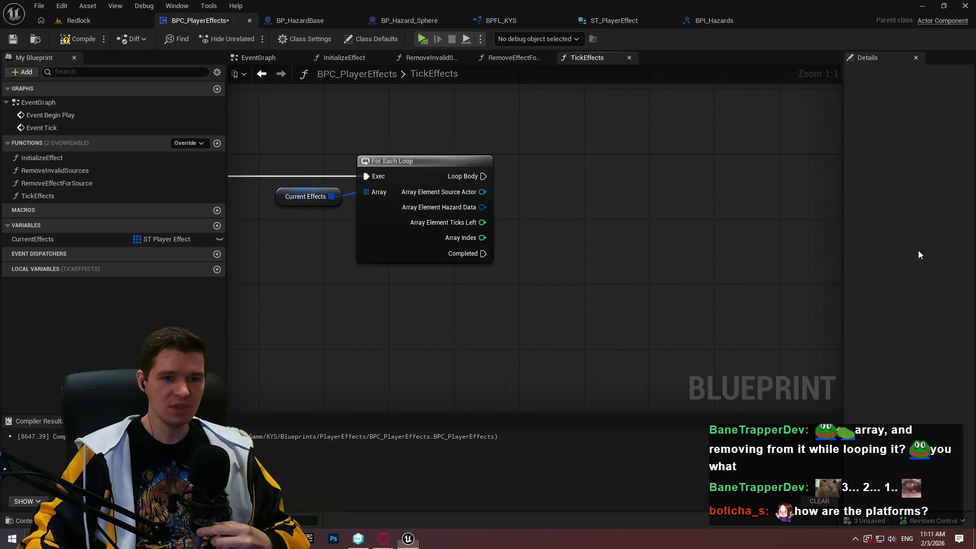
pyautogui.click(66, 42)
# Step: Save BPC_PlayerEffects and bring the Branch and Return Node into view
pyautogui.click(20, 41)
pyautogui.moveTo(592, 168)
pyautogui.mouseDown()
pyautogui.moveTo(744, 181)
pyautogui.moveTo(834, 206)
pyautogui.moveTo(756, 213)
pyautogui.moveTo(523, 200)
pyautogui.mouseUp()
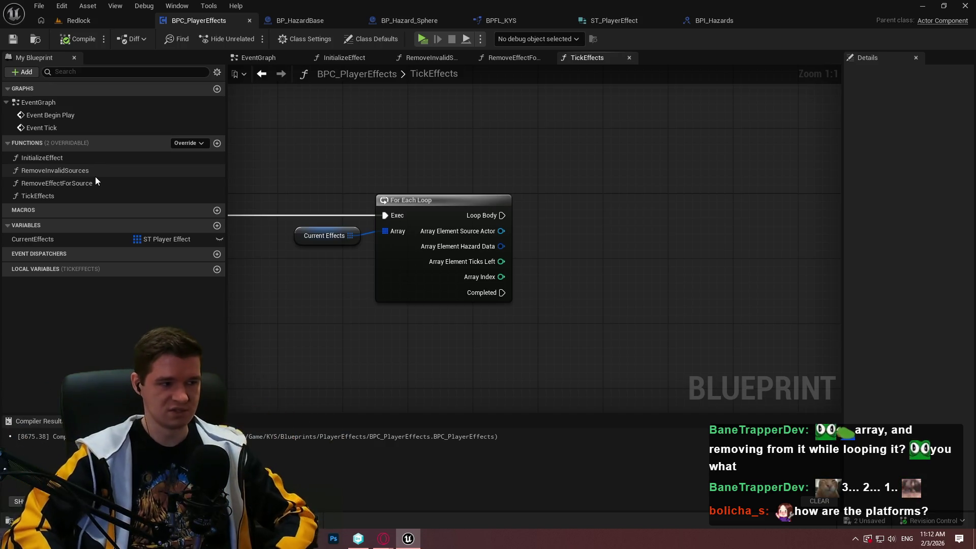
# Step: Add a Name array local variable ActiveEffectIDs to TickEffects and compile
pyautogui.click(217, 270)
pyautogui.click(157, 284)
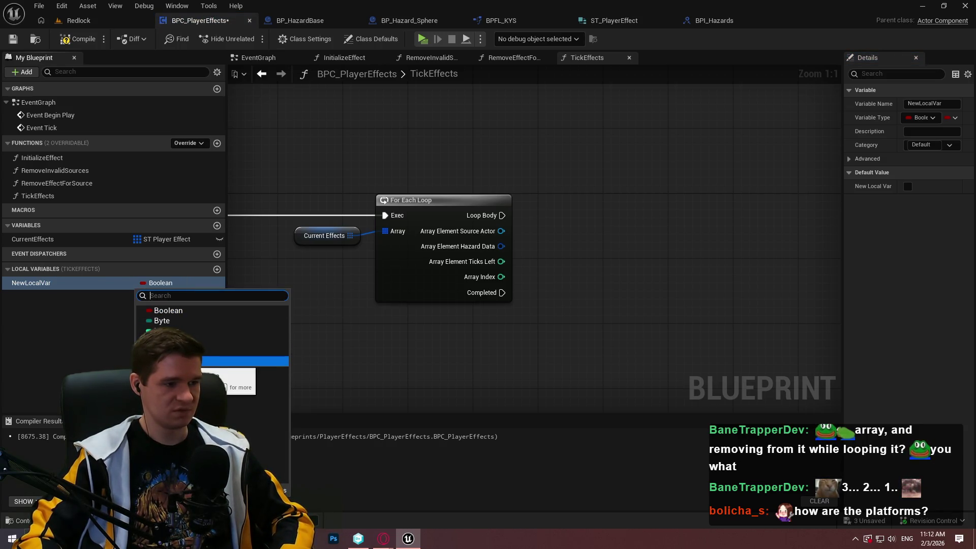
pyautogui.click(239, 361)
pyautogui.click(42, 283)
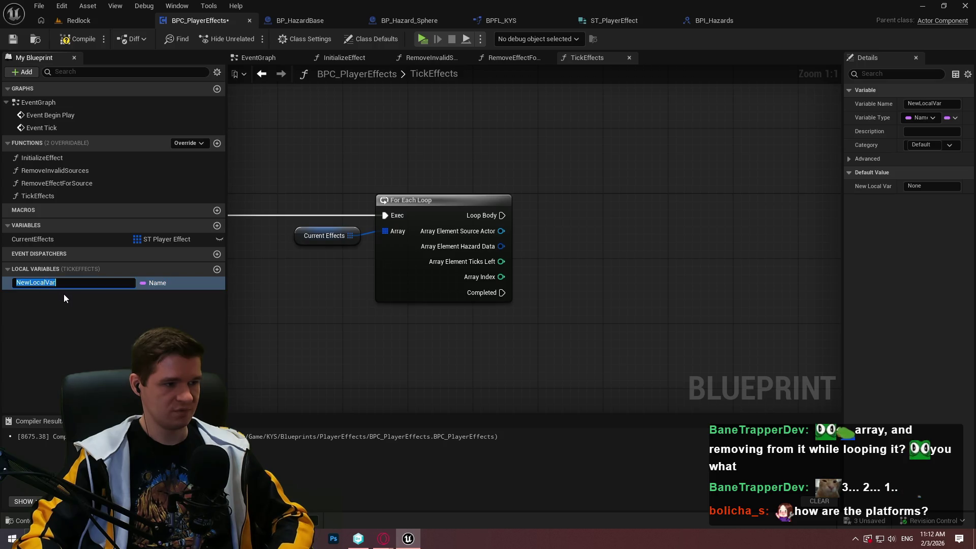
pyautogui.click(155, 282)
pyautogui.click(955, 118)
pyautogui.click(938, 143)
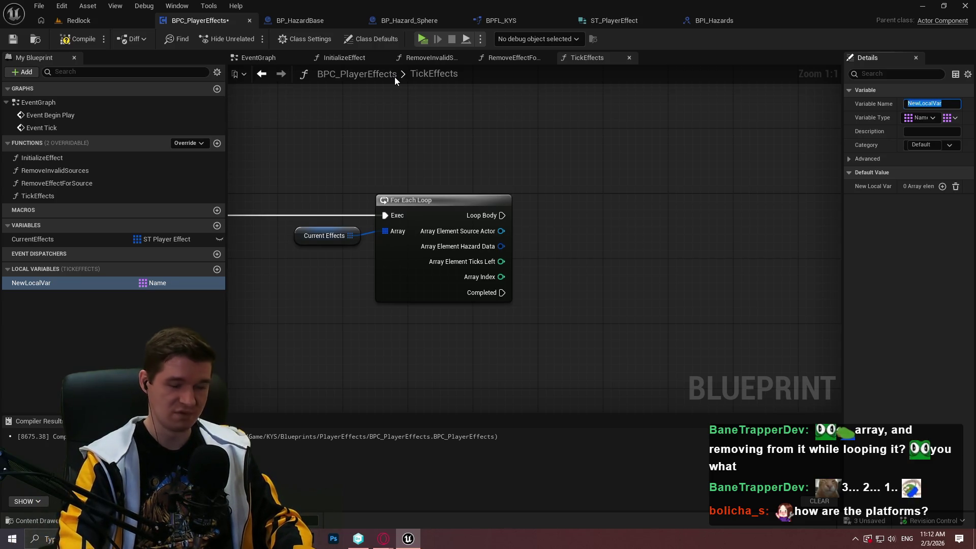
pyautogui.write('ActiveEffectIDs')
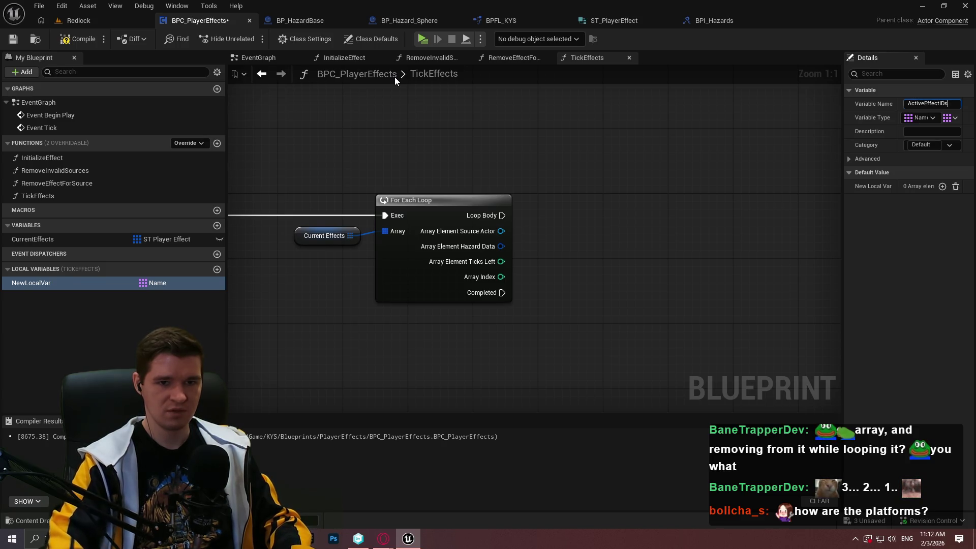
pyautogui.press('Return')
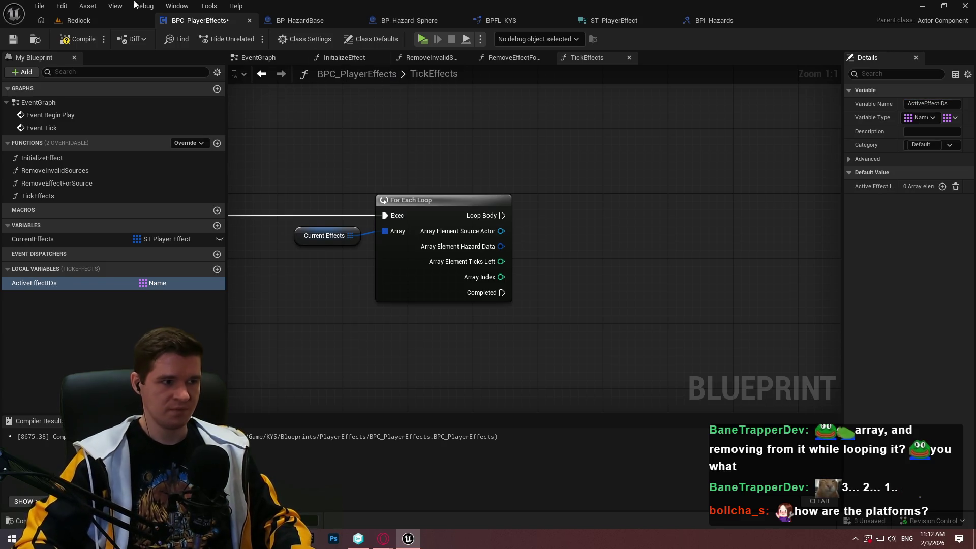
pyautogui.click(13, 39)
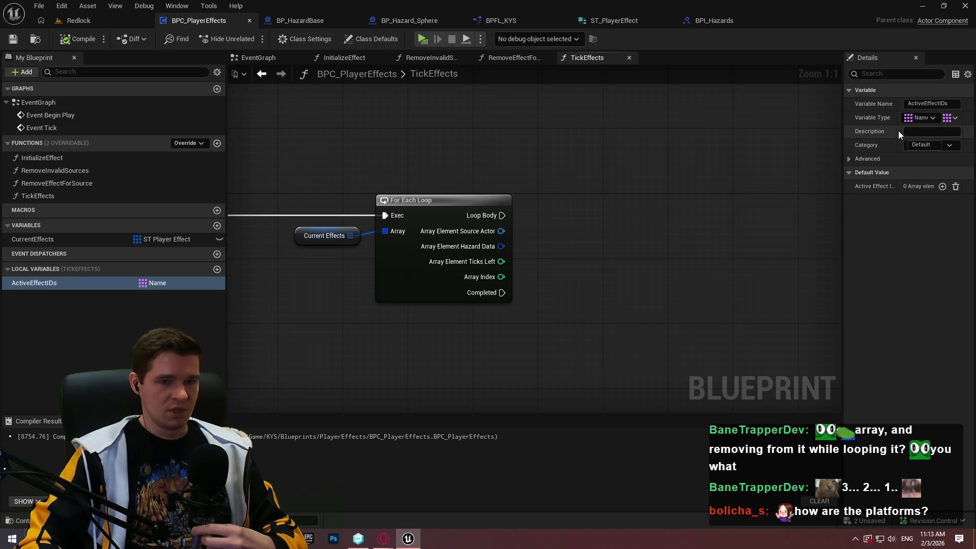
# Step: Widen the Details panel, centre the loop, and consult the hazards notes
pyautogui.moveTo(840, 153); pyautogui.dragTo(817, 153)
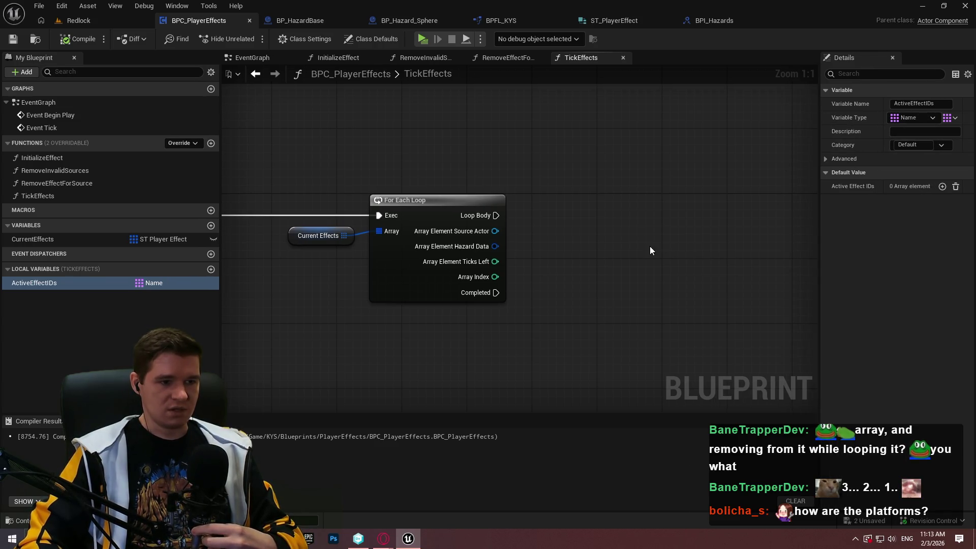
pyautogui.moveTo(650, 251); pyautogui.dragTo(549, 239)
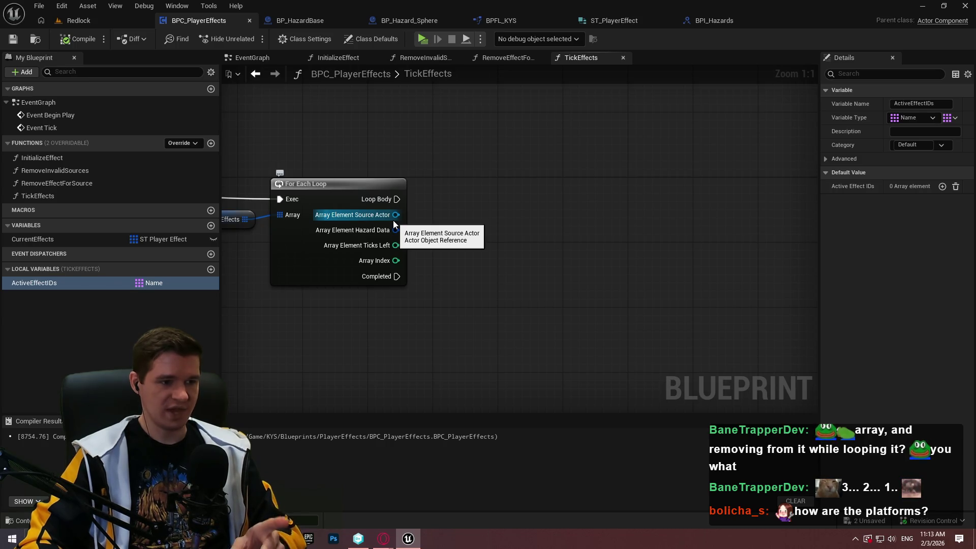
pyautogui.hotkey('alt', 'Tab')
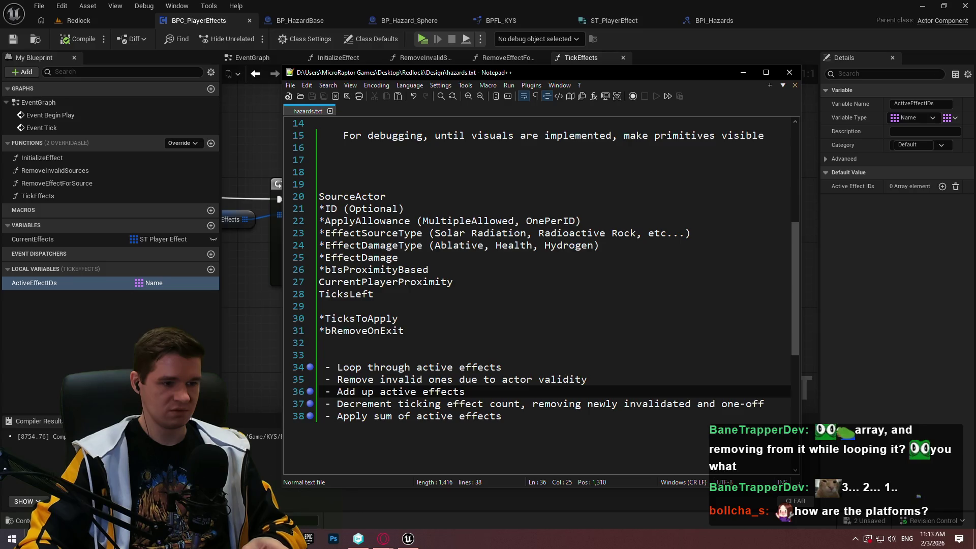
pyautogui.press('super+Down')
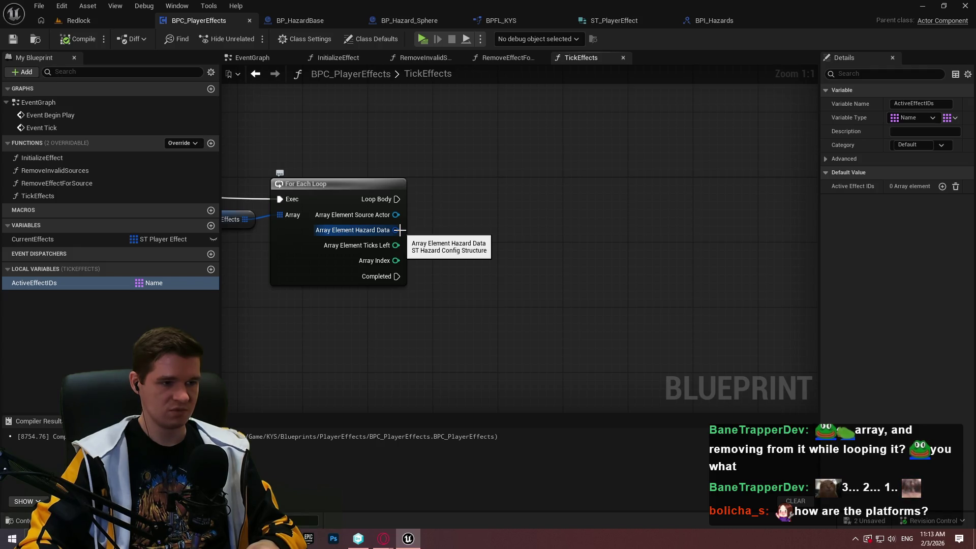
# Step: Break Hazard Data with a Break ST Hazard Config node showing all pins
pyautogui.moveTo(400, 230); pyautogui.dragTo(451, 245)
pyautogui.write('break')
pyautogui.click(523, 284)
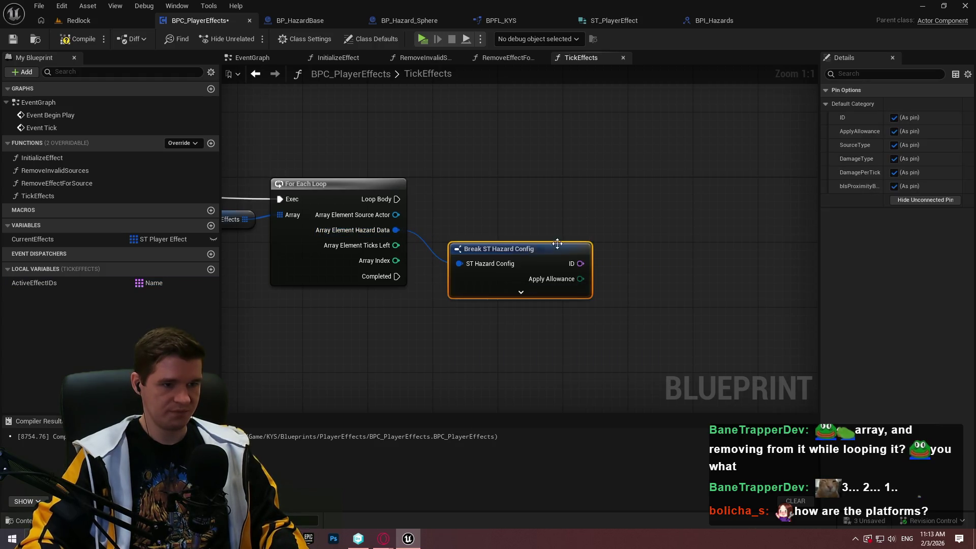
pyautogui.click(521, 291)
pyautogui.click(561, 191)
# Step: Add a single Float local HealthDamageToApply and duplicate it as AblativeDamageToApply
pyautogui.click(212, 269)
pyautogui.click(159, 298)
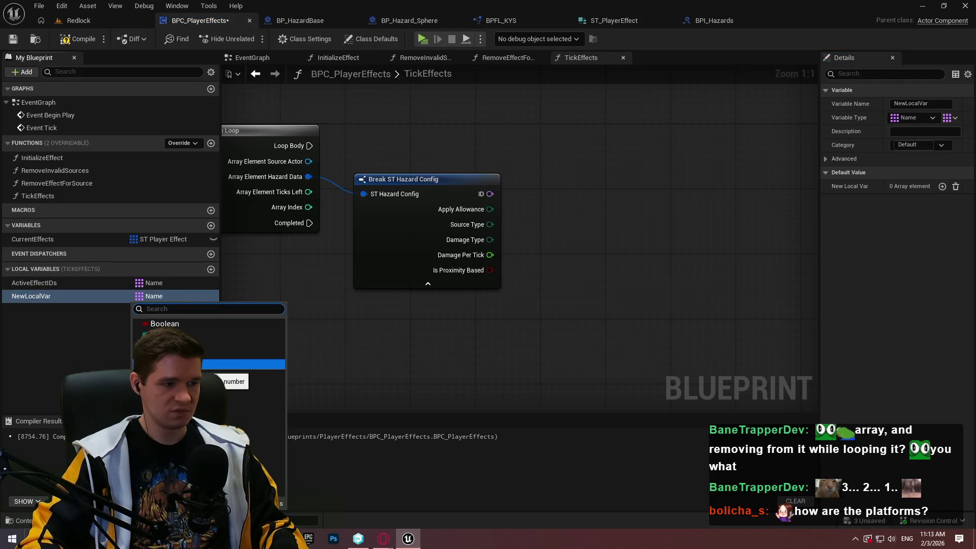
pyautogui.click(244, 364)
pyautogui.click(948, 118)
pyautogui.click(937, 137)
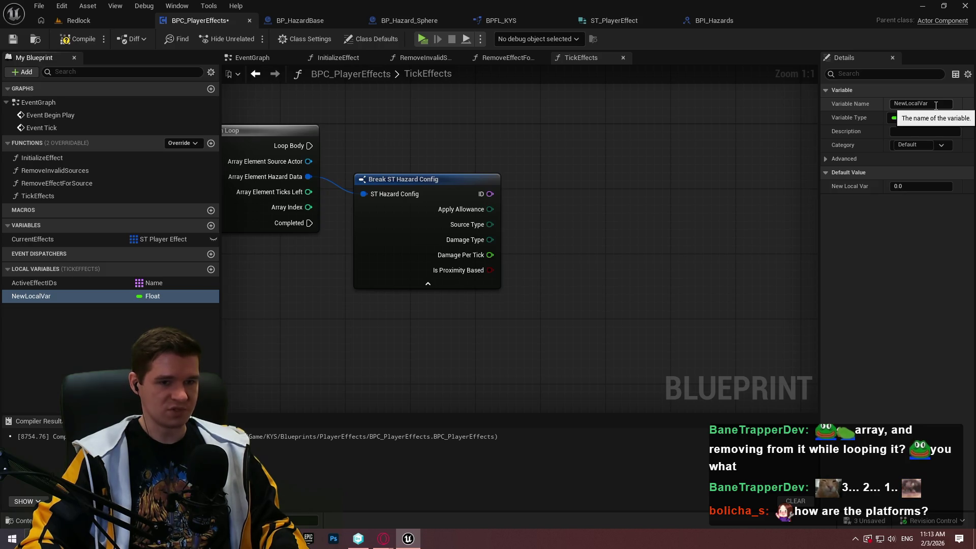
pyautogui.click(936, 104)
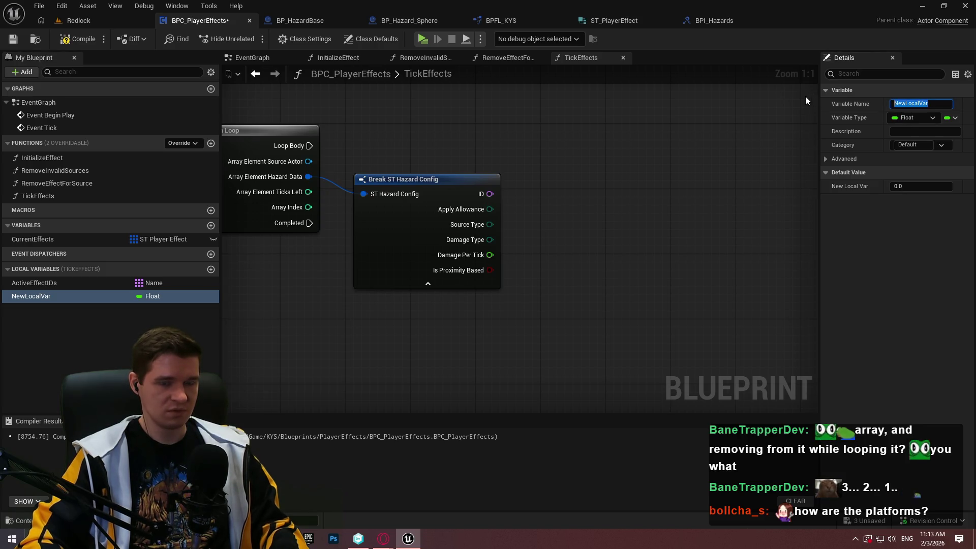
pyautogui.write('HealthDamageToApply')
pyautogui.press('Return')
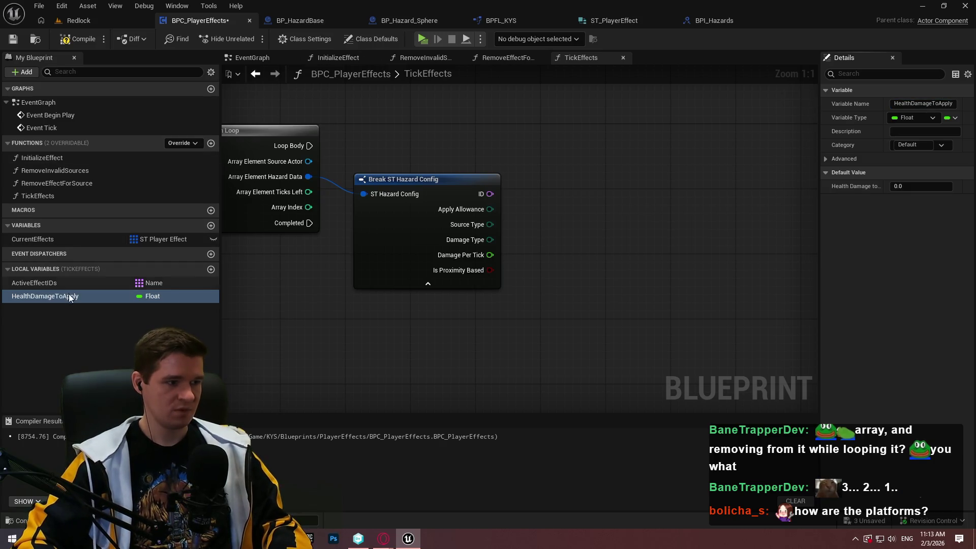
pyautogui.hotkey('ctrl', 'd')
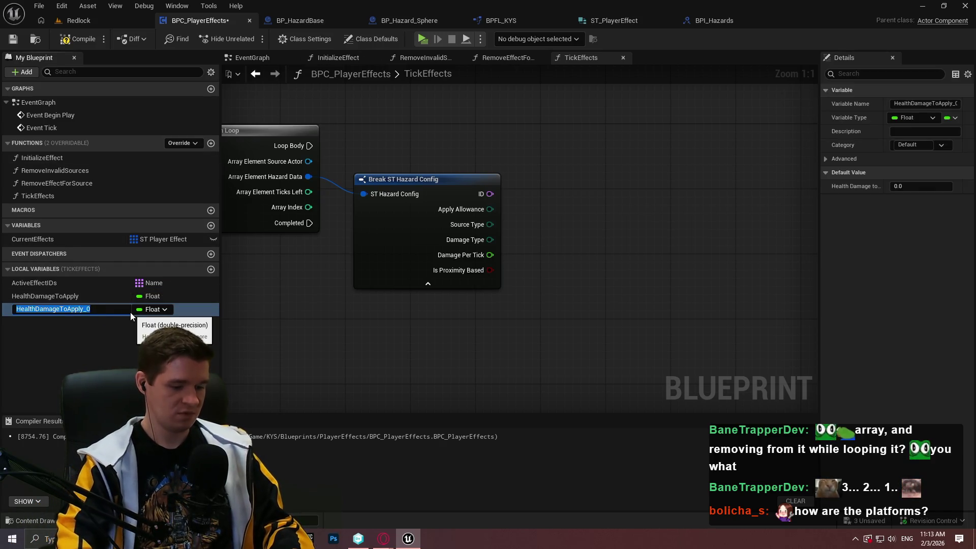
pyautogui.write('AblativeDamageToApply')
# Step: Finish AblativeDamageToApply, add HydrogenDamageToApply as another copy, then compile and save
pyautogui.press('Return')
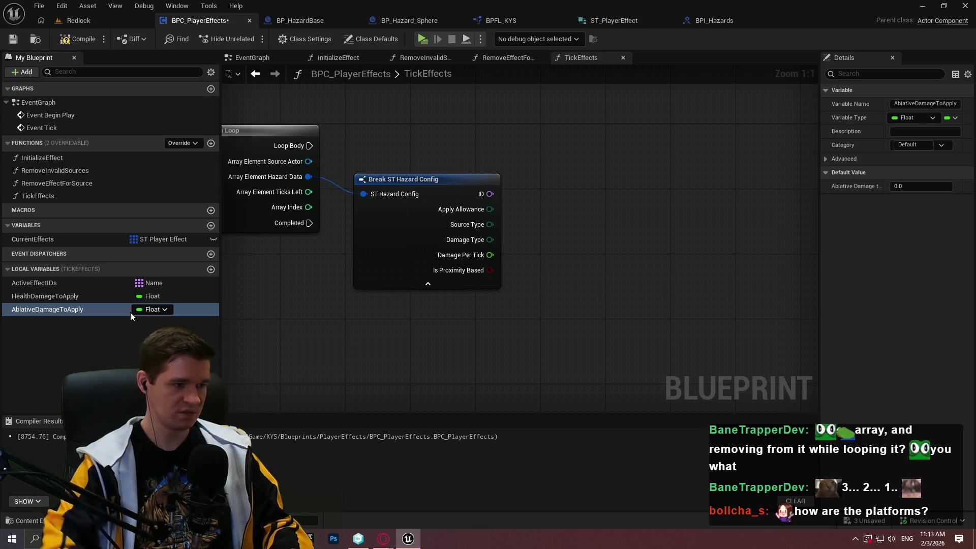
pyautogui.hotkey('ctrl', 'd')
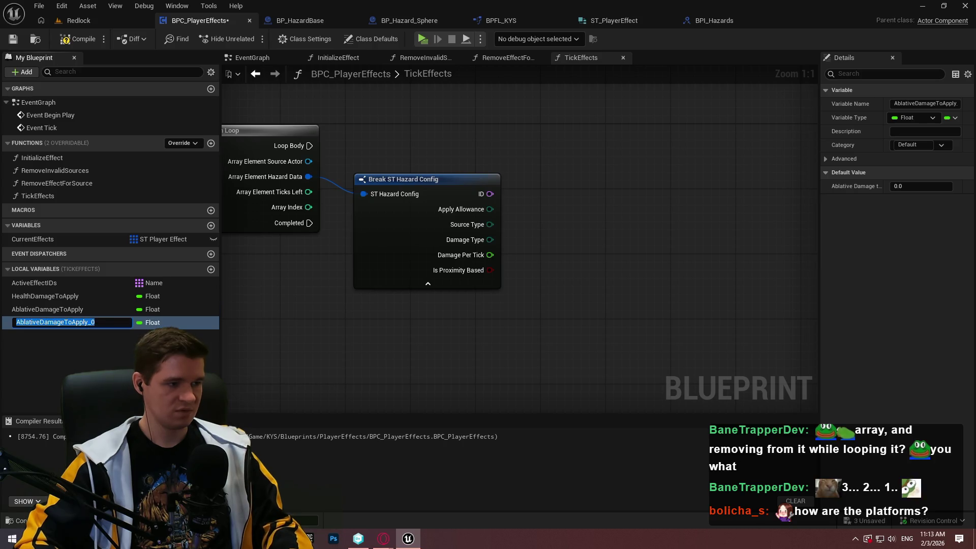
pyautogui.write('Hydrogen')
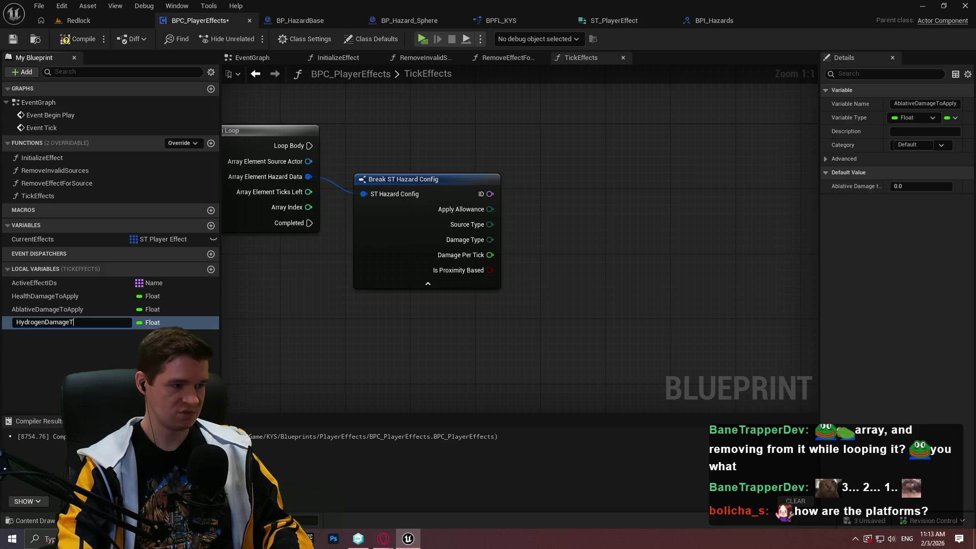
pyautogui.press('Return')
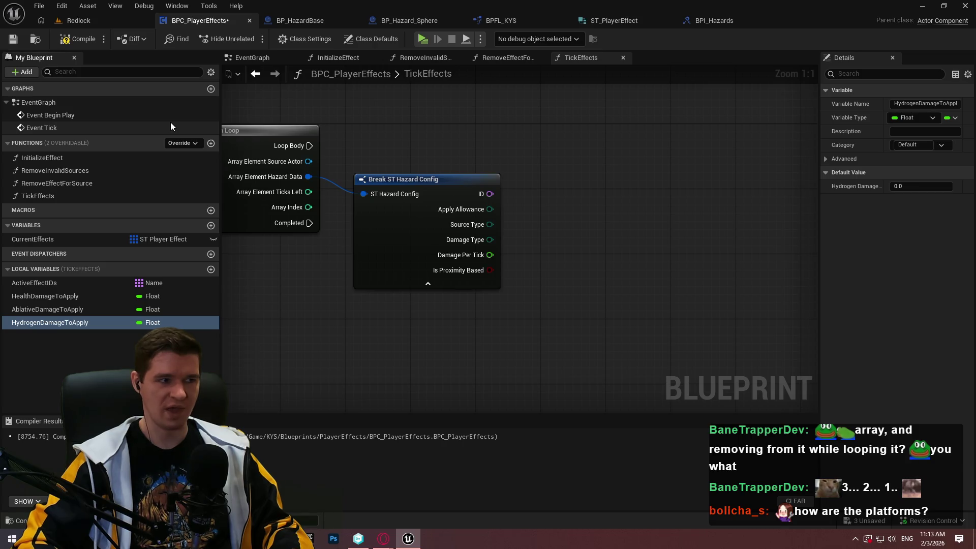
pyautogui.click(76, 38)
pyautogui.click(20, 39)
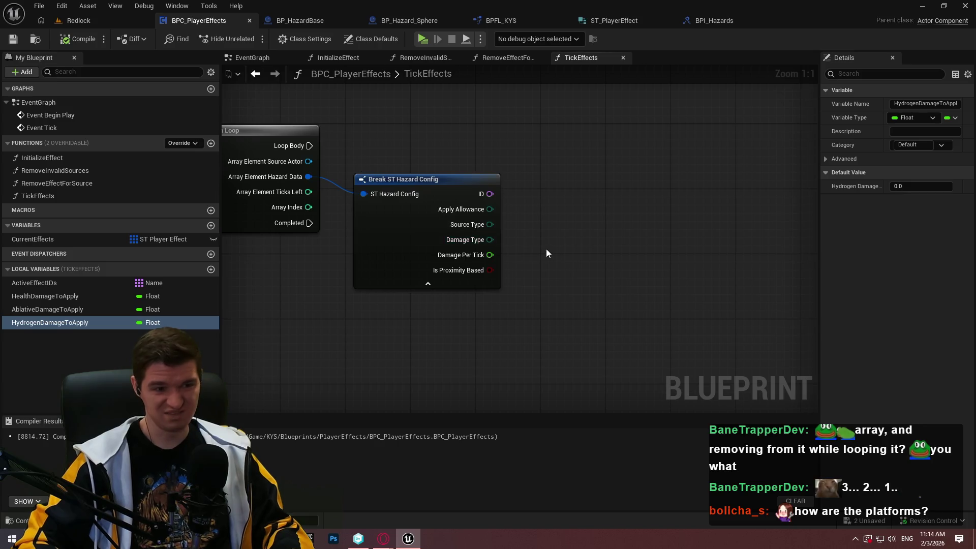
# Step: Add a != comparison node wired from the hazard's ID output
pyautogui.scroll(1, 538, 246)
pyautogui.scroll(-1, 584, 215)
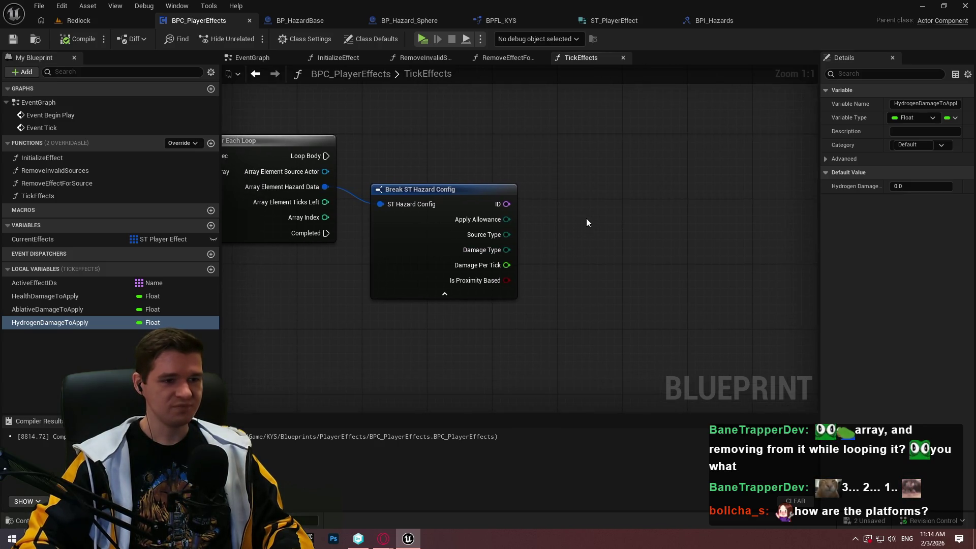
pyautogui.moveTo(550, 266); pyautogui.dragTo(542, 279)
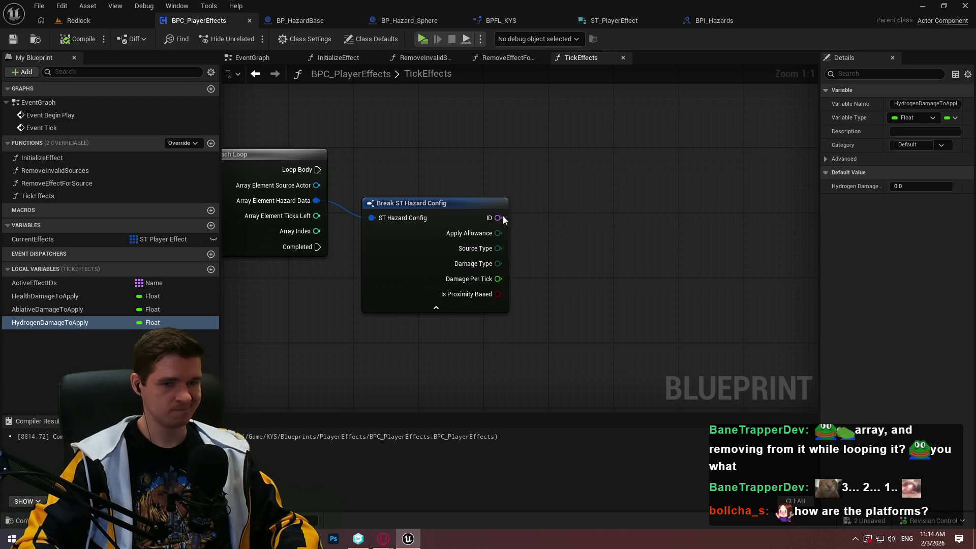
pyautogui.moveTo(492, 217); pyautogui.dragTo(523, 218)
pyautogui.write('!=')
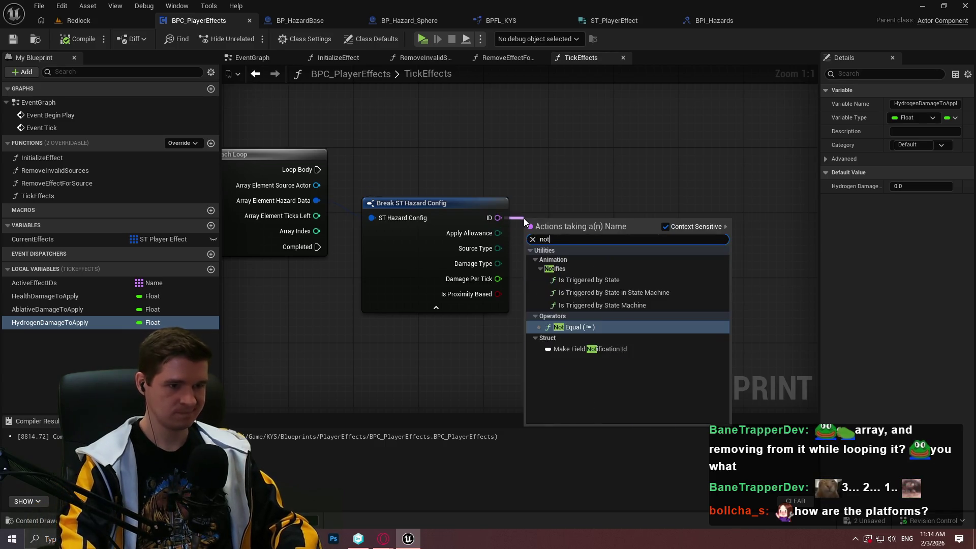
pyautogui.press('Return')
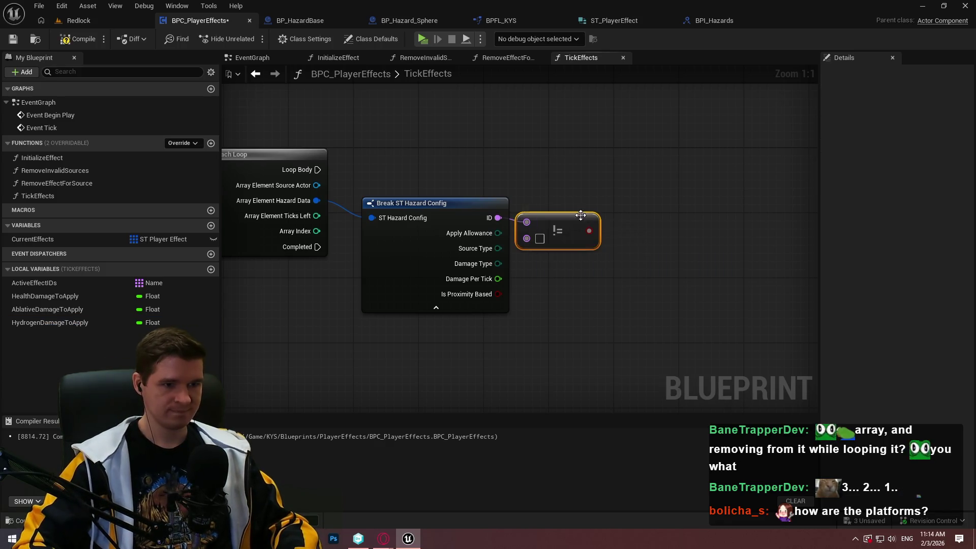
pyautogui.moveTo(563, 218); pyautogui.dragTo(601, 229)
# Step: Add a Branch conditioned on the != result and rearrange the break, comparison and Branch nodes
pyautogui.click(659, 188)
pyautogui.moveTo(669, 209); pyautogui.dragTo(309, 166)
pyautogui.moveTo(698, 200)
pyautogui.mouseDown()
pyautogui.moveTo(678, 179)
pyautogui.moveTo(685, 160)
pyautogui.mouseUp()
pyautogui.moveTo(605, 231); pyautogui.dragTo(573, 218)
pyautogui.click(670, 245)
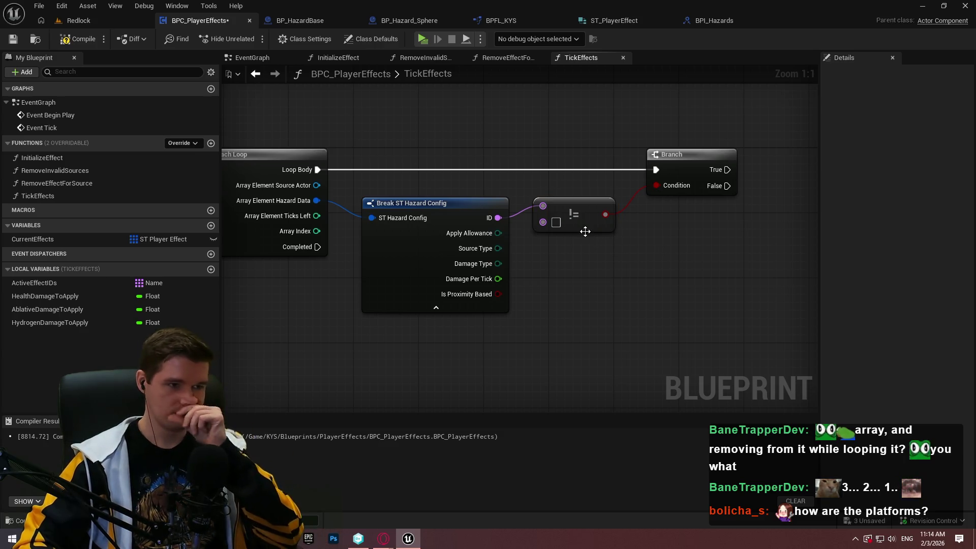
pyautogui.moveTo(328, 216); pyautogui.dragTo(698, 281)
pyautogui.moveTo(435, 206); pyautogui.dragTo(556, 206)
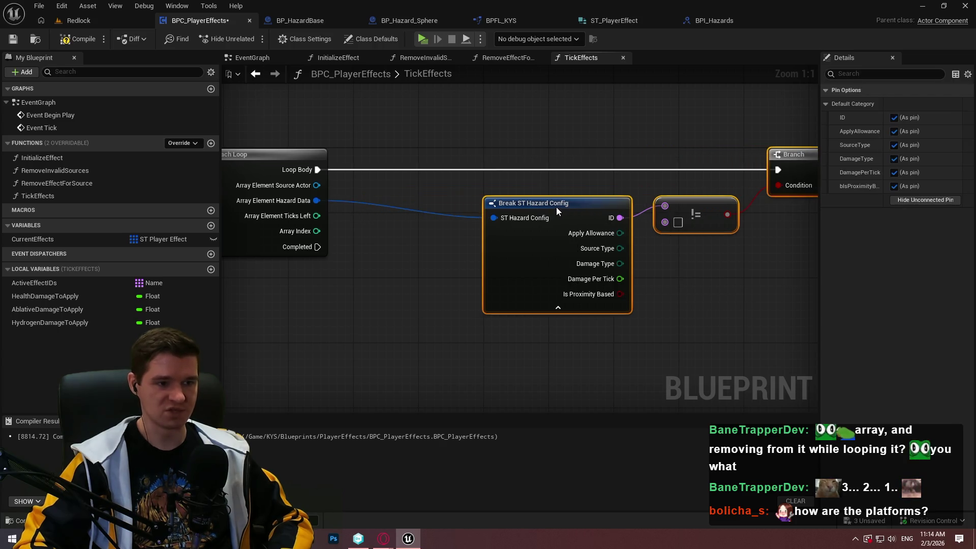
pyautogui.click(556, 191)
pyautogui.moveTo(322, 231)
pyautogui.mouseDown()
pyautogui.moveTo(415, 285)
pyautogui.moveTo(440, 229)
pyautogui.moveTo(505, 247)
pyautogui.moveTo(461, 225)
pyautogui.mouseUp()
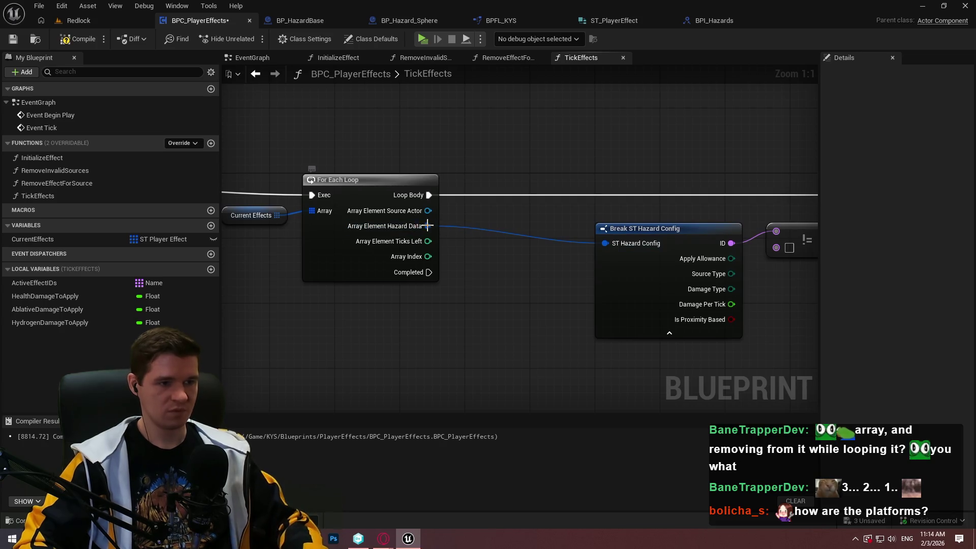
# Step: Recombine the loop's Array Element pin and promote it to a new local variable CurrentEffect
pyautogui.rightClick(429, 225)
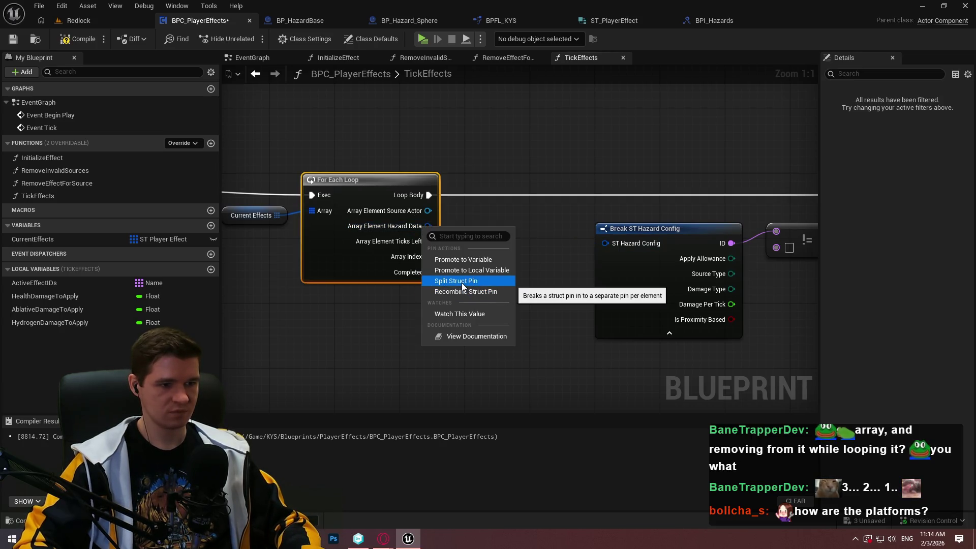
pyautogui.click(462, 291)
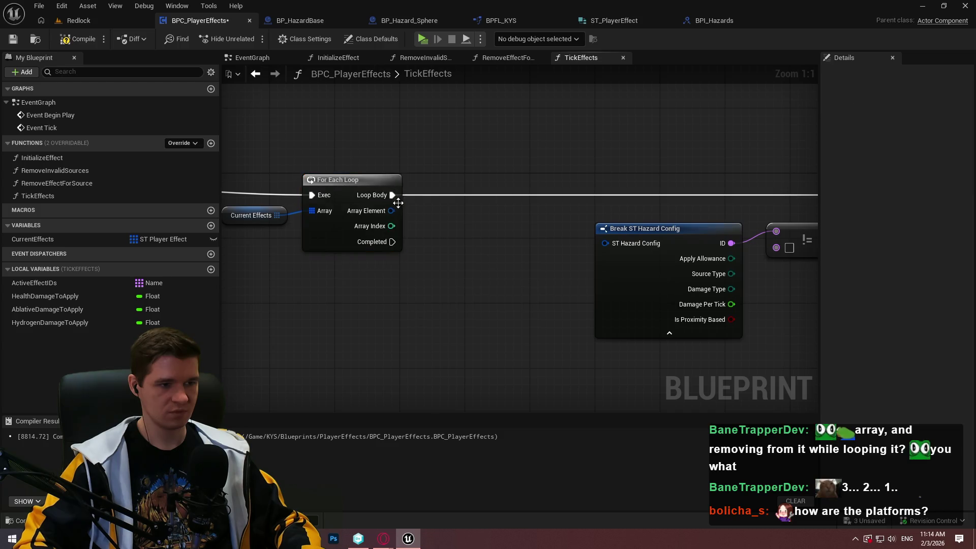
pyautogui.moveTo(391, 210); pyautogui.dragTo(488, 187)
pyautogui.click(519, 216)
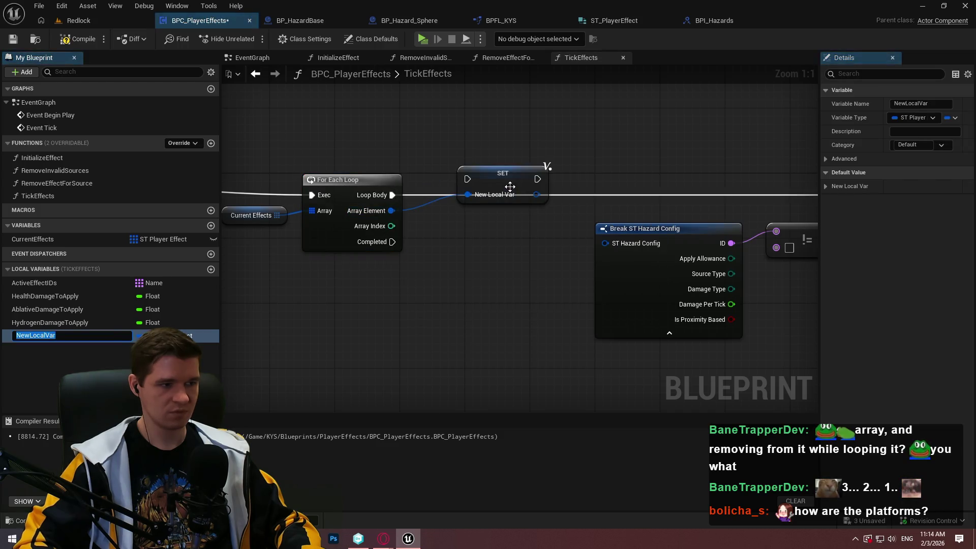
pyautogui.write('CurrentEffect')
pyautogui.press('Return')
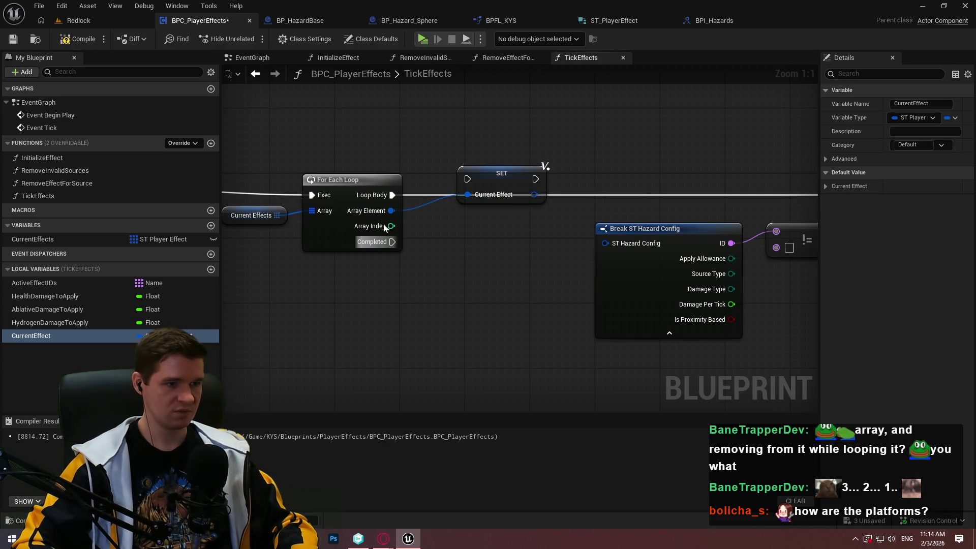
# Step: Promote the loop's Array Index to a new local variable CurrentIndex
pyautogui.moveTo(391, 225); pyautogui.dragTo(438, 226)
pyautogui.click(487, 260)
pyautogui.write('CurrentIndex')
pyautogui.press('Return')
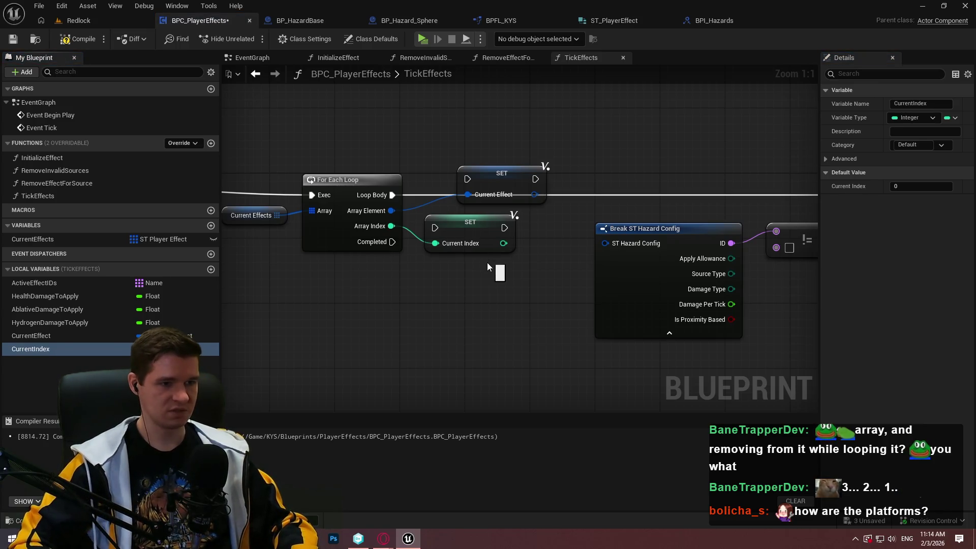
# Step: Wire Loop Body through the Current Effect SET, then the Current Index SET, adding a reroute point
pyautogui.moveTo(467, 179); pyautogui.dragTo(393, 195)
pyautogui.moveTo(496, 174); pyautogui.dragTo(463, 191)
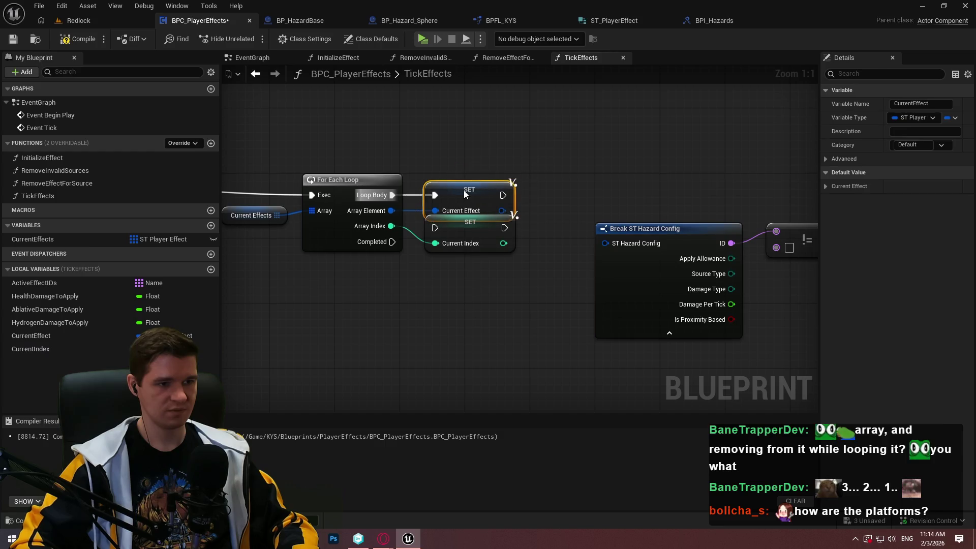
pyautogui.moveTo(477, 238)
pyautogui.mouseDown()
pyautogui.moveTo(560, 194)
pyautogui.moveTo(502, 195)
pyautogui.mouseUp()
pyautogui.click(445, 222)
pyautogui.doubleClick(441, 224)
pyautogui.moveTo(441, 224)
pyautogui.mouseDown()
pyautogui.moveTo(511, 234)
pyautogui.moveTo(490, 245)
pyautogui.mouseUp()
pyautogui.press('Escape')
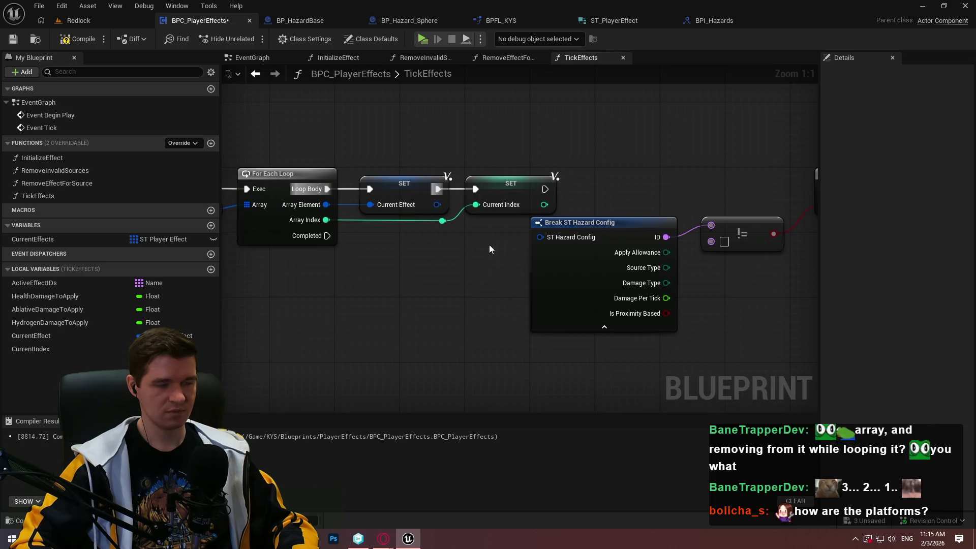
# Step: Add a CurrentEffect getter feeding a Break ST Player Effect node, positioned near the hazard check
pyautogui.moveTo(641, 179); pyautogui.dragTo(638, 238)
pyautogui.moveTo(440, 213)
pyautogui.mouseDown()
pyautogui.moveTo(465, 245)
pyautogui.moveTo(553, 192)
pyautogui.mouseUp()
pyautogui.moveTo(40, 336)
pyautogui.mouseDown()
pyautogui.moveTo(492, 231)
pyautogui.moveTo(402, 260)
pyautogui.moveTo(102, 313)
pyautogui.moveTo(368, 250)
pyautogui.moveTo(349, 272)
pyautogui.moveTo(341, 263)
pyautogui.mouseUp()
pyautogui.click(325, 263)
pyautogui.click(399, 291)
pyautogui.keyDown('shift'); pyautogui.click(320, 249); pyautogui.keyUp('shift')
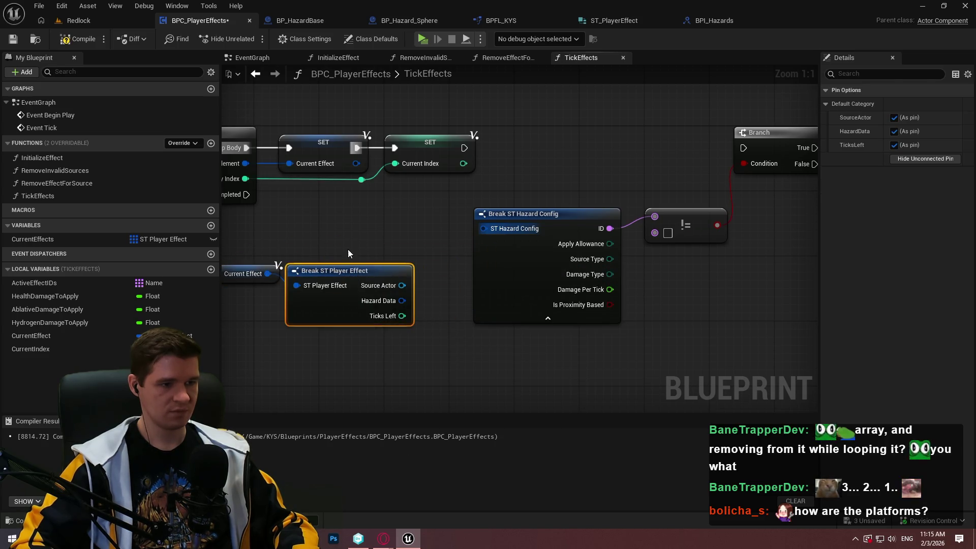
pyautogui.click(387, 246)
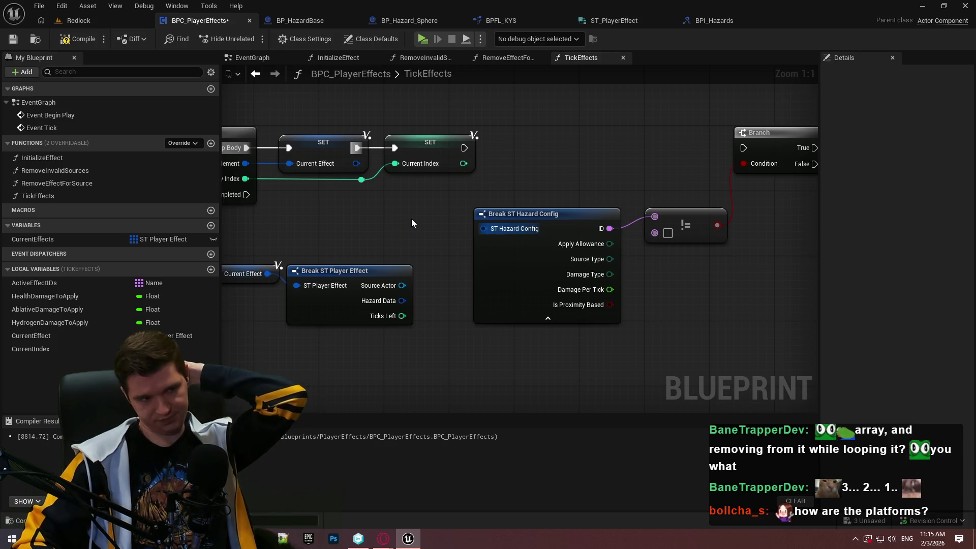
# Step: Move the Current Index SET and its reroute point right to make room
pyautogui.moveTo(337, 151); pyautogui.dragTo(361, 186)
pyautogui.keyDown('ctrl'); pyautogui.click(325, 148); pyautogui.keyUp('ctrl')
pyautogui.keyDown('ctrl'); pyautogui.click(429, 149); pyautogui.keyUp('ctrl')
pyautogui.moveTo(429, 148); pyautogui.dragTo(556, 146)
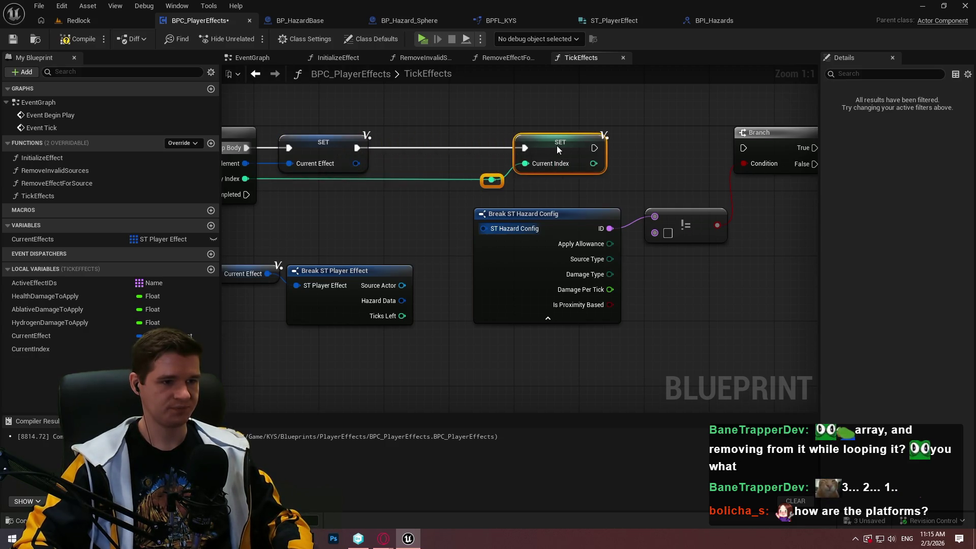
# Step: Split the Current Effect pin and promote Hazard Data to a CurrentHazardData local, chained after Current Effect
pyautogui.rightClick(356, 163)
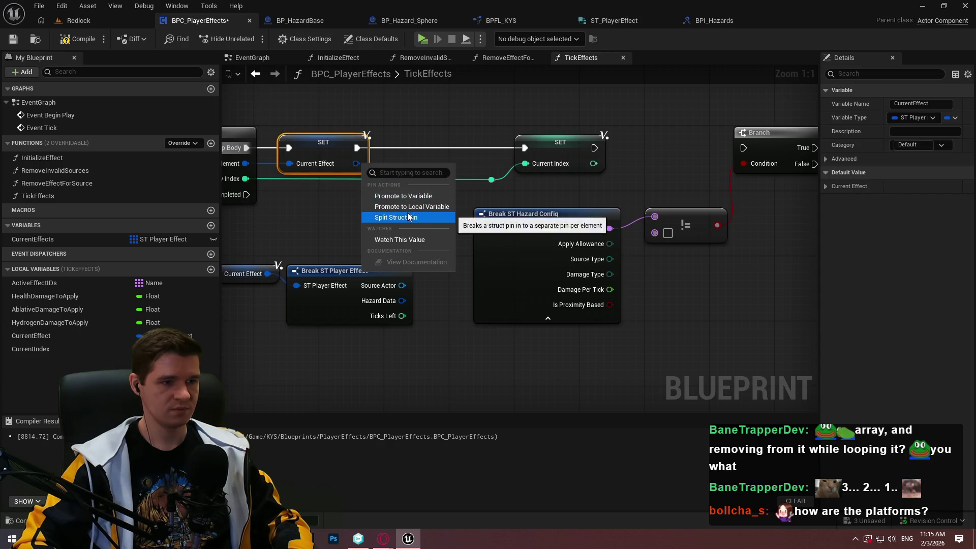
pyautogui.click(395, 217)
pyautogui.moveTo(392, 179); pyautogui.dragTo(422, 143)
pyautogui.click(468, 186)
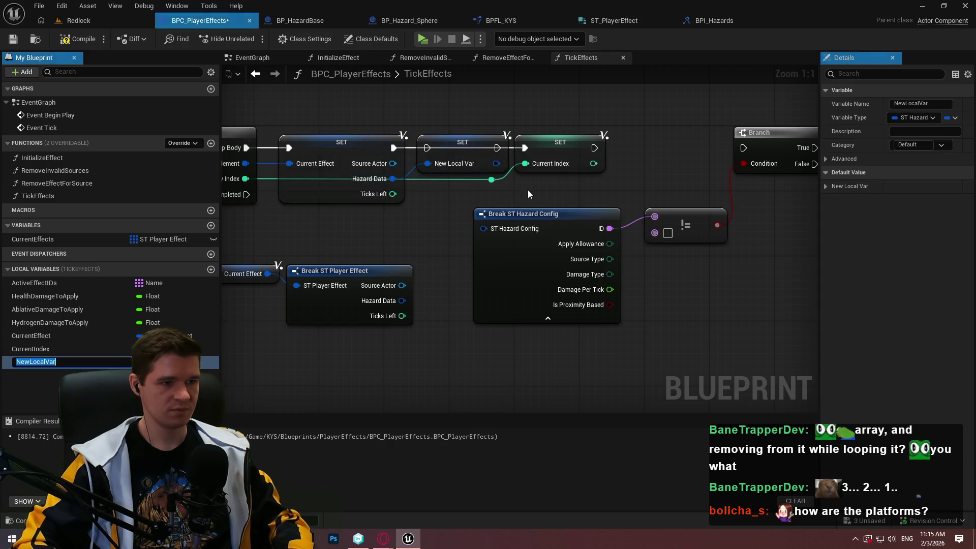
pyautogui.write('CurrentHa')
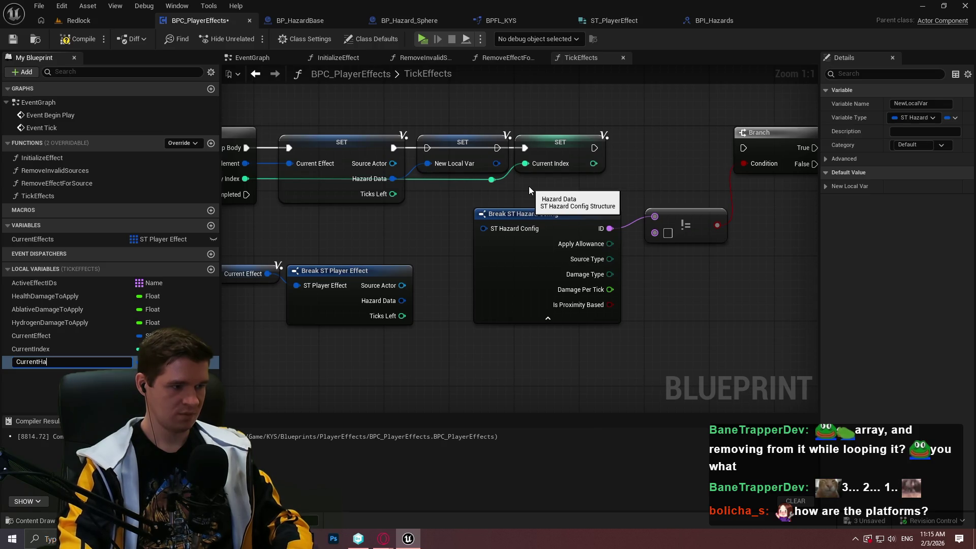
pyautogui.write('dA')
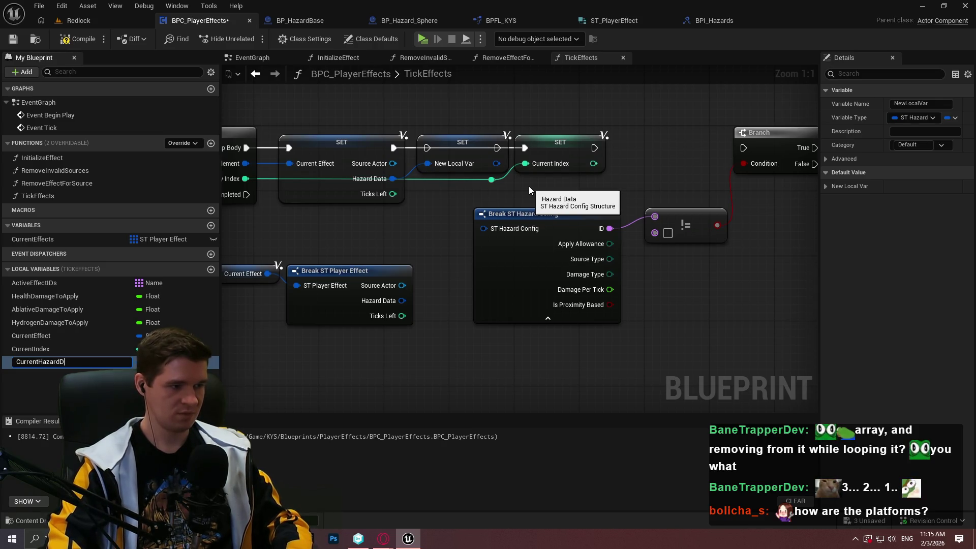
pyautogui.write('Data')
pyautogui.press('Return')
pyautogui.moveTo(393, 148); pyautogui.dragTo(395, 145)
# Step: Reposition the Current Index SET after the Hazard Data SET and tidy its wire with another reroute point
pyautogui.moveTo(563, 142)
pyautogui.mouseDown()
pyautogui.moveTo(587, 142)
pyautogui.moveTo(541, 148)
pyautogui.moveTo(492, 179)
pyautogui.moveTo(521, 201)
pyautogui.moveTo(520, 221)
pyautogui.mouseUp()
pyautogui.click(442, 215)
pyautogui.doubleClick(444, 216)
pyautogui.moveTo(443, 217); pyautogui.dragTo(298, 225)
pyautogui.scroll(-2, 468, 218)
pyautogui.moveTo(522, 217); pyautogui.dragTo(497, 320)
pyautogui.moveTo(560, 244)
pyautogui.mouseDown()
pyautogui.moveTo(359, 158)
pyautogui.moveTo(314, 152)
pyautogui.moveTo(385, 172)
pyautogui.mouseUp()
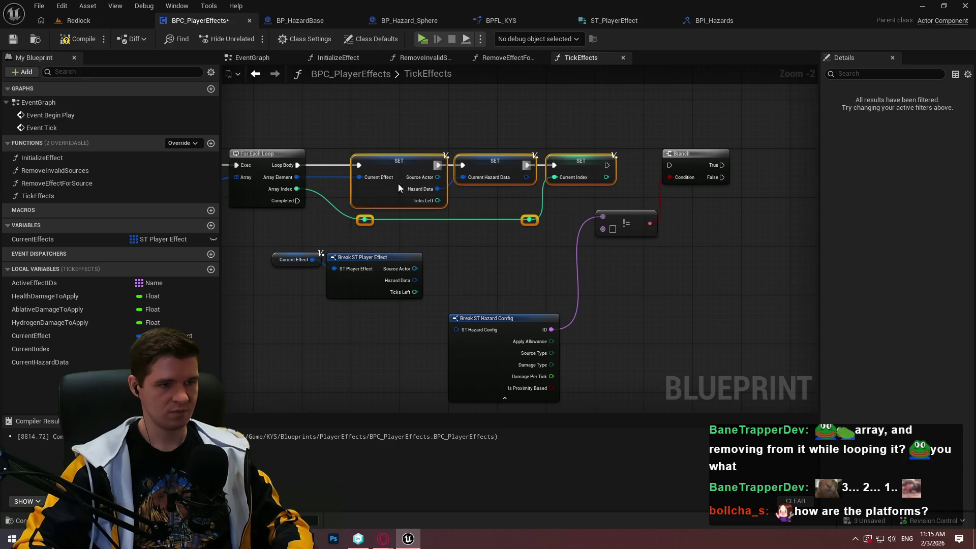
pyautogui.click(429, 226)
pyautogui.scroll(2, 437, 222)
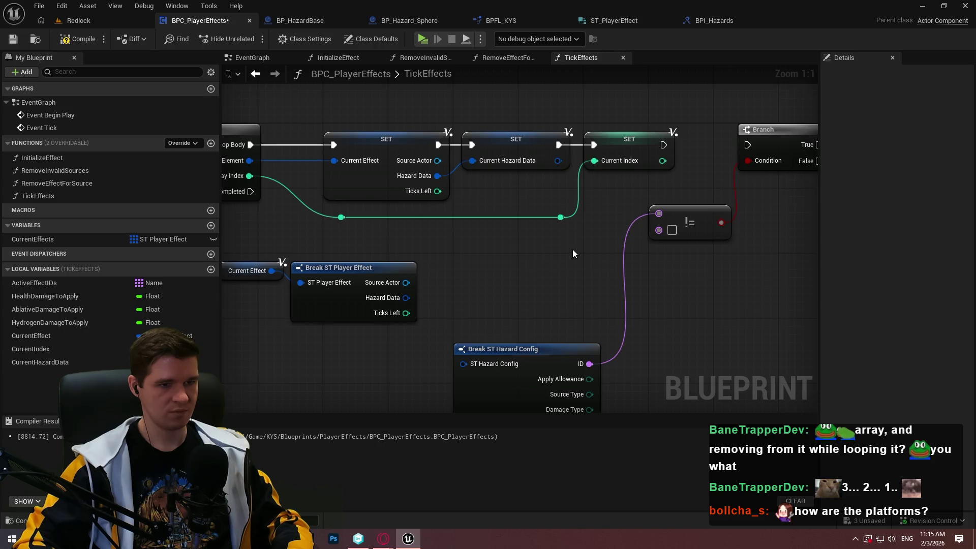
pyautogui.scroll(-1, 572, 253)
pyautogui.moveTo(419, 244); pyautogui.dragTo(229, 180)
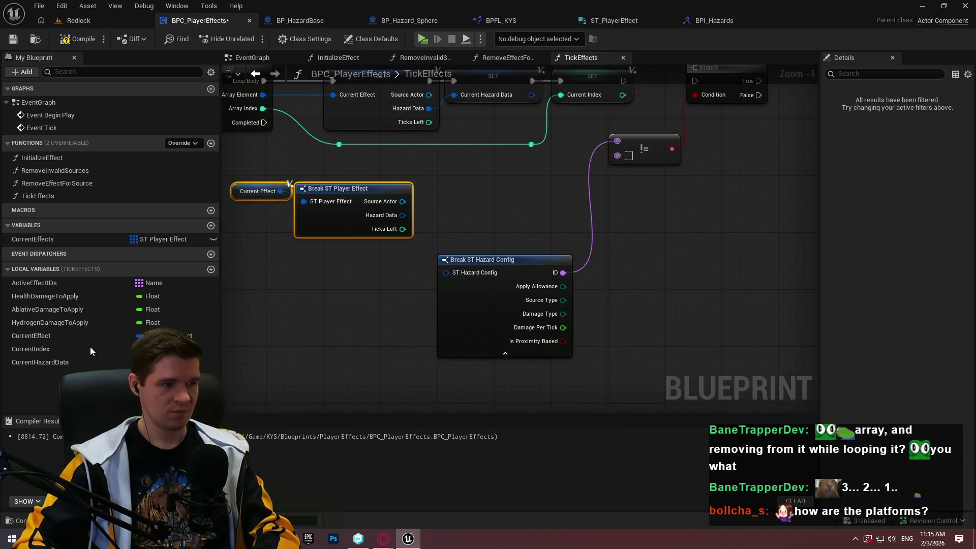
# Step: Replace the Current Effect getter and Break with a CurrentHazardData getter on Break ST Hazard Config, hiding unconnected pins
pyautogui.press('Delete')
pyautogui.moveTo(45, 361)
pyautogui.mouseDown()
pyautogui.moveTo(467, 276)
pyautogui.moveTo(428, 266)
pyautogui.mouseUp()
pyautogui.click(424, 280)
pyautogui.click(479, 327)
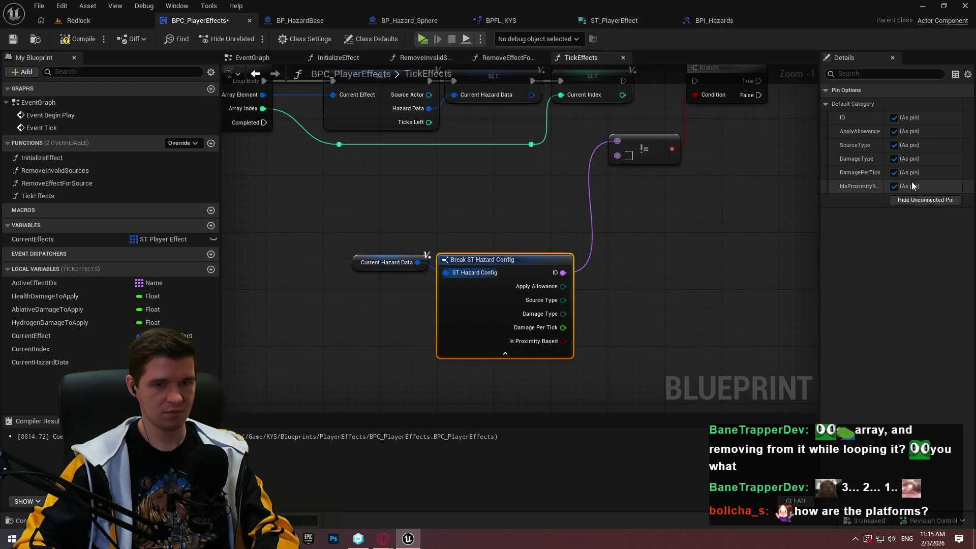
pyautogui.click(925, 200)
# Step: Shift the four check nodes right and run the Branch after the Current Index SET
pyautogui.moveTo(356, 244)
pyautogui.mouseDown()
pyautogui.moveTo(480, 269)
pyautogui.moveTo(612, 240)
pyautogui.moveTo(425, 324)
pyautogui.mouseUp()
pyautogui.moveTo(523, 330)
pyautogui.mouseDown()
pyautogui.moveTo(359, 174)
pyautogui.moveTo(414, 174)
pyautogui.mouseUp()
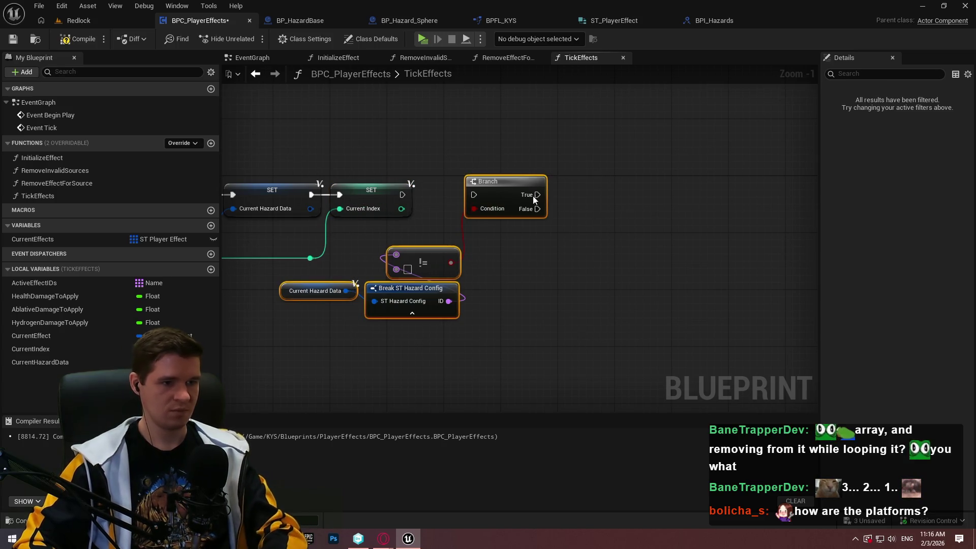
pyautogui.moveTo(520, 195); pyautogui.dragTo(691, 195)
pyautogui.click(422, 209)
pyautogui.moveTo(400, 205)
pyautogui.mouseDown()
pyautogui.moveTo(701, 196)
pyautogui.moveTo(642, 196)
pyautogui.mouseUp()
pyautogui.click(691, 220)
# Step: Arrange the != and Branch nodes with the getter and Break ST Hazard Config beside them
pyautogui.moveTo(612, 256); pyautogui.dragTo(620, 214)
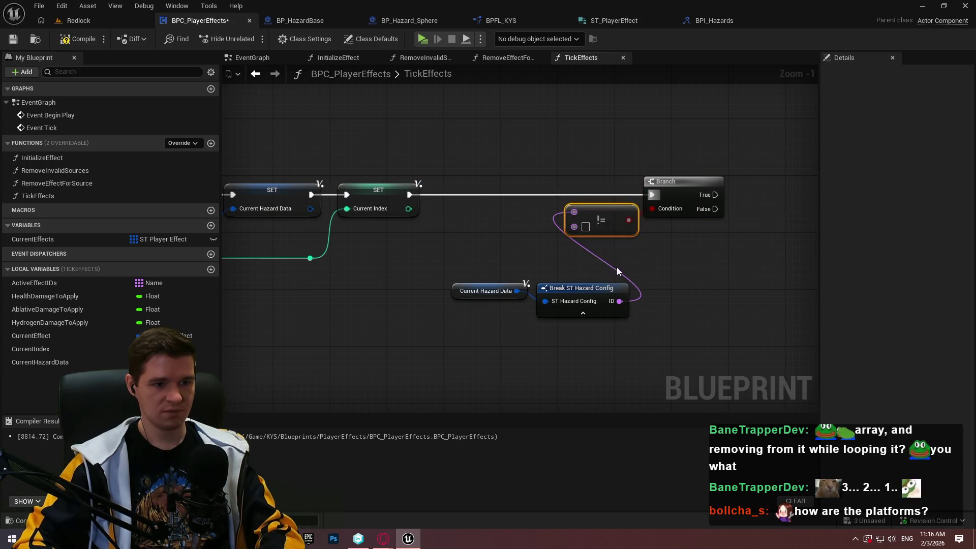
pyautogui.moveTo(492, 271); pyautogui.dragTo(635, 310)
pyautogui.moveTo(726, 250)
pyautogui.mouseDown()
pyautogui.moveTo(575, 181)
pyautogui.moveTo(666, 212)
pyautogui.mouseUp()
pyautogui.moveTo(468, 277)
pyautogui.mouseDown()
pyautogui.moveTo(564, 287)
pyautogui.moveTo(575, 212)
pyautogui.mouseUp()
pyautogui.moveTo(763, 291); pyautogui.dragTo(512, 189)
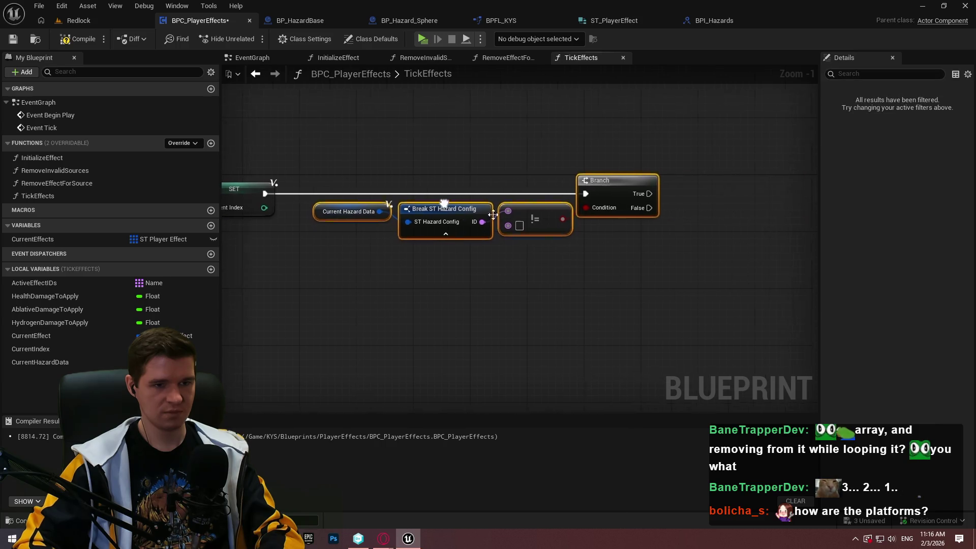
pyautogui.moveTo(624, 193); pyautogui.dragTo(792, 190)
pyautogui.click(610, 180)
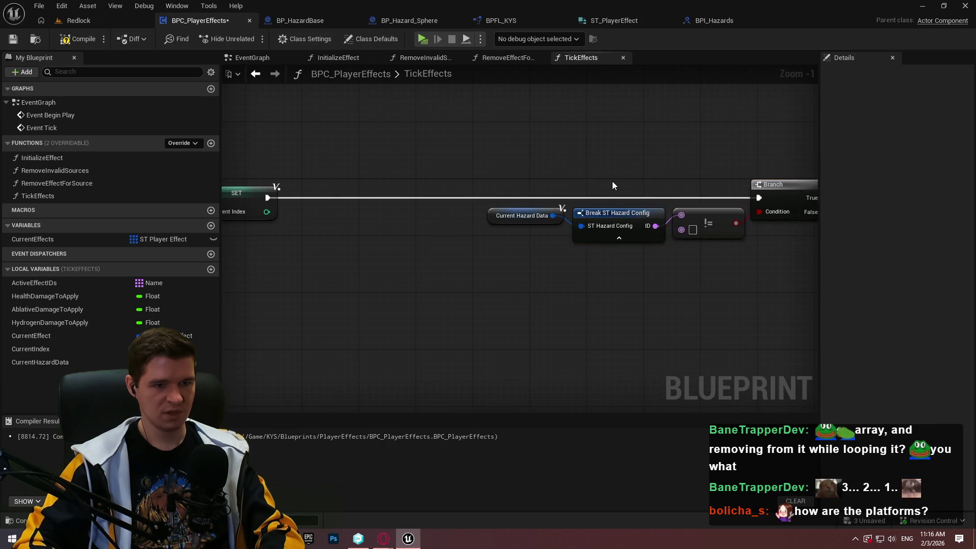
# Step: Place the != and Break nodes under Branch, with the Current Hazard Data getter below
pyautogui.scroll(-3, 613, 175)
pyautogui.scroll(4, 627, 199)
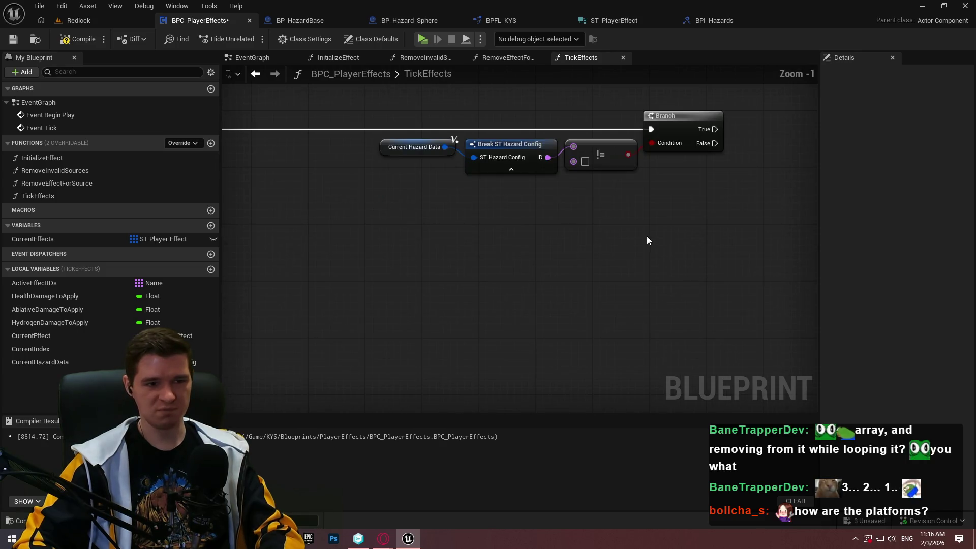
pyautogui.moveTo(518, 340); pyautogui.dragTo(429, 254)
pyautogui.moveTo(488, 266)
pyautogui.mouseDown()
pyautogui.moveTo(497, 295)
pyautogui.moveTo(587, 306)
pyautogui.mouseUp()
pyautogui.click(614, 326)
pyautogui.keyDown('ctrl'); pyautogui.click(598, 266); pyautogui.keyUp('ctrl')
pyautogui.moveTo(598, 267)
pyautogui.mouseDown()
pyautogui.moveTo(695, 291)
pyautogui.moveTo(687, 291)
pyautogui.mouseUp()
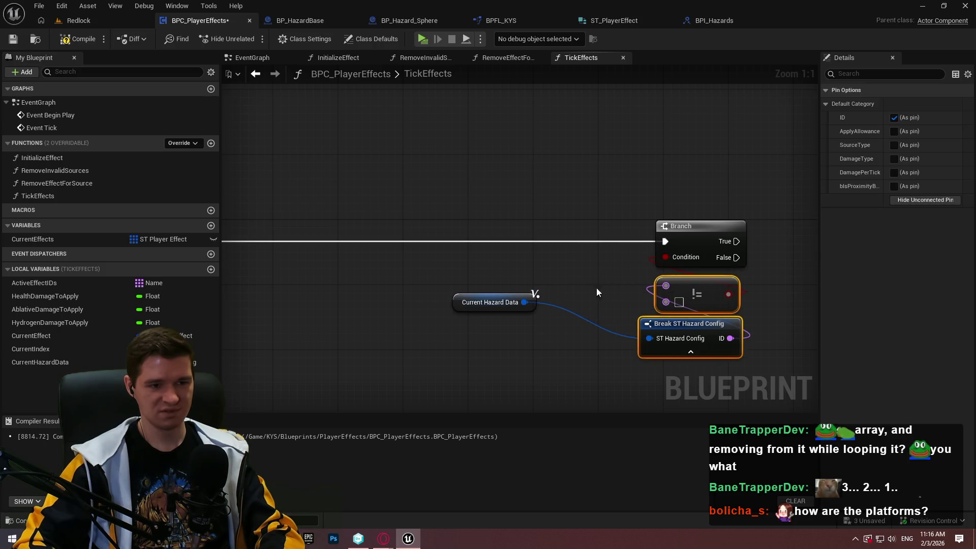
pyautogui.click(613, 287)
pyautogui.moveTo(526, 294); pyautogui.dragTo(713, 367)
pyautogui.click(780, 355)
# Step: Pan and zoom around the TickEffects graph to review the loop, SET nodes and Branch check
pyautogui.moveTo(780, 356)
pyautogui.mouseDown()
pyautogui.moveTo(662, 276)
pyautogui.moveTo(620, 291)
pyautogui.mouseUp()
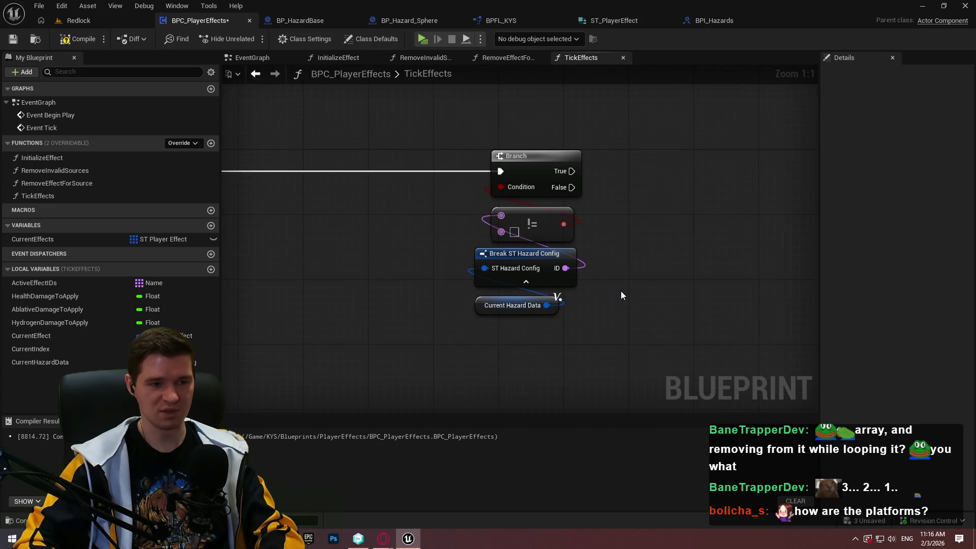
pyautogui.scroll(-2, 505, 264)
pyautogui.moveTo(505, 264)
pyautogui.mouseDown()
pyautogui.moveTo(798, 259)
pyautogui.moveTo(709, 257)
pyautogui.mouseUp()
pyautogui.scroll(-2, 709, 257)
pyautogui.scroll(-2, 482, 335)
pyautogui.moveTo(482, 334); pyautogui.dragTo(431, 178)
pyautogui.moveTo(525, 183)
pyautogui.mouseDown()
pyautogui.moveTo(325, 258)
pyautogui.moveTo(293, 302)
pyautogui.mouseUp()
pyautogui.scroll(-3, 362, 307)
pyautogui.scroll(2, 362, 307)
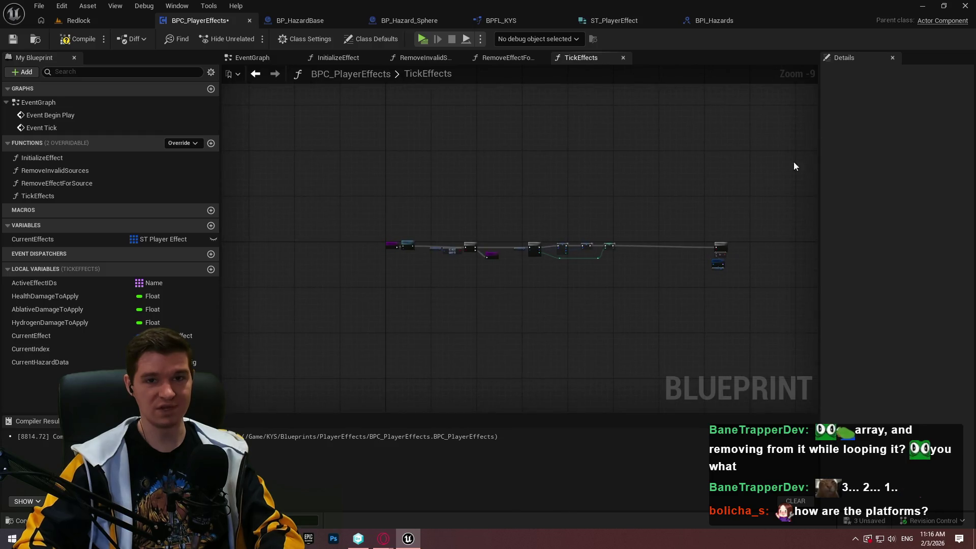
pyautogui.scroll(2, 649, 188)
pyautogui.moveTo(617, 279); pyautogui.dragTo(576, 217)
pyautogui.scroll(2, 548, 211)
pyautogui.scroll(-2, 548, 211)
pyautogui.scroll(1, 805, 233)
pyautogui.moveTo(355, 256)
pyautogui.mouseDown()
pyautogui.moveTo(553, 257)
pyautogui.moveTo(554, 276)
pyautogui.moveTo(645, 275)
pyautogui.mouseUp()
pyautogui.scroll(5, 575, 248)
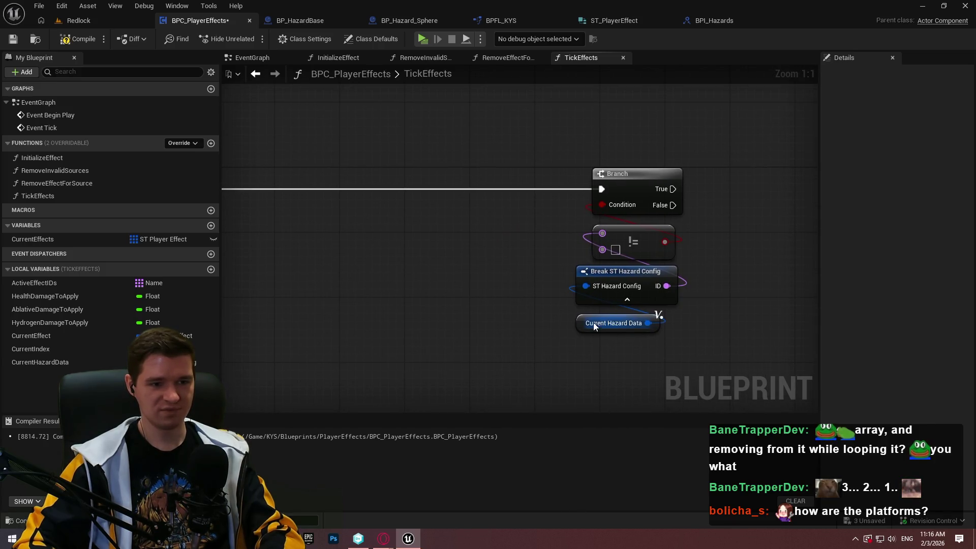